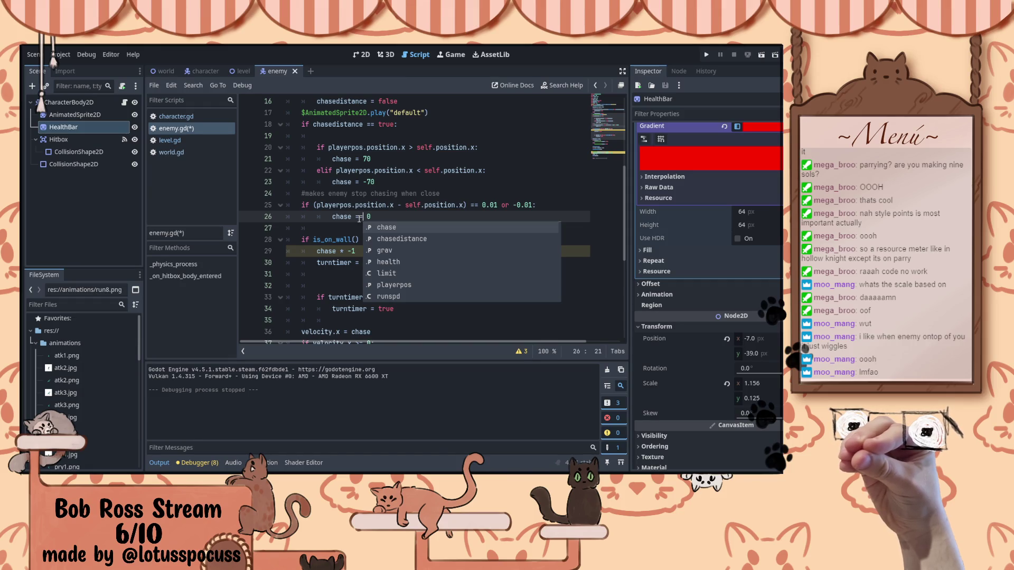
- Remove the stray space before the 0 in enemy.gd
key("BackSpace")
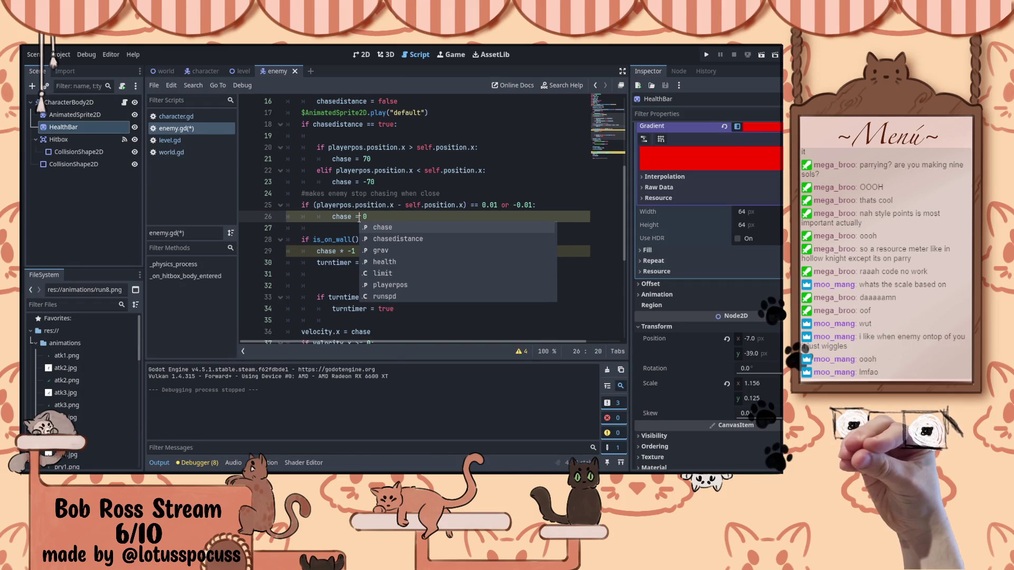
left_click(461, 205)
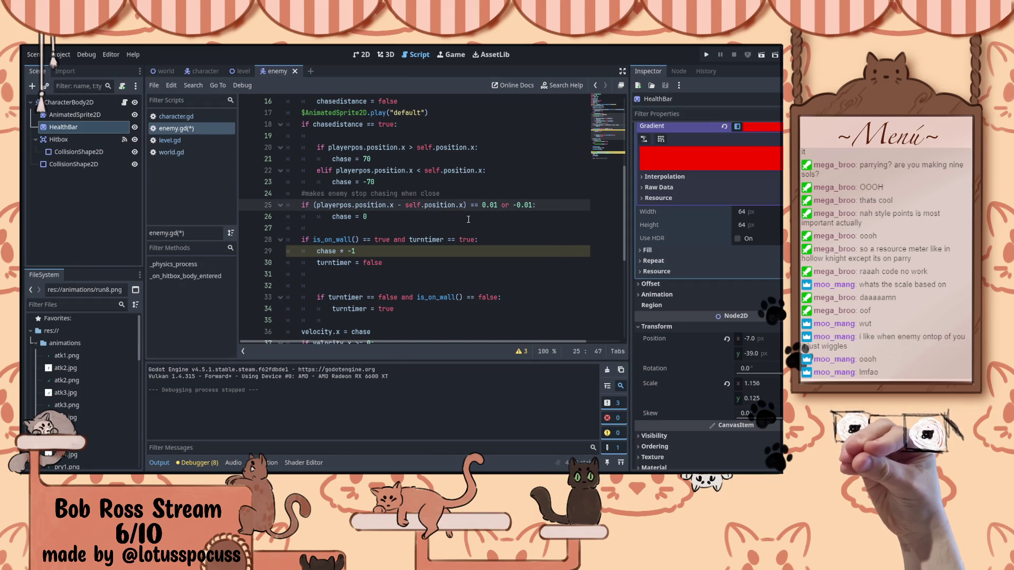
scroll(480, 235, "up", 1)
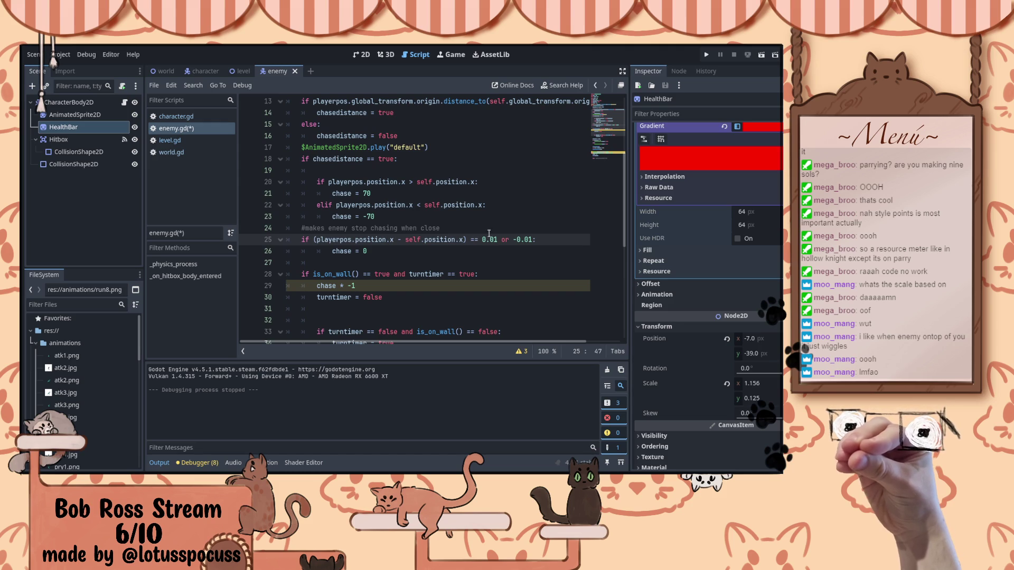
left_click(476, 240)
- Delete the stop-chasing-when-close if block and its comment, then run the game with F5
left_click_drag(395, 255, 301, 240)
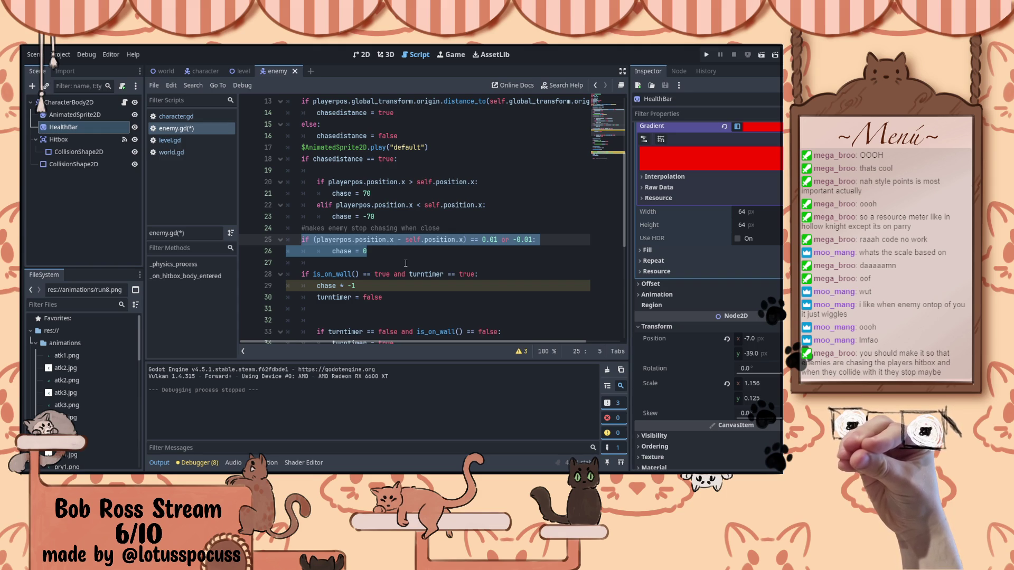
key("BackSpace")
key("BackSpace")
key("BackSpace")
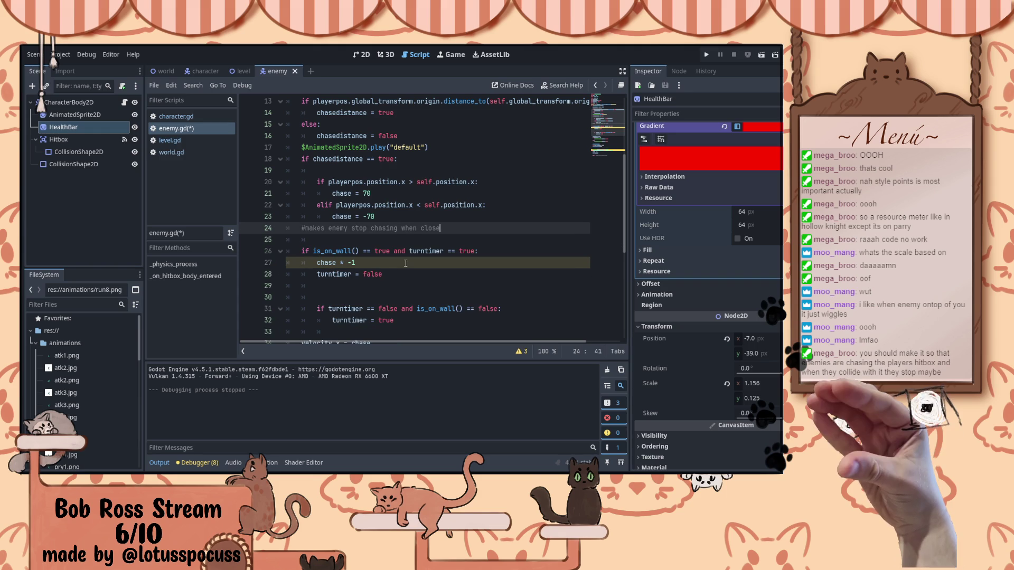
key("BackSpace")
key("BackSpace")
key("BackSpace")
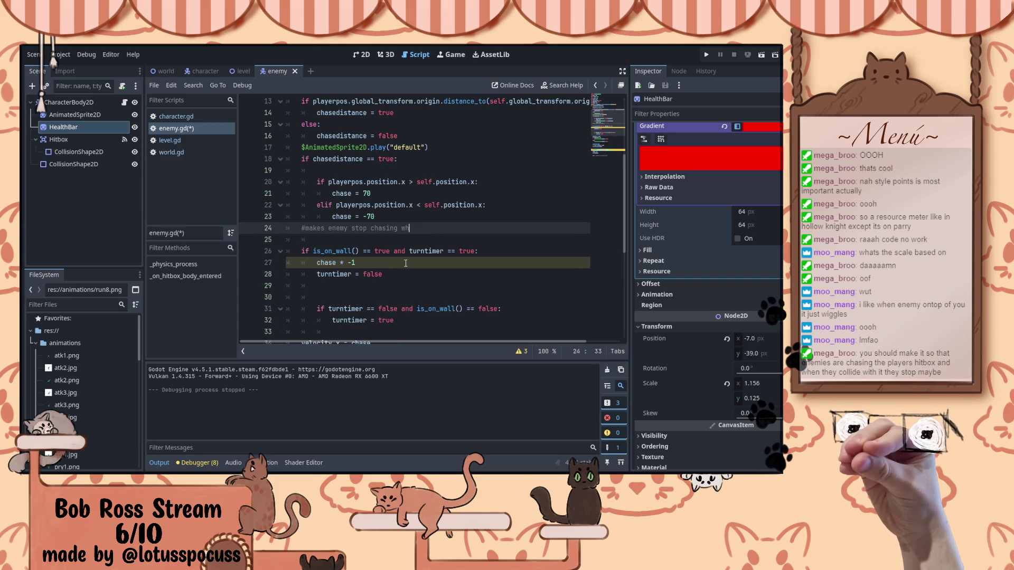
key("BackSpace")
key("BackSpace")
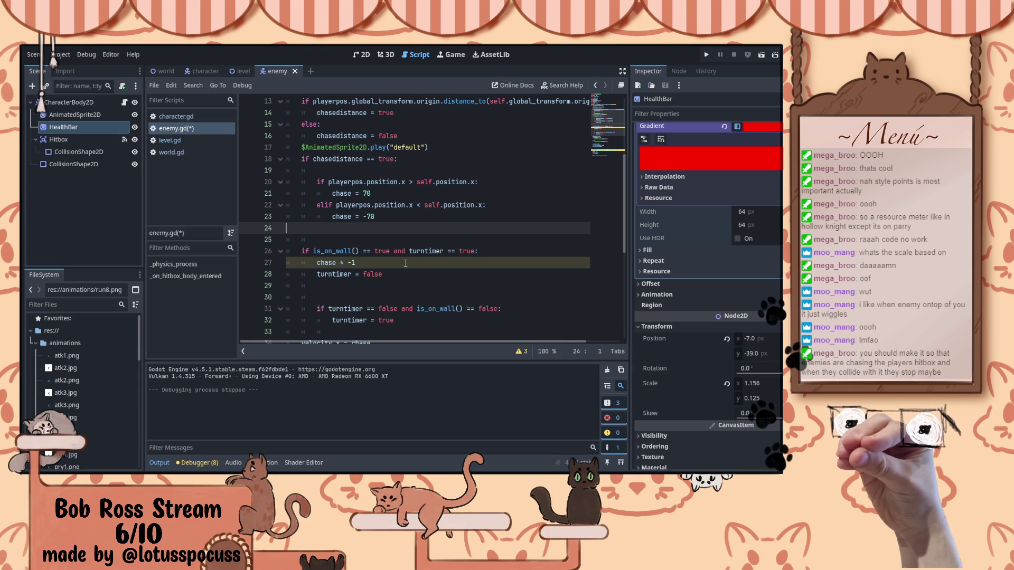
key("BackSpace")
key("BackSpace")
key("F5")
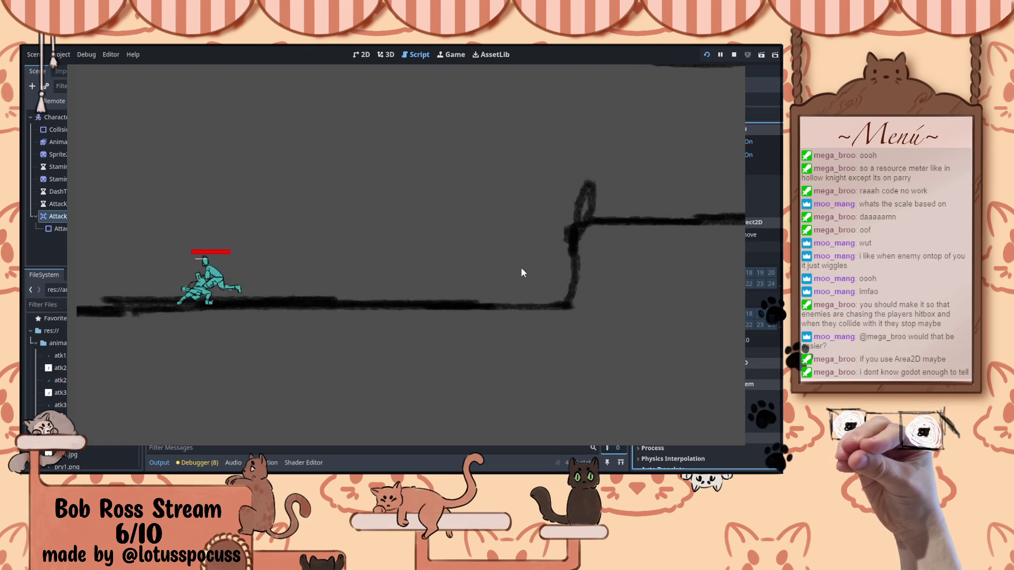
- Move the player right while the enemy chases, then stop the game with F8
key("Right")
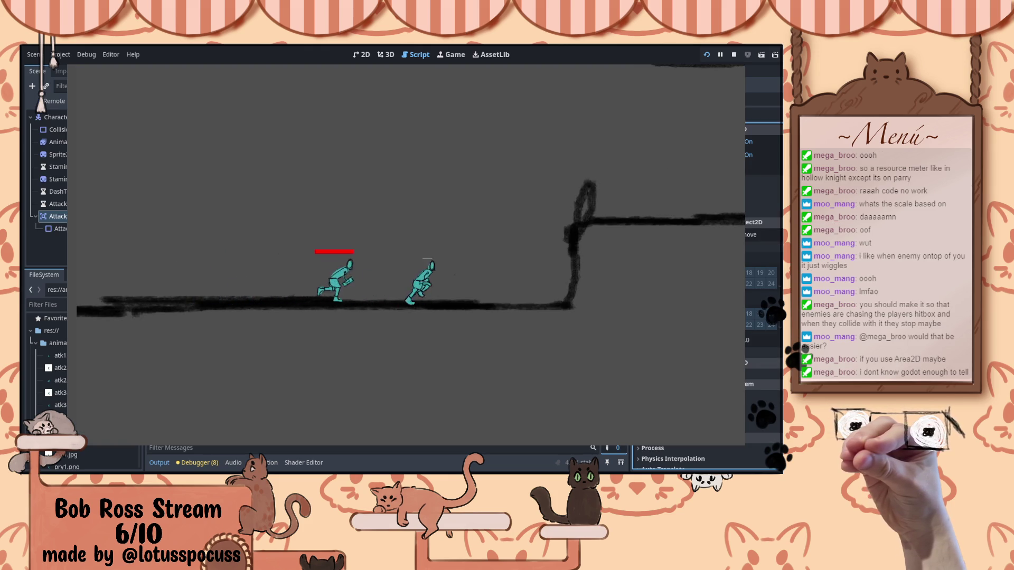
key("F8")
scroll(449, 238, "down", 2)
scroll(409, 265, "down", 12)
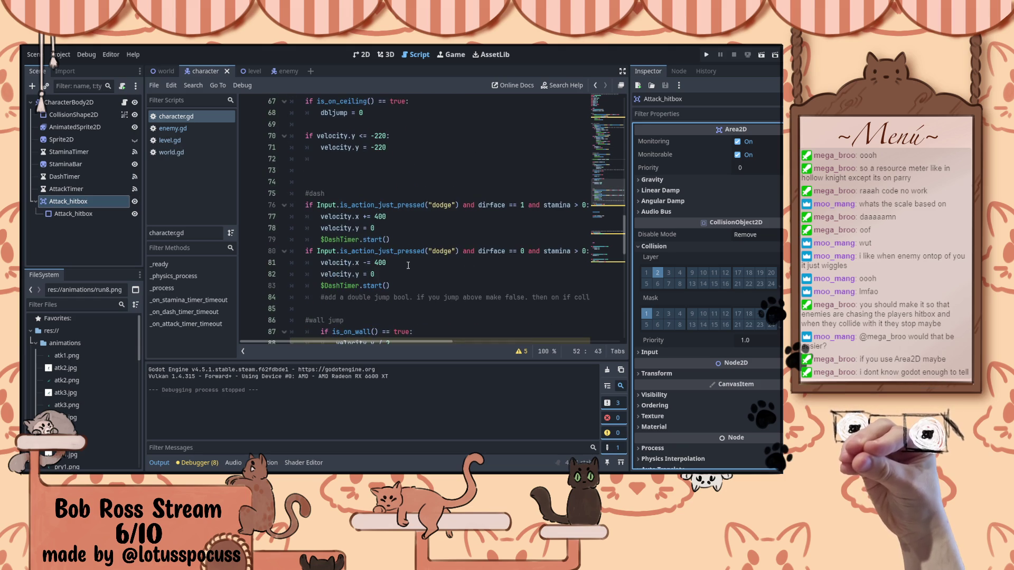
- Toggle the Disabled setting on the Attack_hitbox's CollisionShape2D
scroll(408, 265, "down", 2)
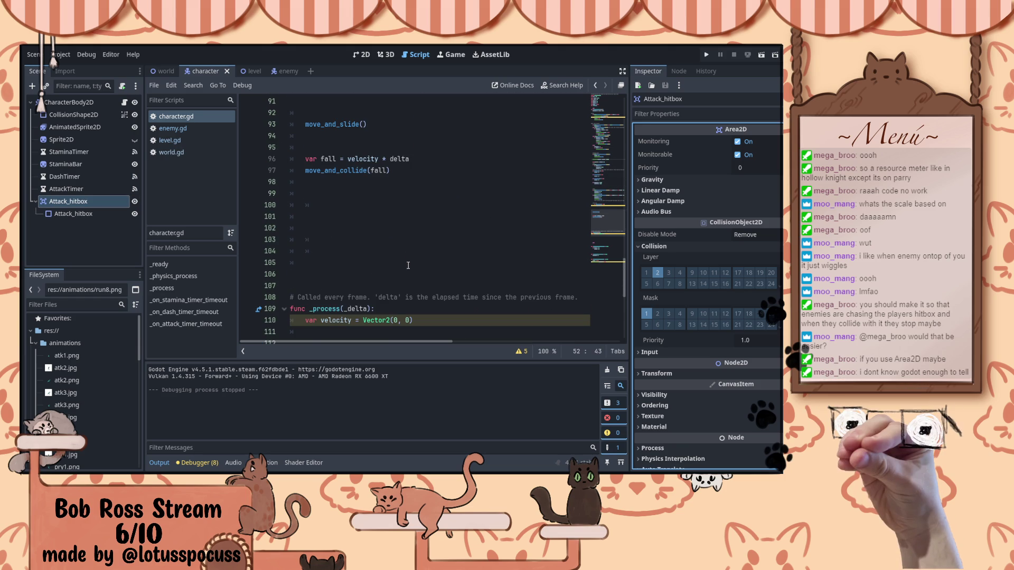
left_click(67, 214)
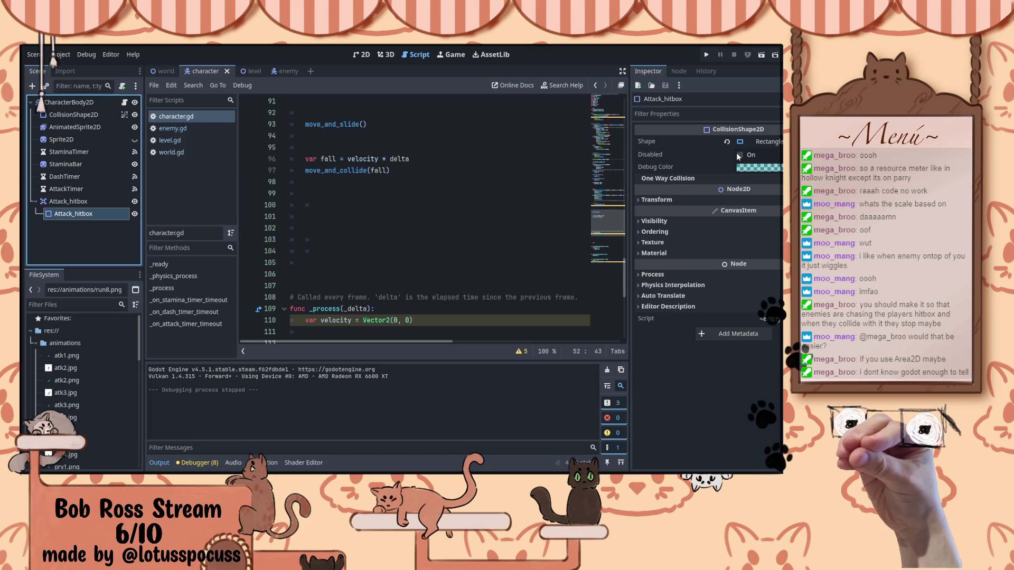
left_click(738, 155)
- Select the Attack_hitbox Area2D and review its Disable Mode and collision settings
left_click(119, 202)
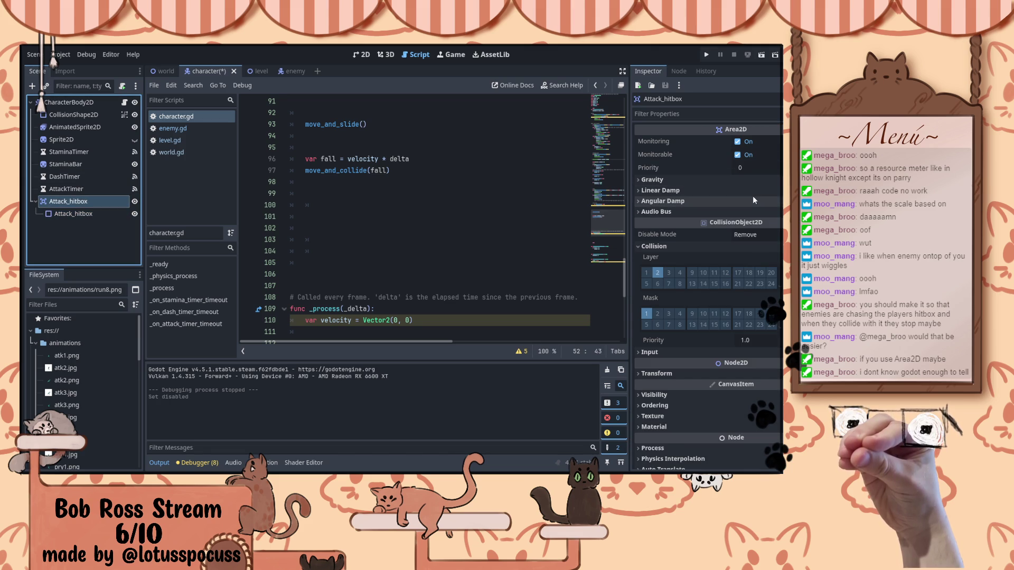
scroll(752, 195, "down", 2)
scroll(753, 252, "up", 2)
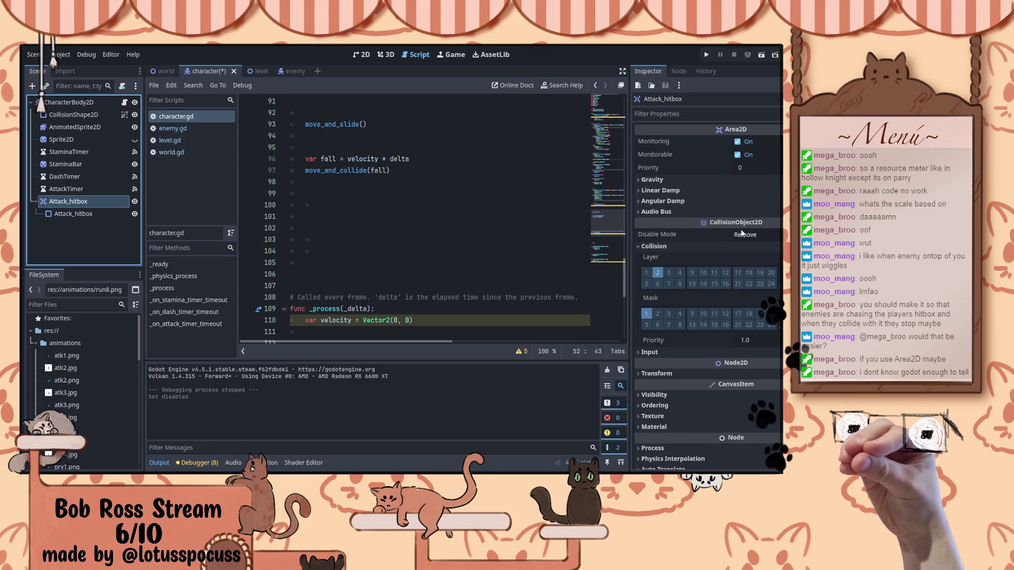
left_click(750, 236)
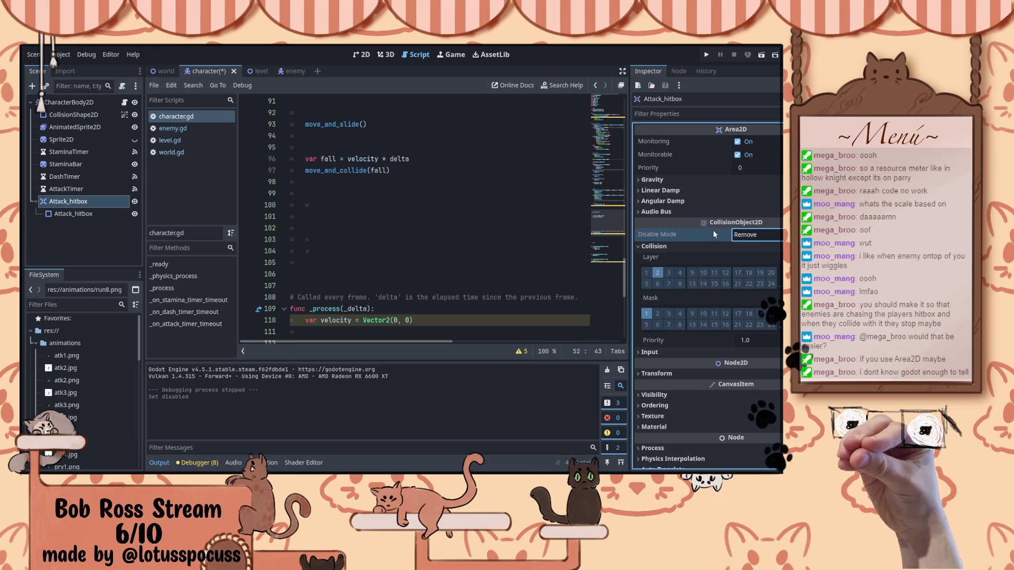
scroll(430, 247, "down", 3)
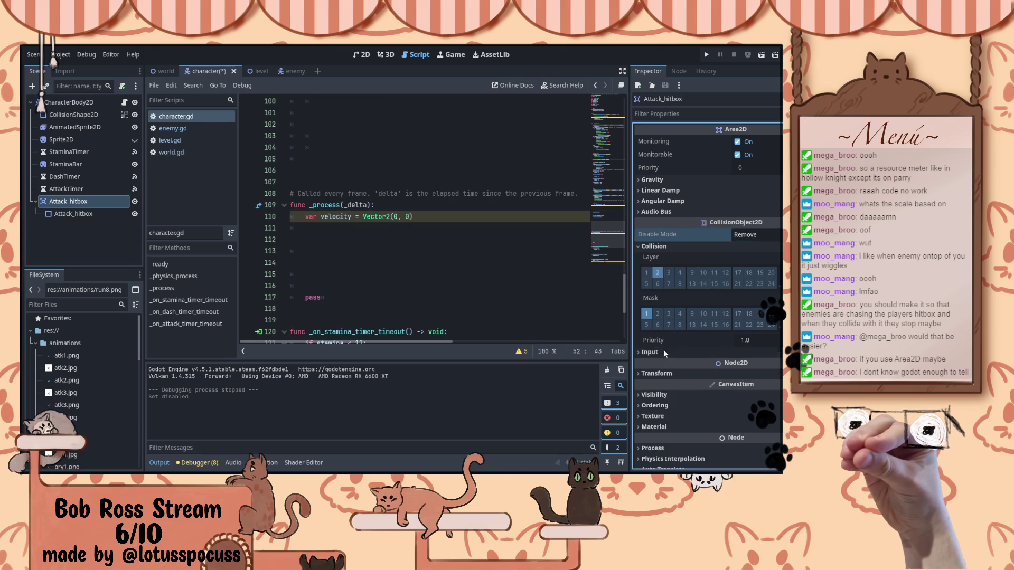
scroll(431, 213, "down", 3)
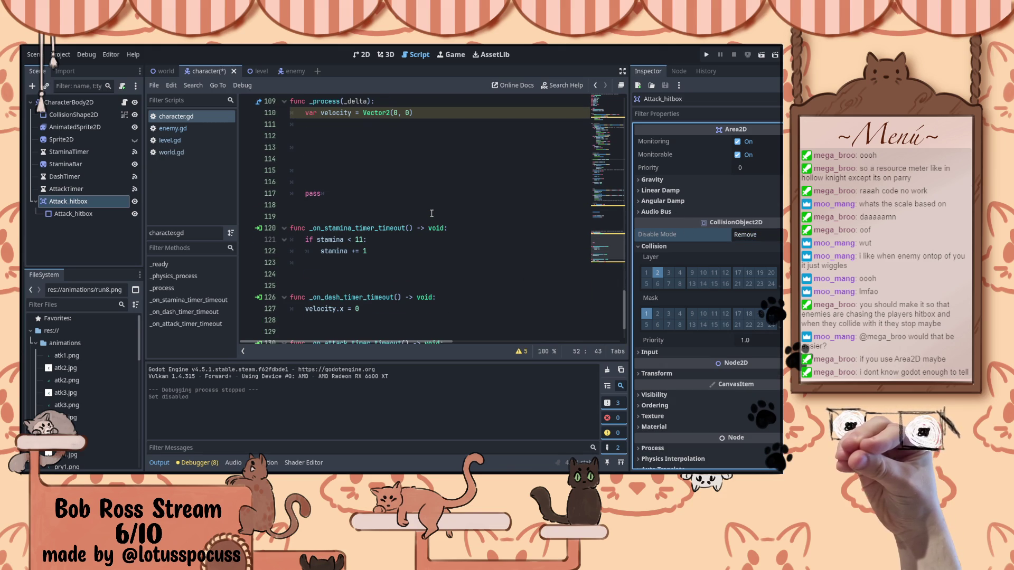
scroll(432, 214, "up", 20)
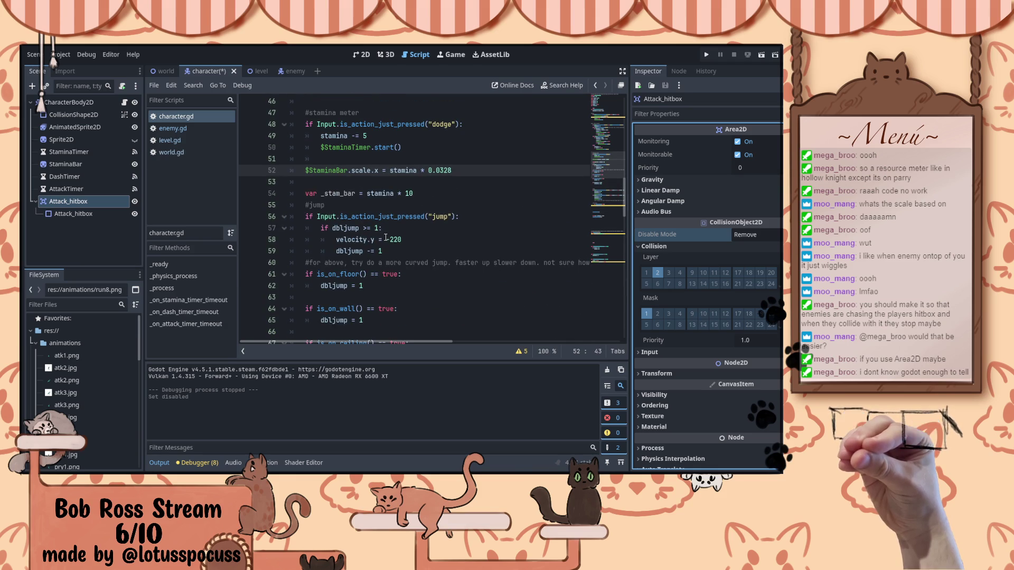
scroll(385, 236, "up", 5)
scroll(385, 238, "up", 1)
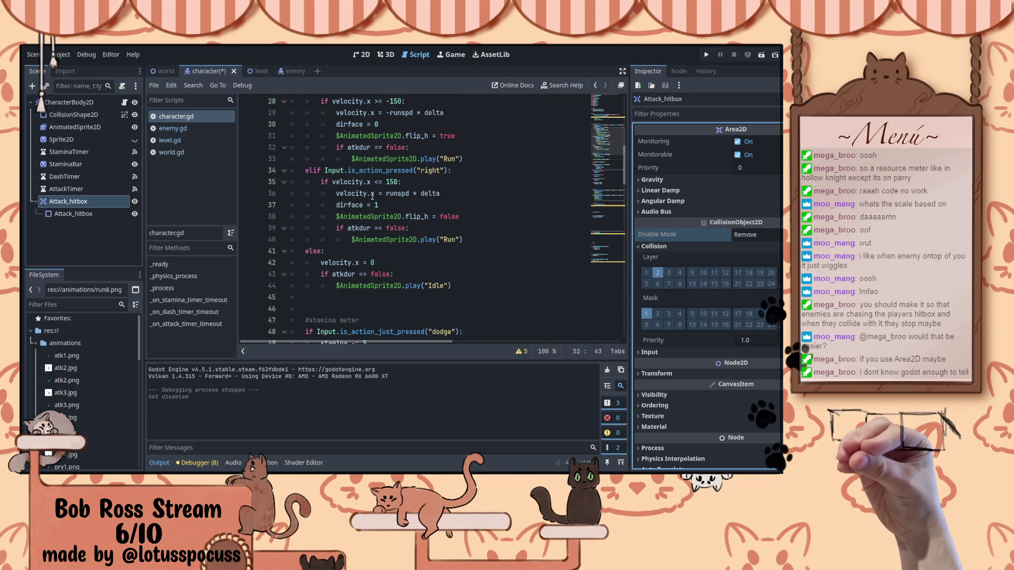
scroll(372, 196, "down", 1)
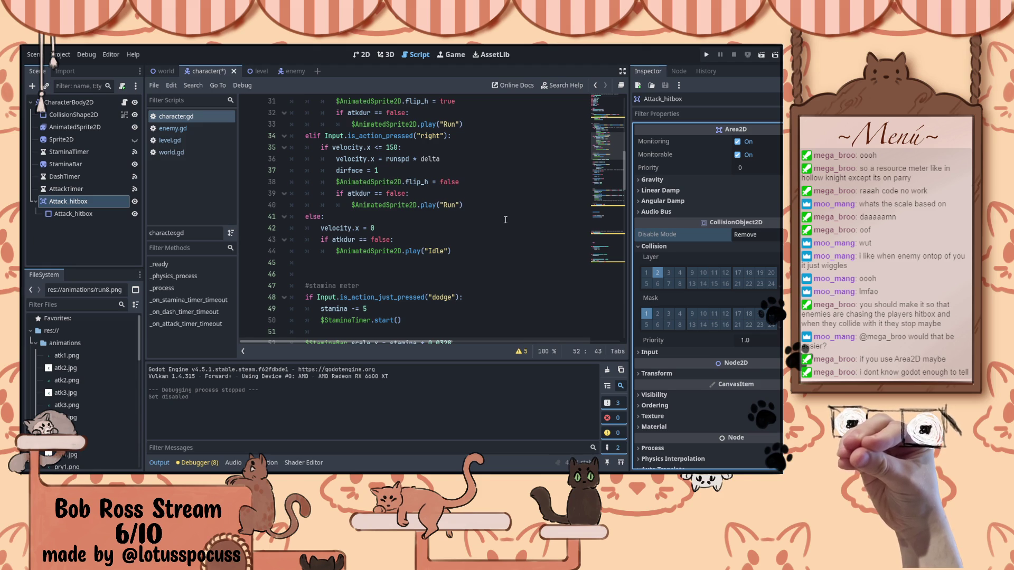
scroll(505, 219, "down", 1)
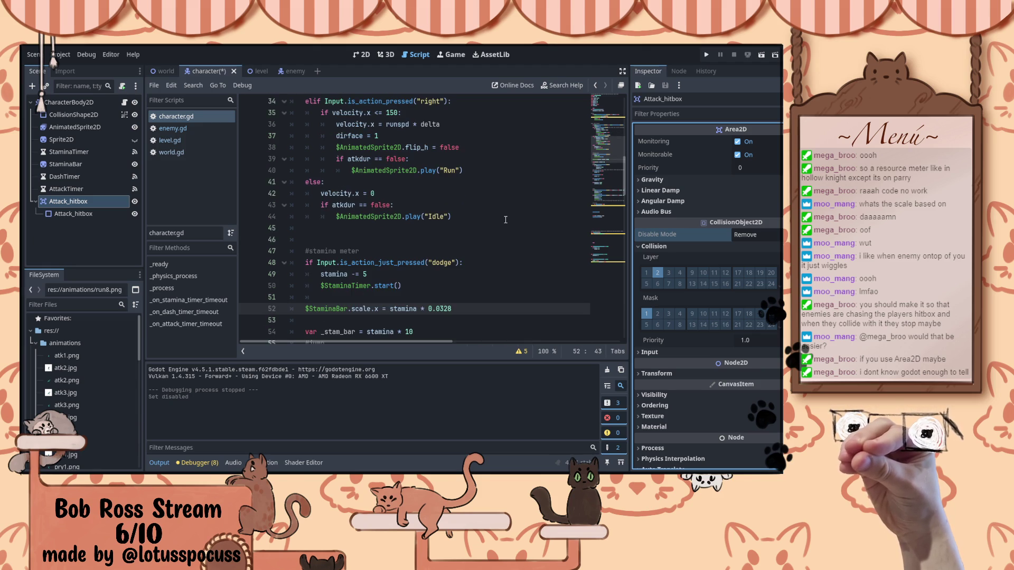
scroll(506, 219, "down", 1)
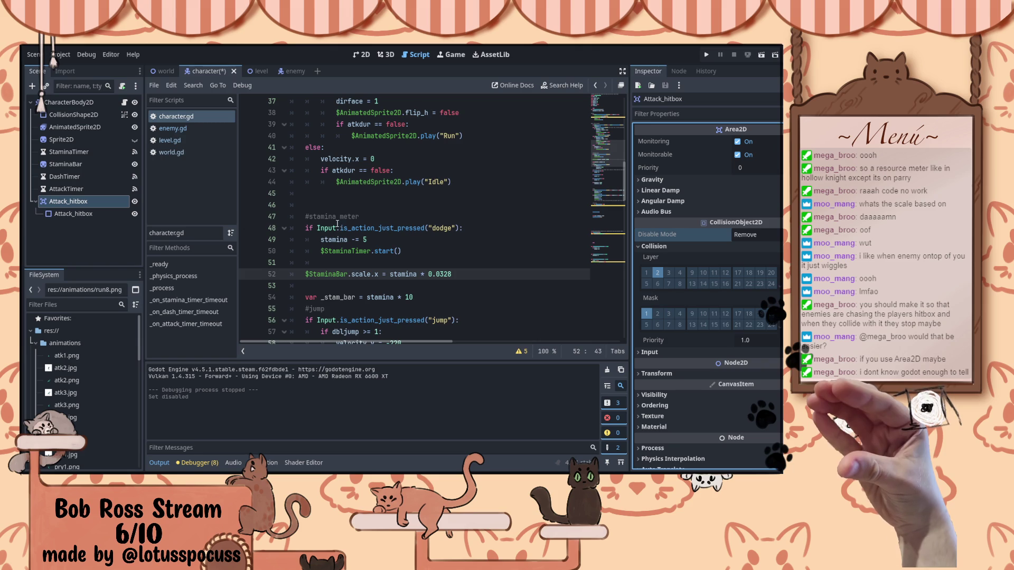
scroll(318, 163, "down", 3)
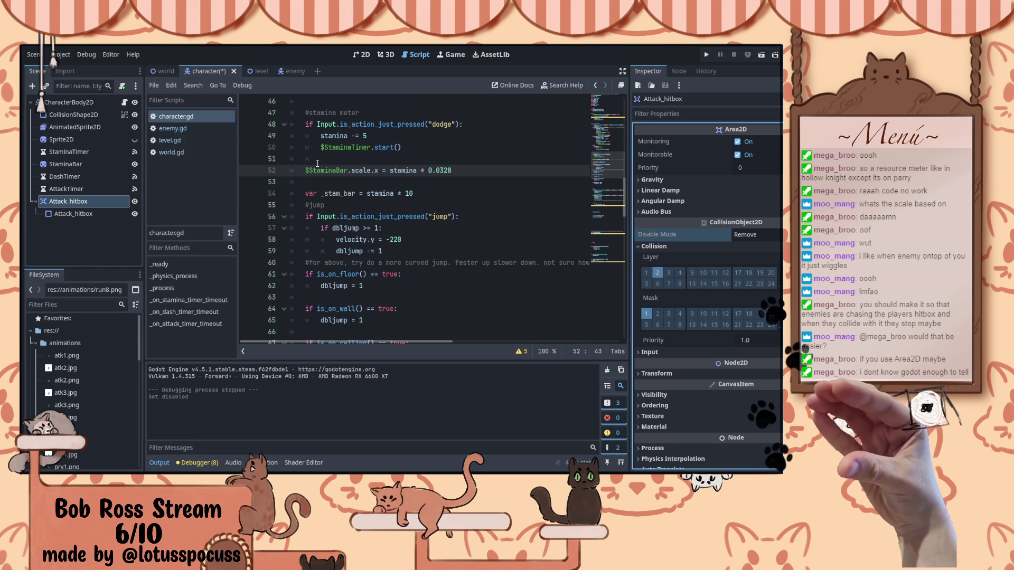
scroll(428, 266, "down", 5)
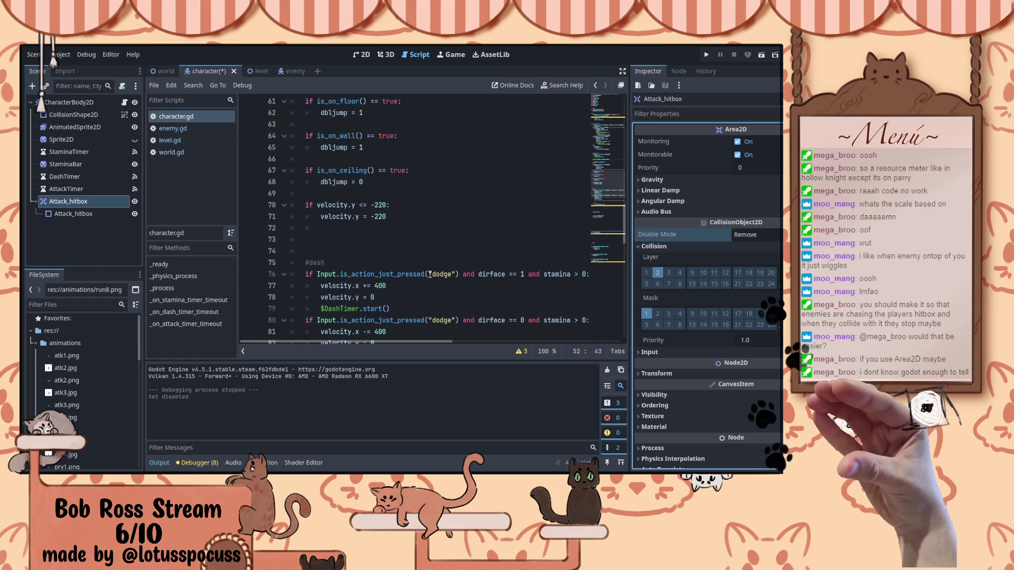
scroll(394, 282, "down", 5)
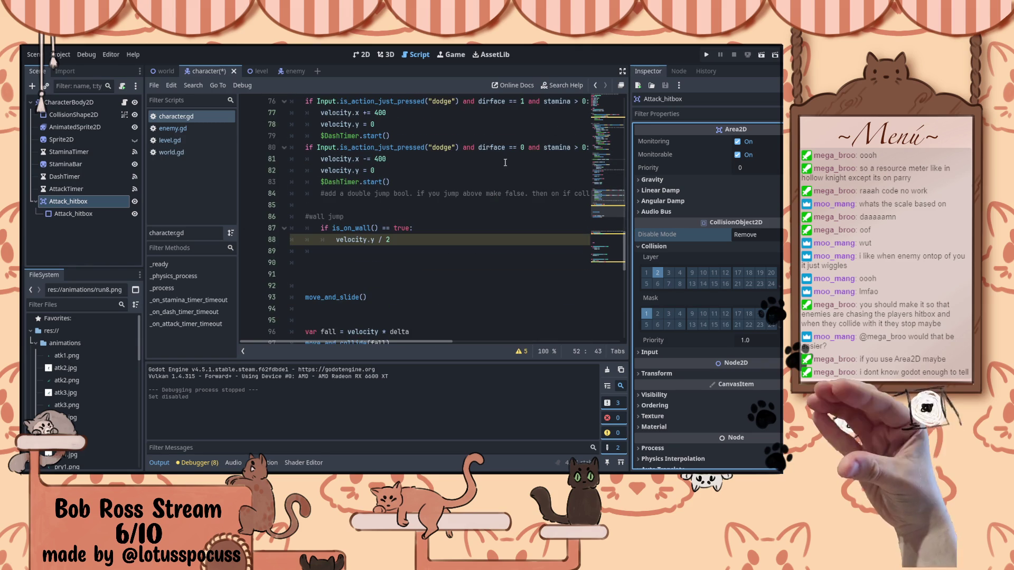
scroll(340, 213, "down", 1)
scroll(343, 278, "up", 4)
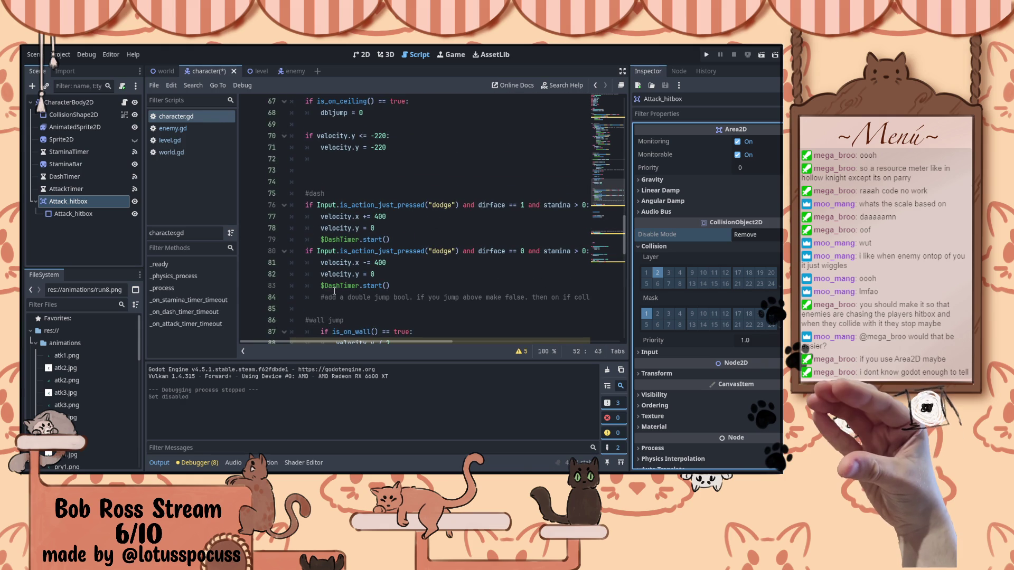
scroll(433, 280, "up", 3)
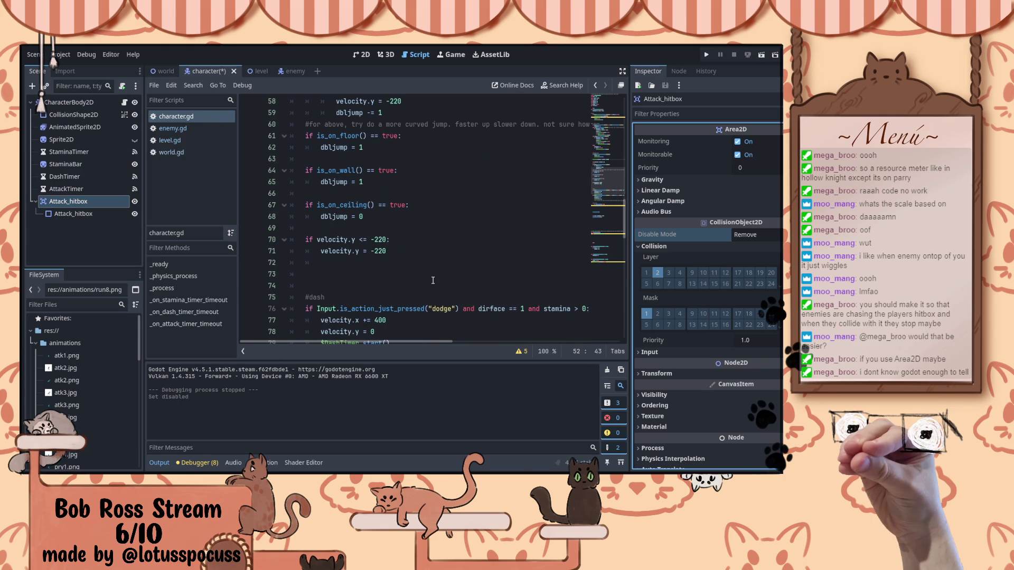
scroll(432, 280, "up", 1)
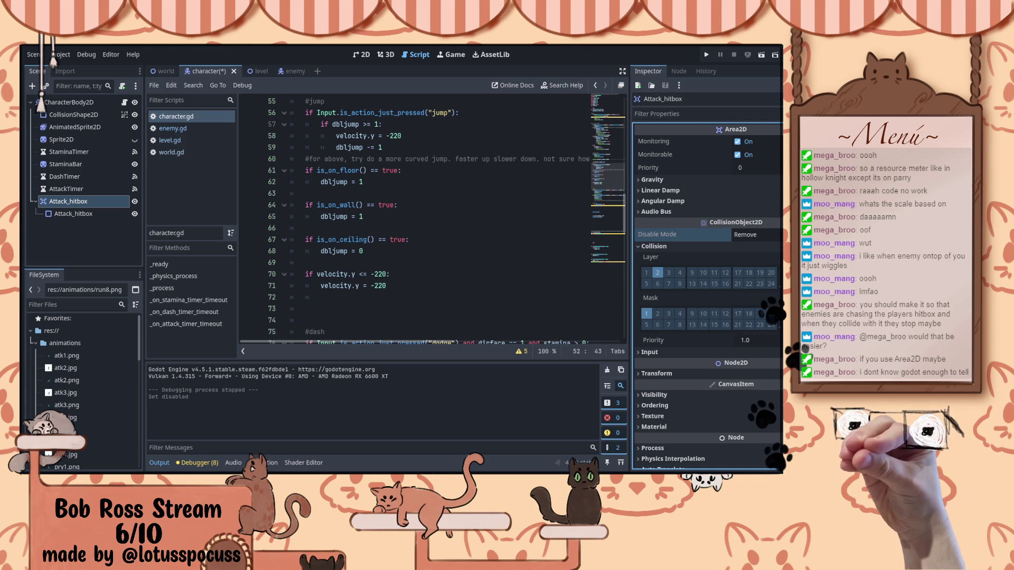
scroll(311, 253, "up", 6)
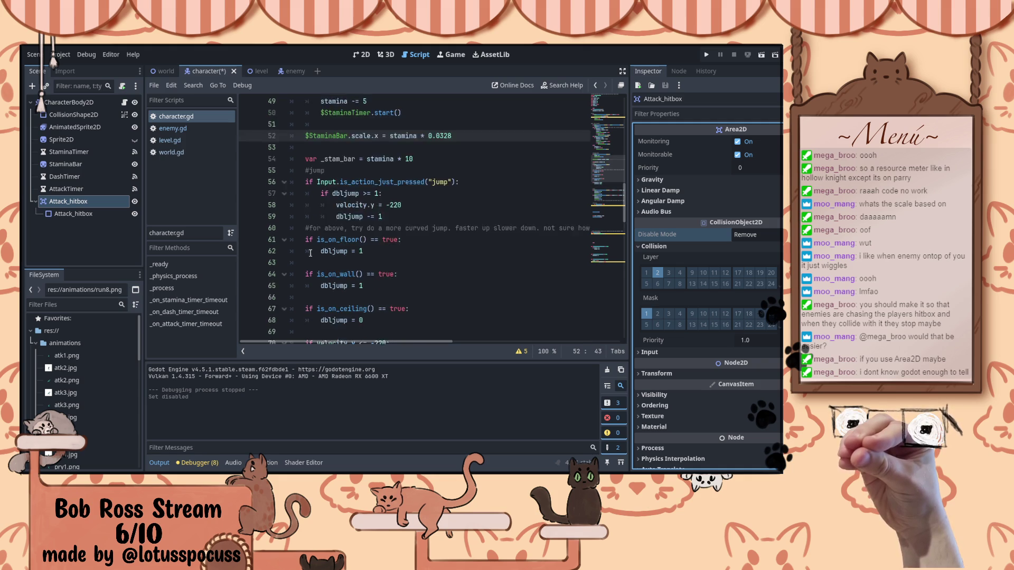
scroll(310, 253, "up", 5)
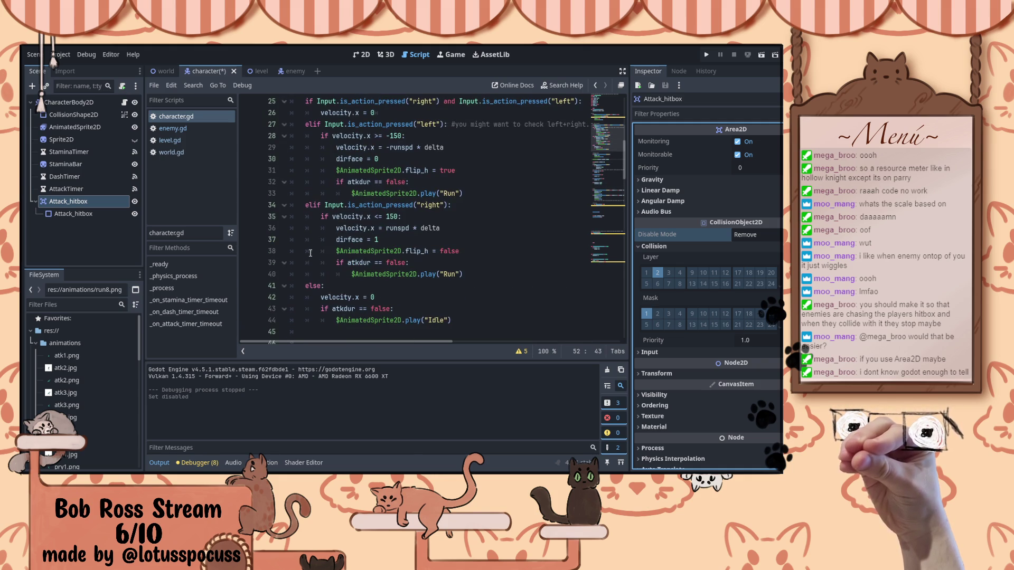
scroll(323, 253, "up", 4)
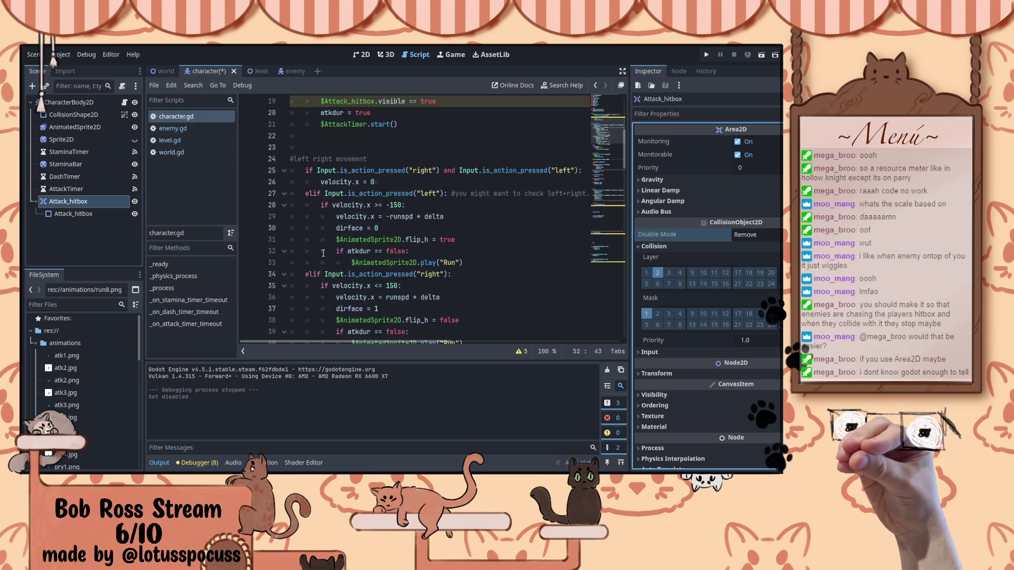
scroll(324, 253, "up", 1)
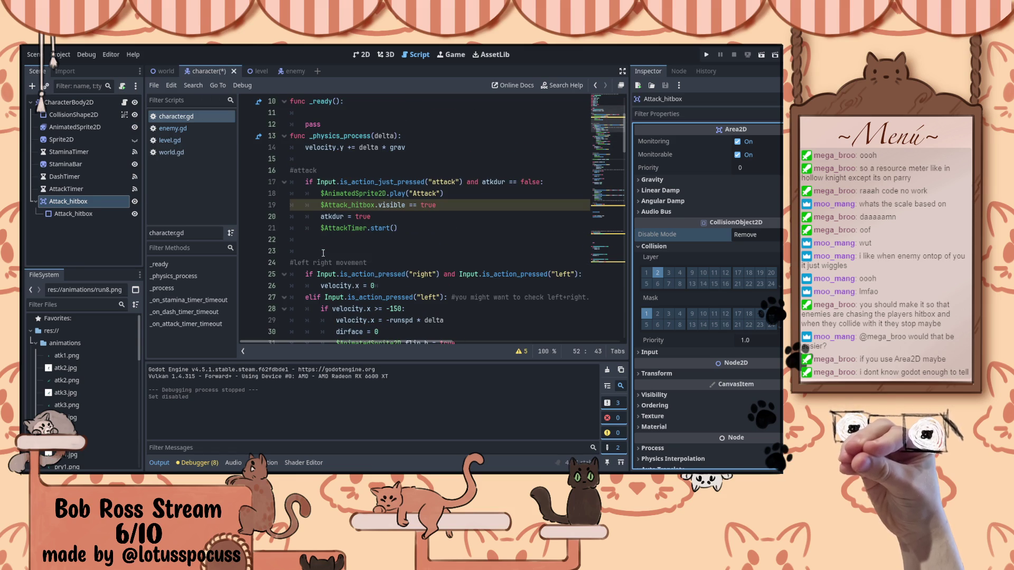
scroll(373, 259, "up", 3)
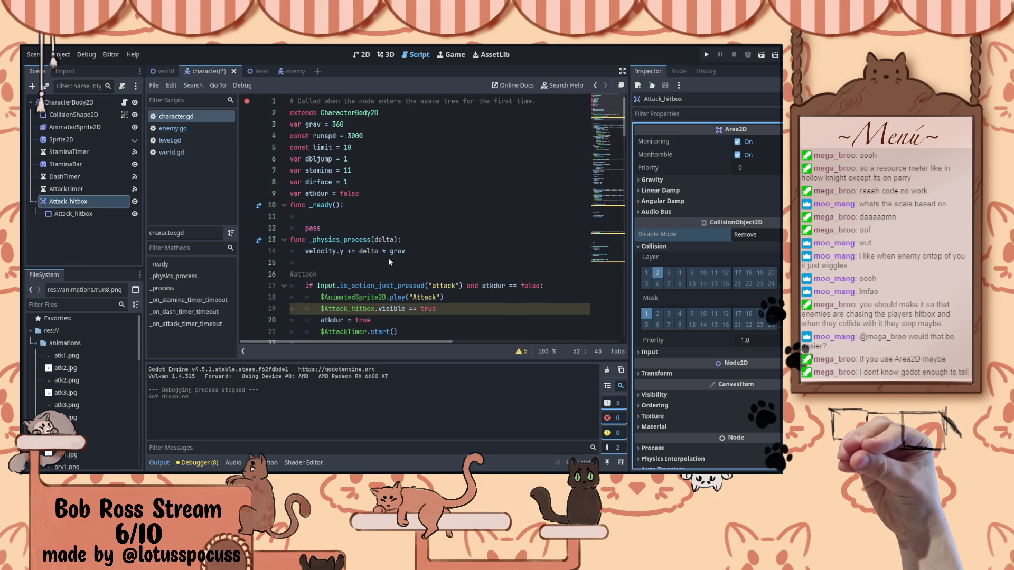
scroll(449, 272, "down", 3)
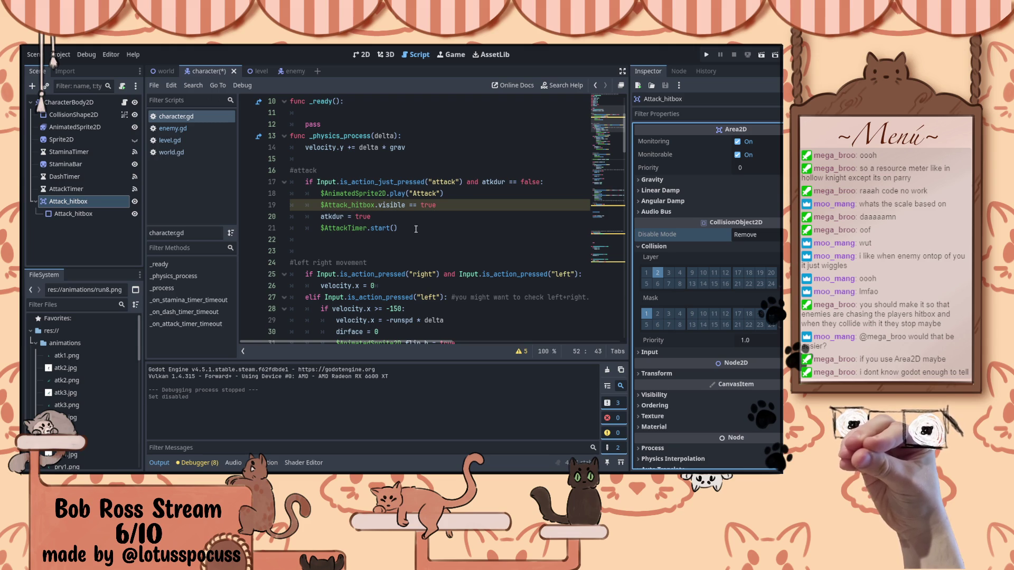
left_click(406, 204)
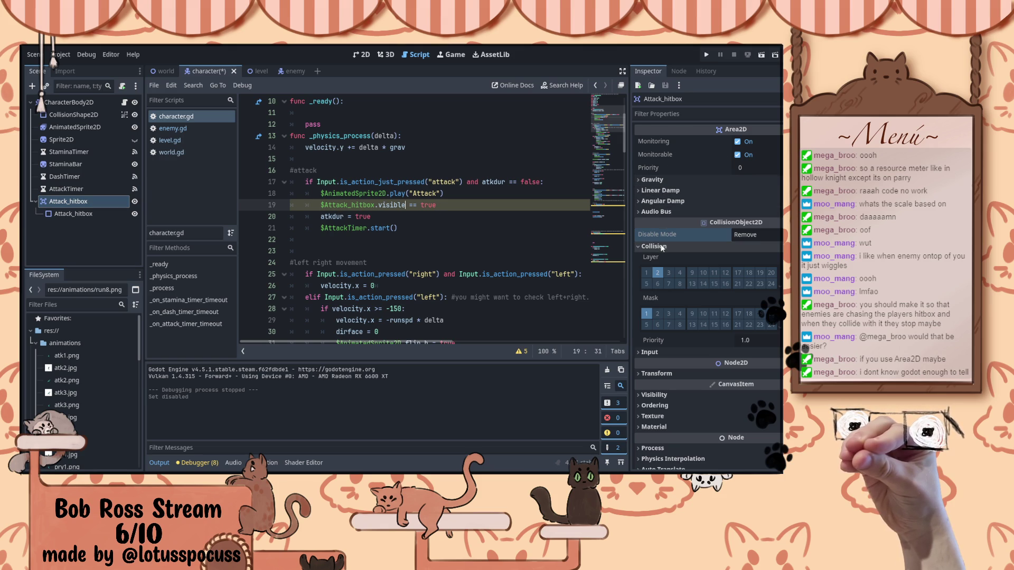
- Expand the Attack_hitbox's Visibility properties in the Inspector
left_click(668, 395)
scroll(667, 395, "down", 1)
scroll(667, 395, "down", 1)
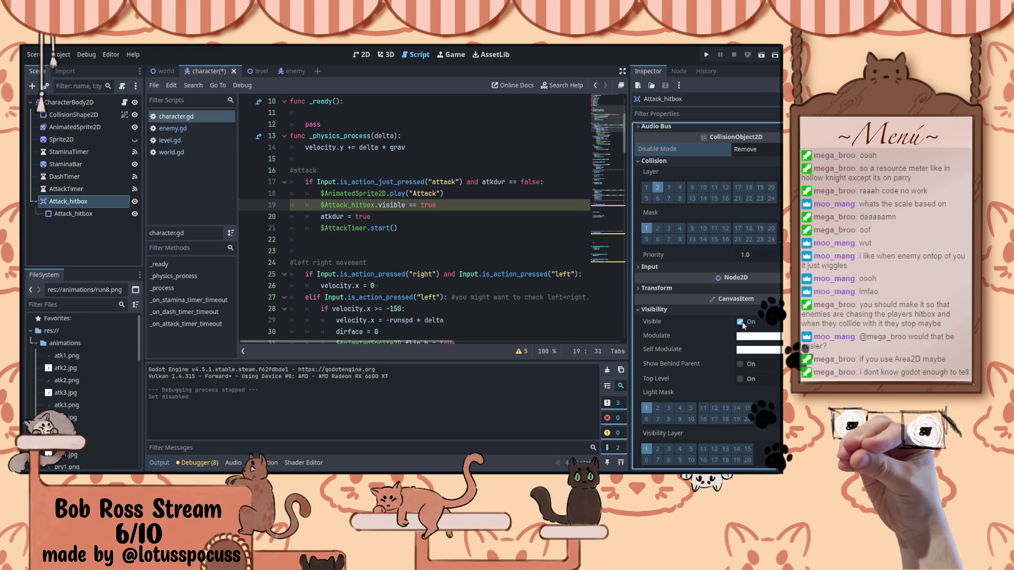
- Delete the '$Attack_hitbox.visible == true' line and run the game, moving the player right
left_click_drag(457, 210, 317, 205)
key("BackSpace")
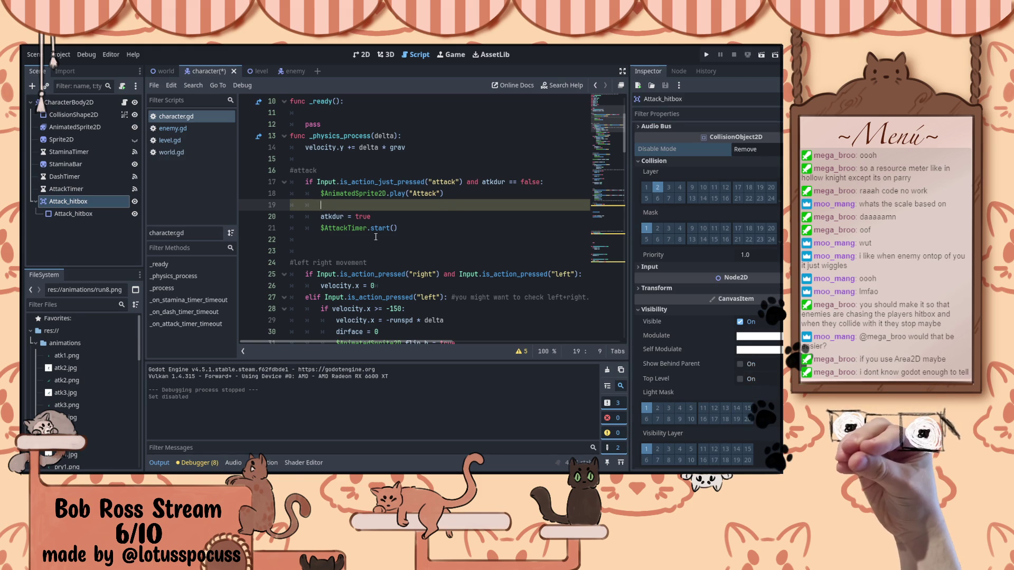
key("BackSpace")
key("BackSpace")
key("BackSpace")
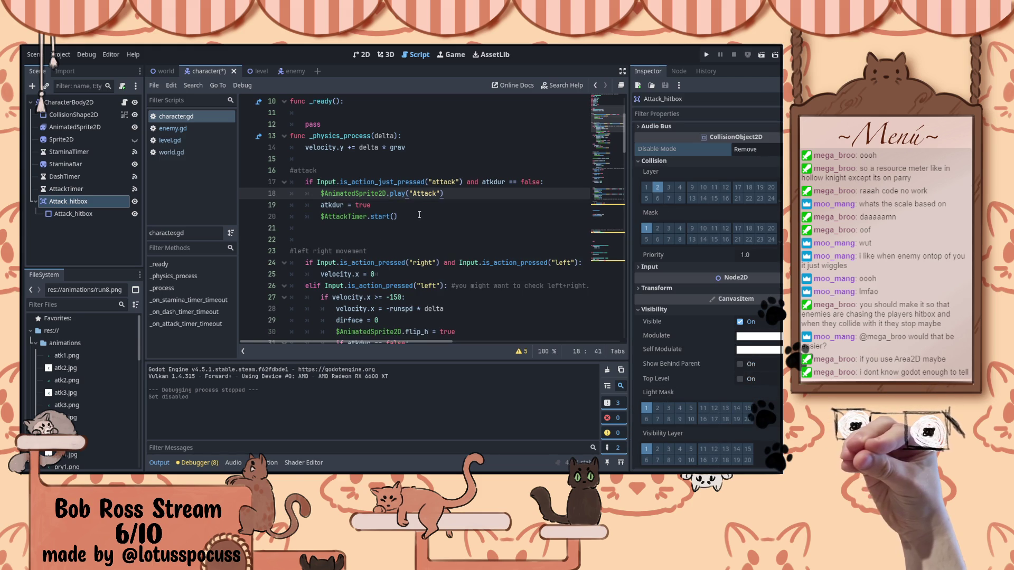
left_click(417, 216)
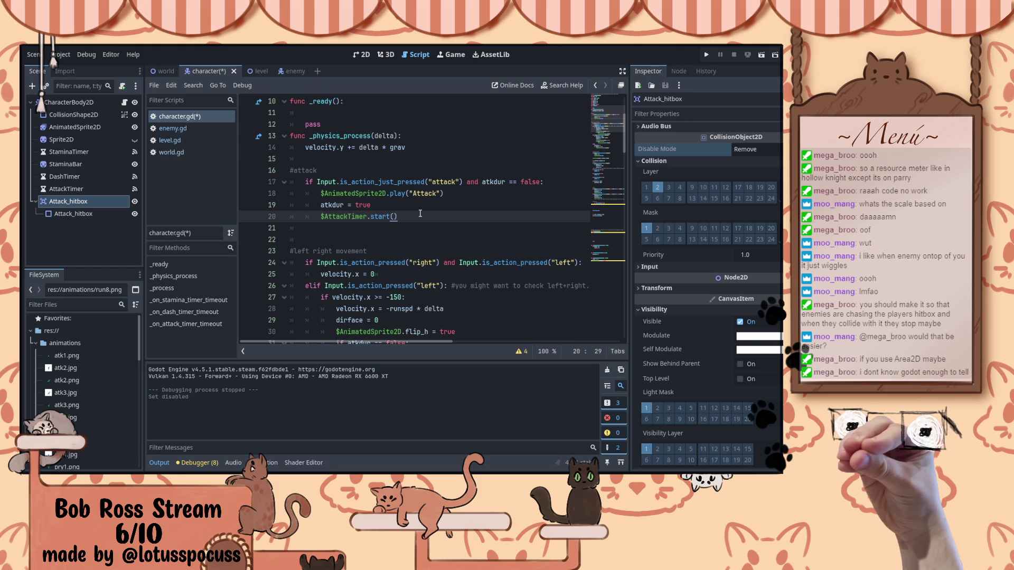
left_click(704, 54)
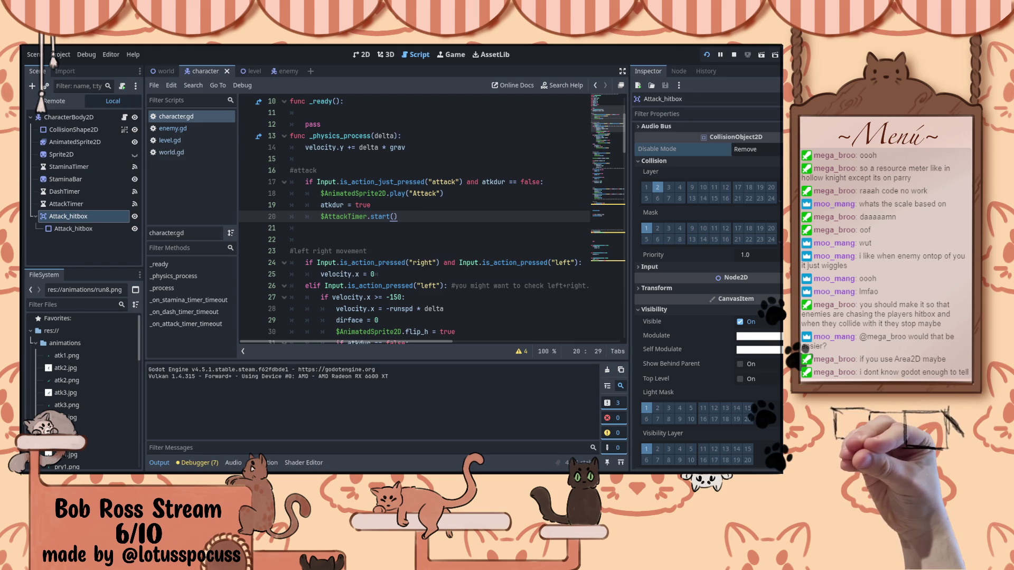
key("Right")
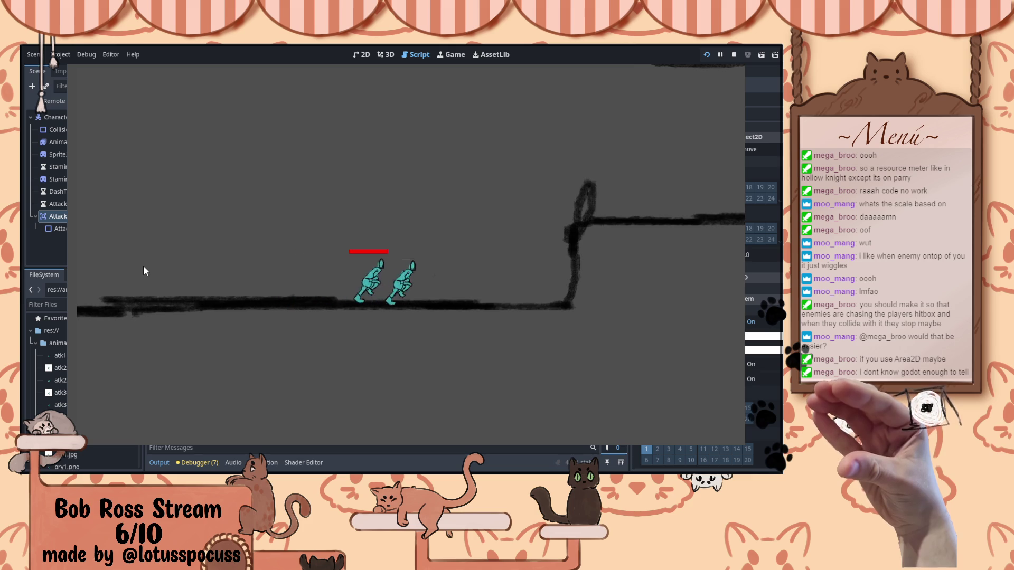
- Run the player left and back right past the enemy, then stop the game
key("Left")
key("Left")
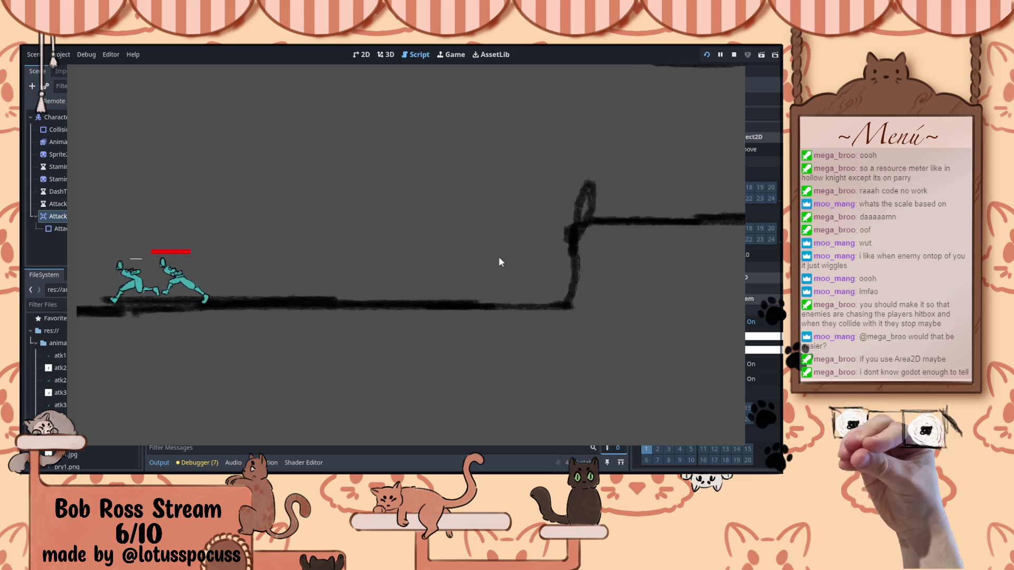
key("Right")
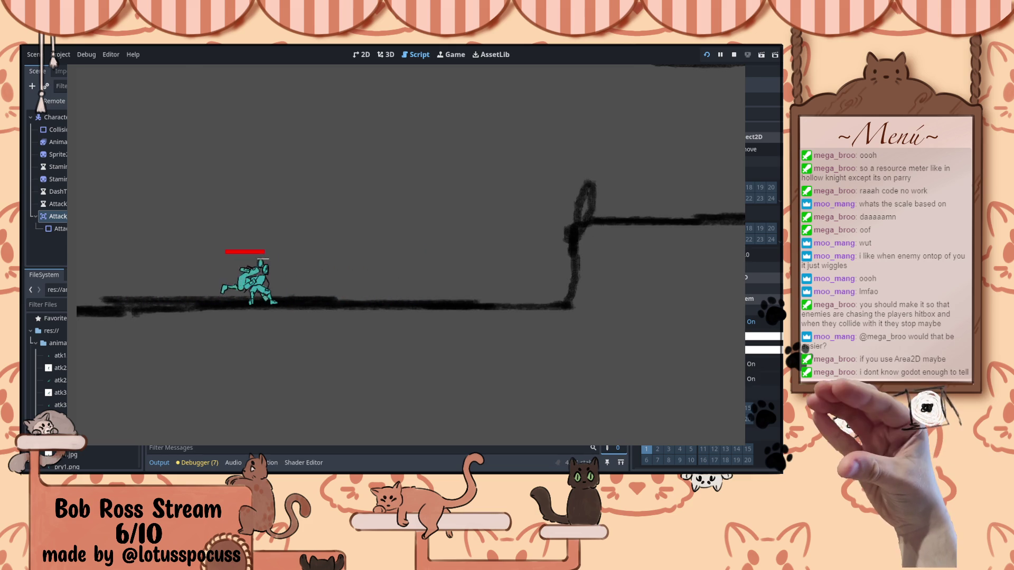
key("F8")
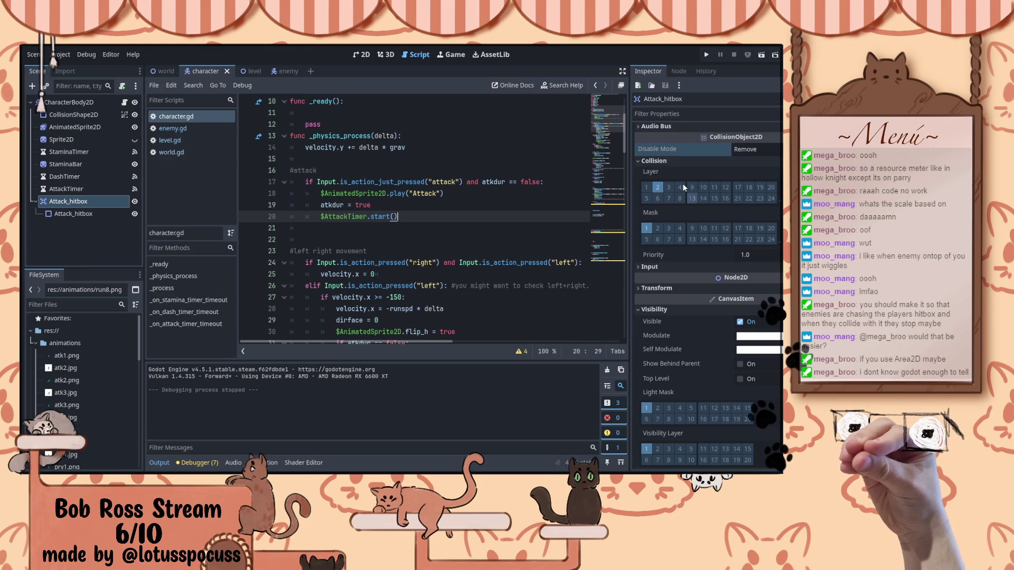
- Set the Attack_hitbox's Disable Mode to Keep Active and run the game
left_click(744, 149)
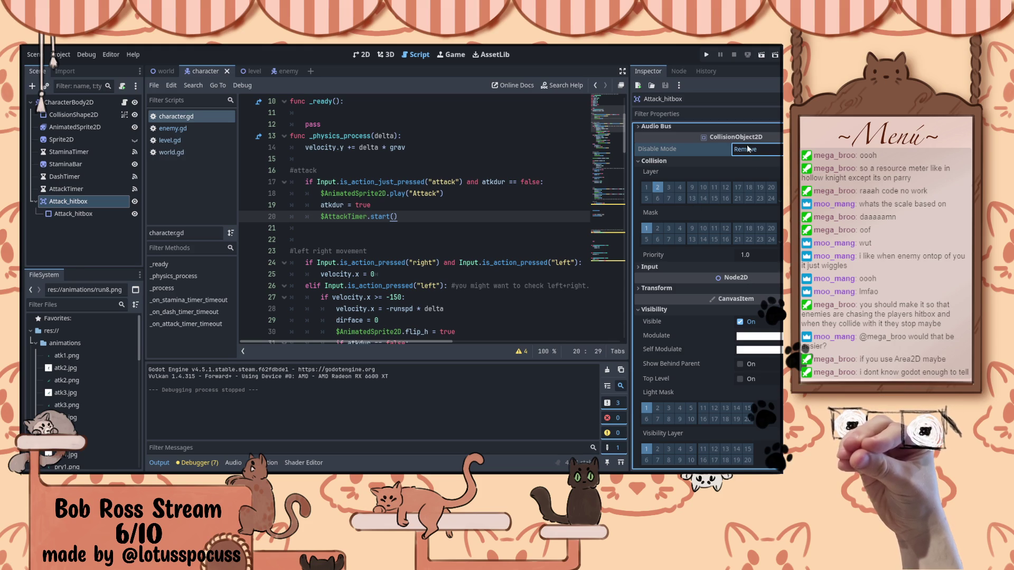
left_click(770, 186)
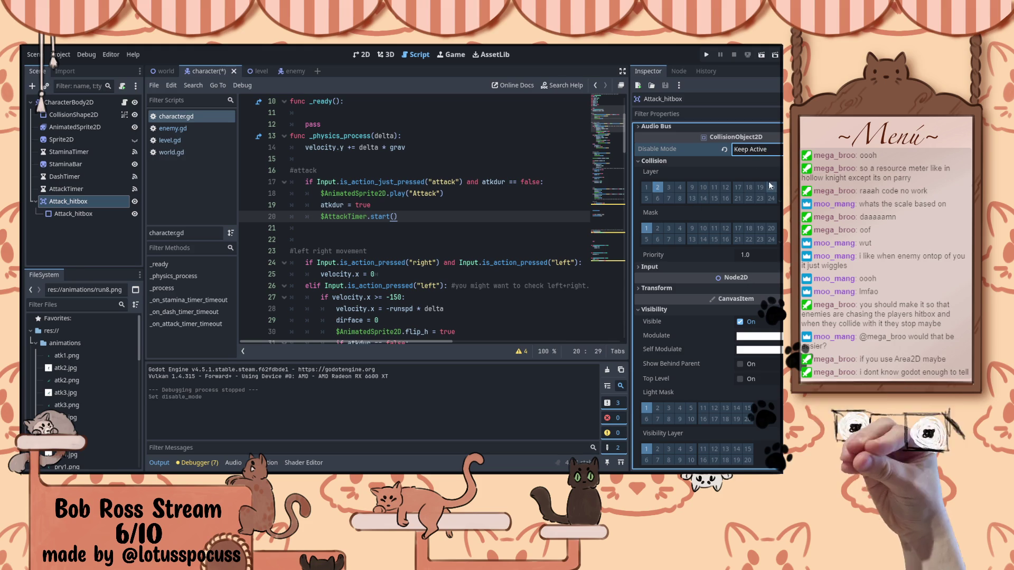
left_click(708, 54)
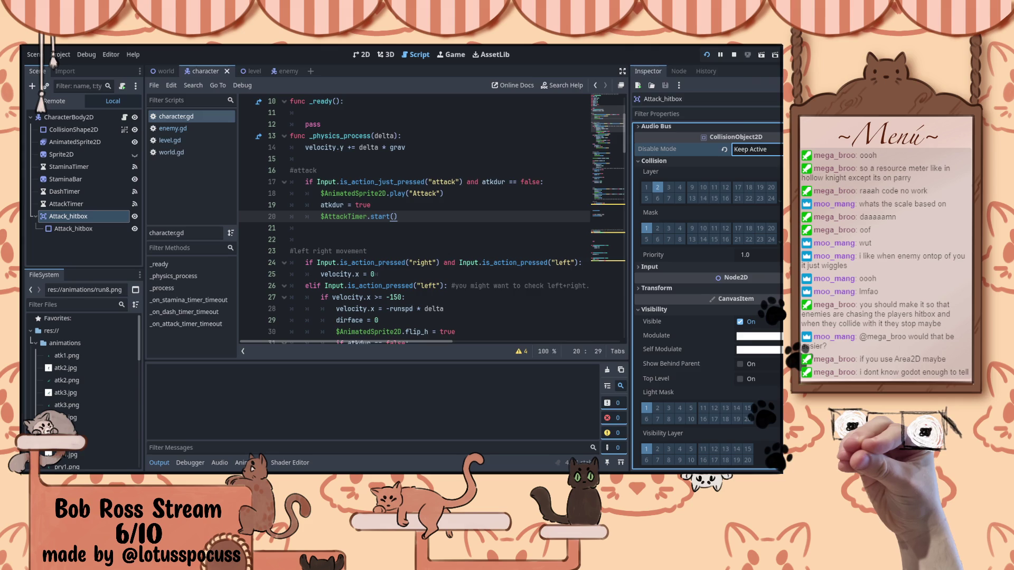
- Move the player into the enemy, stop the game, and switch to the docs browser
key("d")
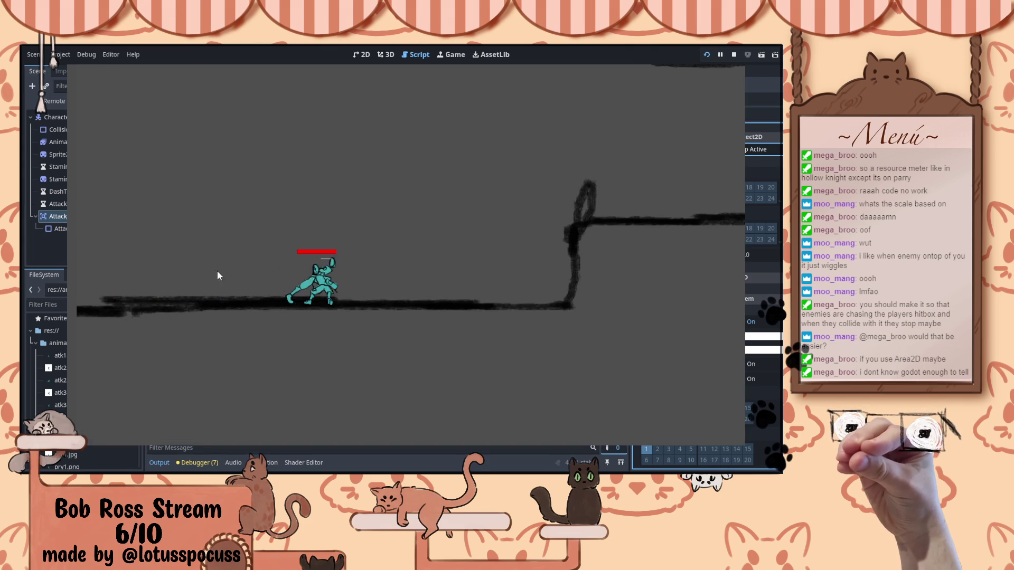
left_click(708, 56)
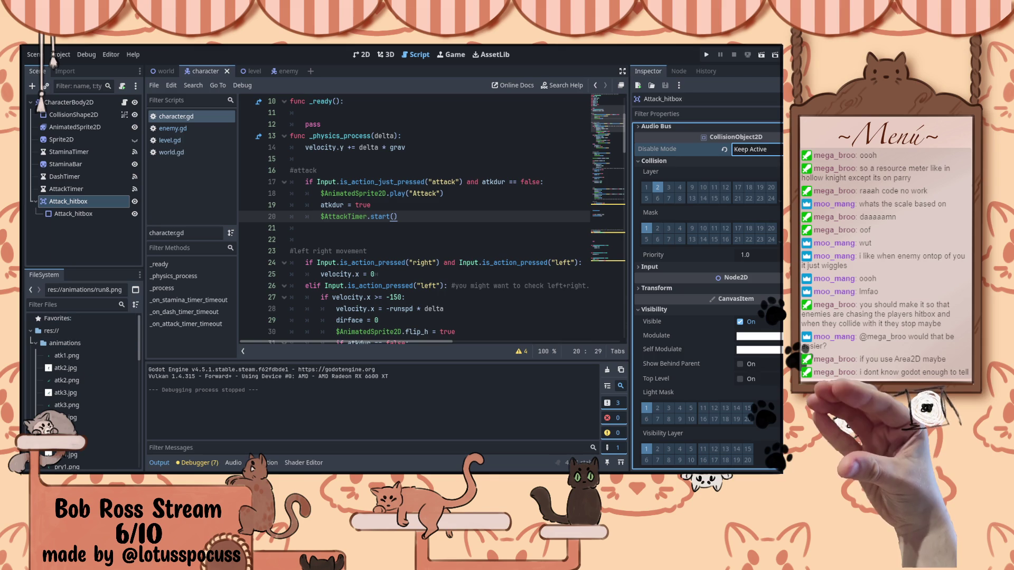
key("alt+Tab")
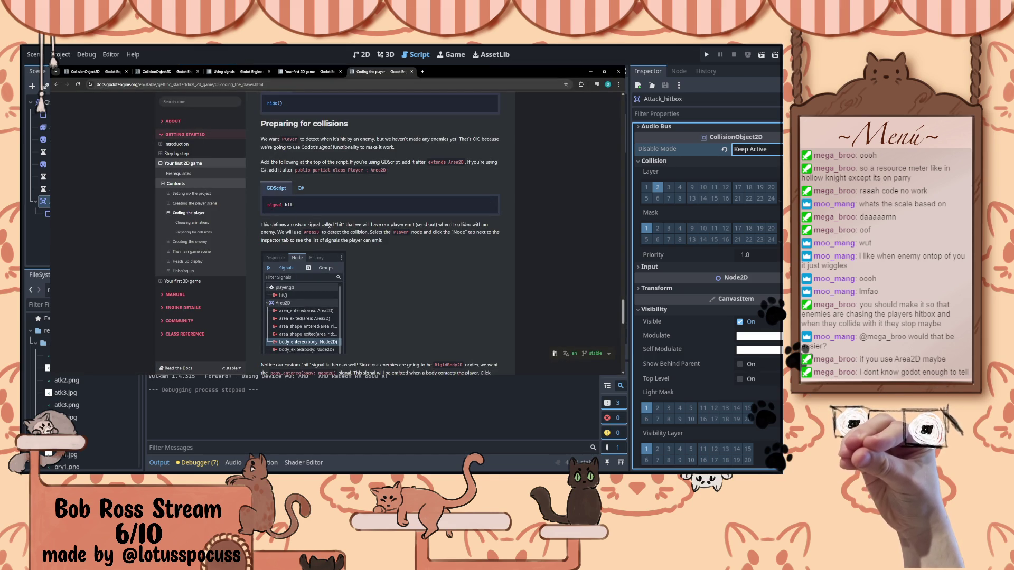
scroll(328, 209, "up", 1)
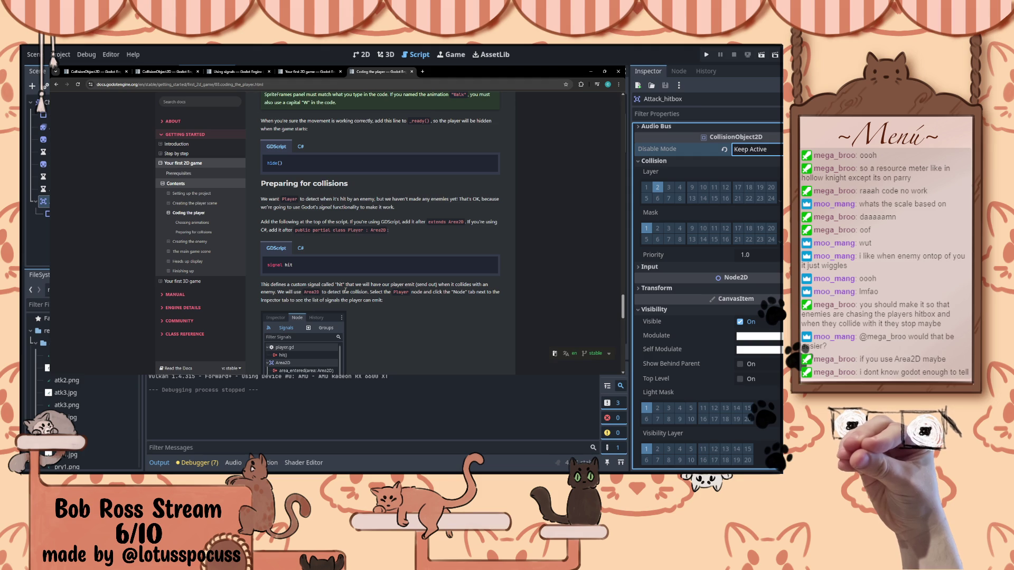
scroll(345, 291, "down", 2)
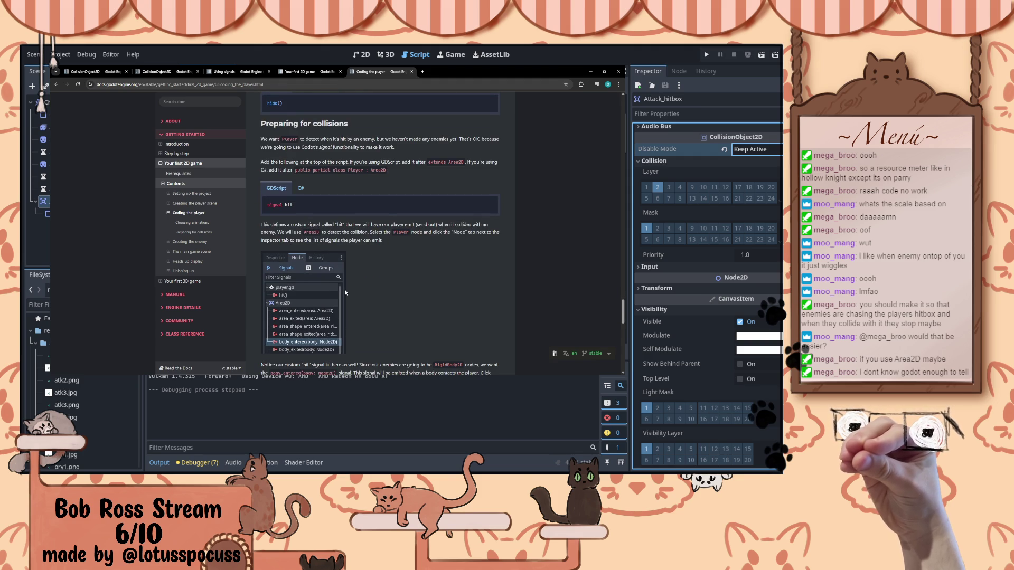
scroll(345, 292, "down", 1)
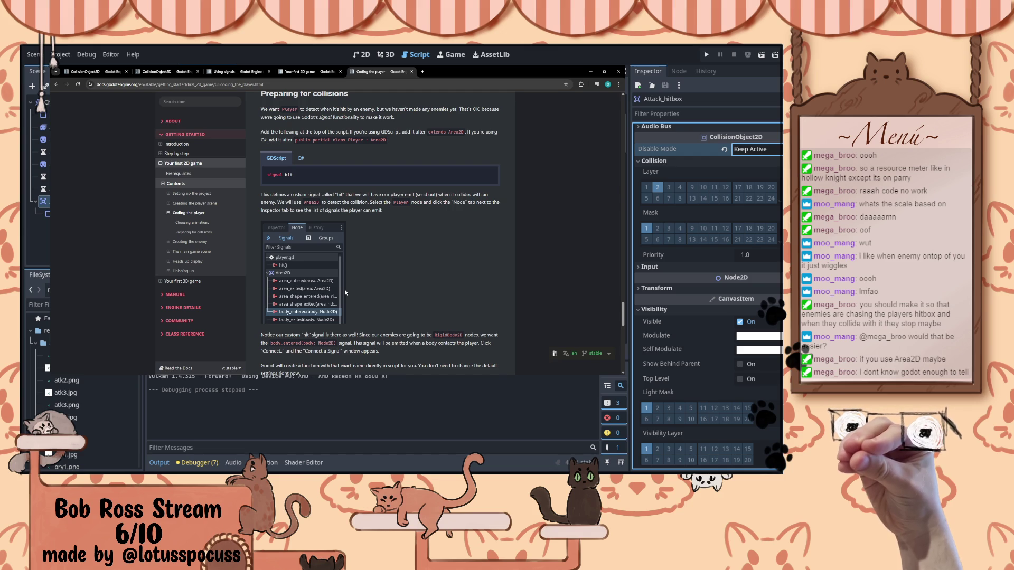
scroll(346, 292, "down", 1)
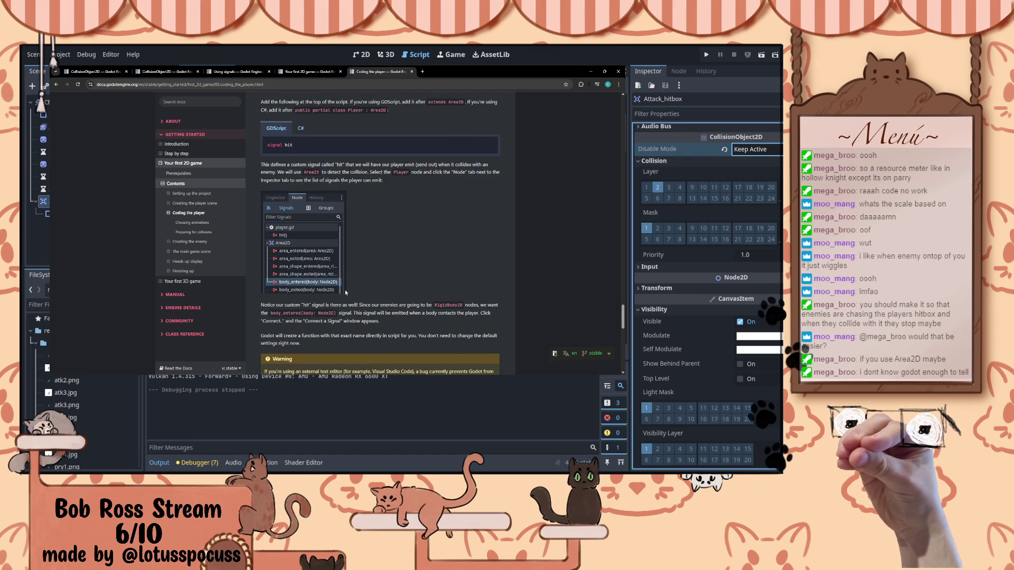
scroll(346, 293, "down", 4)
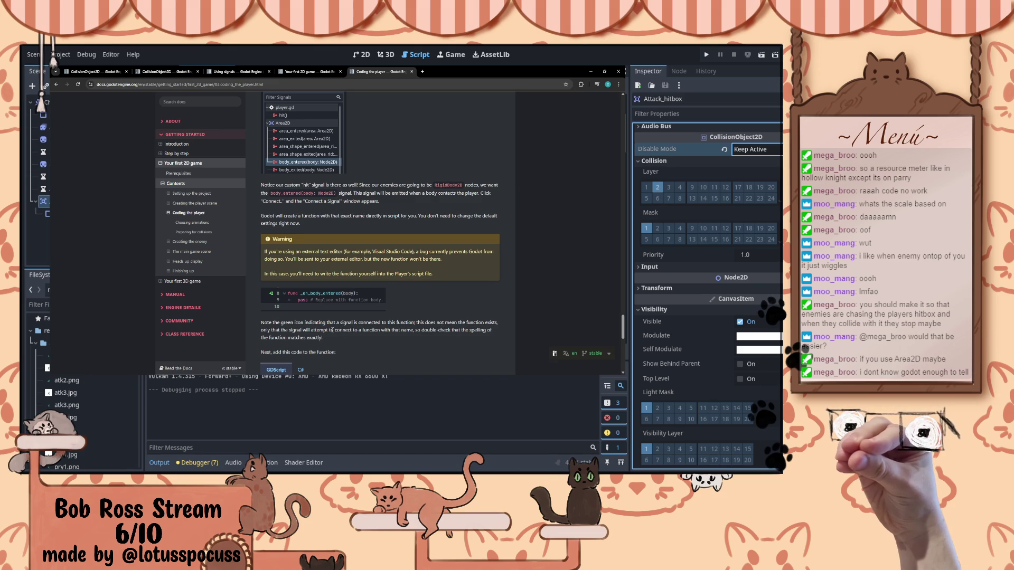
scroll(332, 330, "down", 1)
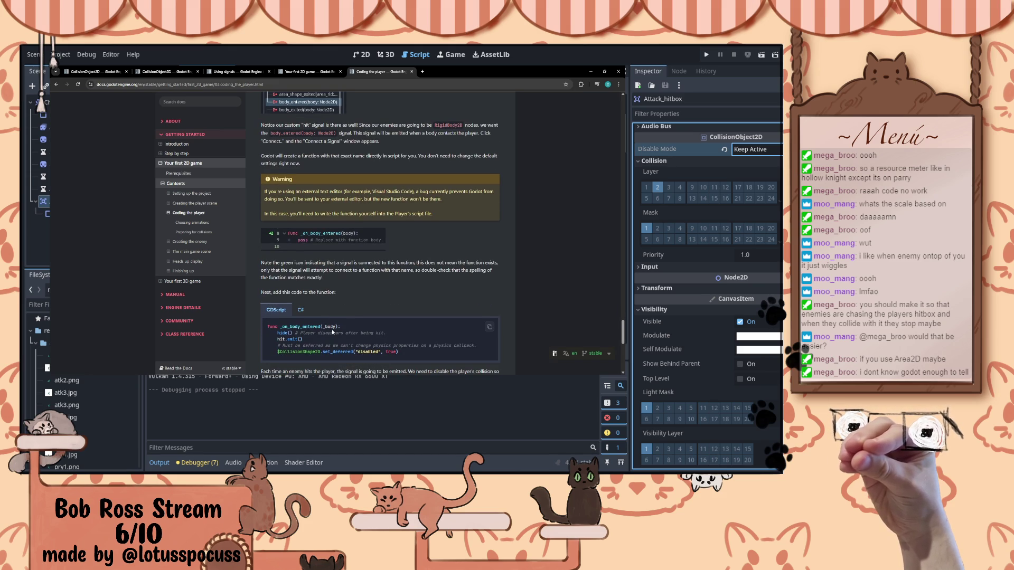
scroll(333, 332, "down", 1)
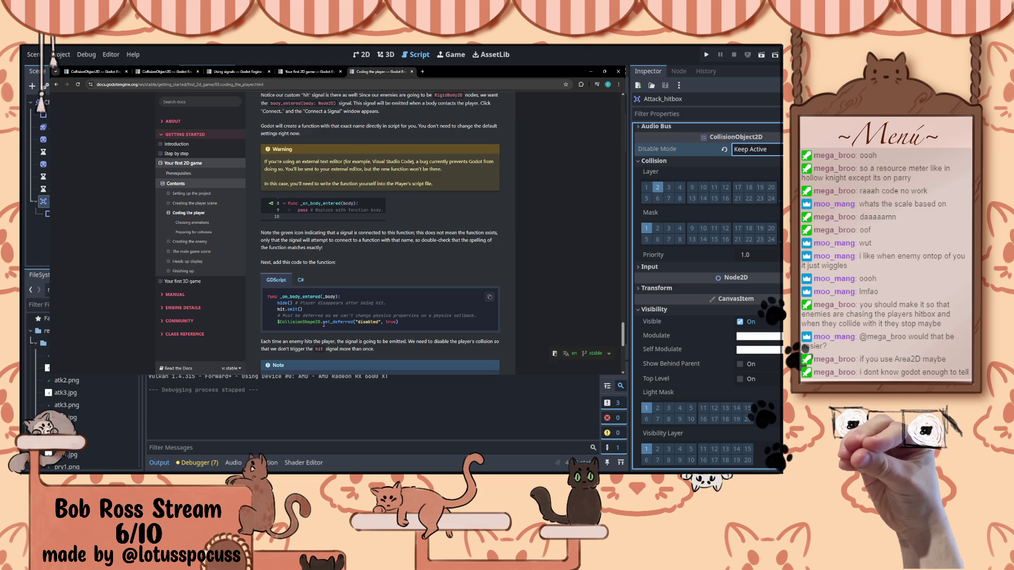
scroll(323, 325, "down", 1)
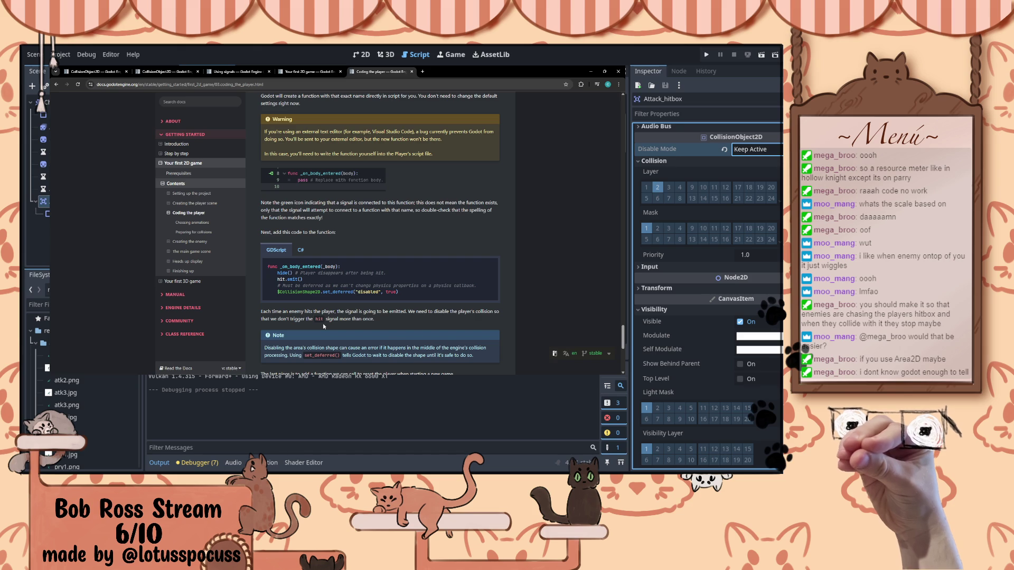
scroll(324, 325, "down", 4)
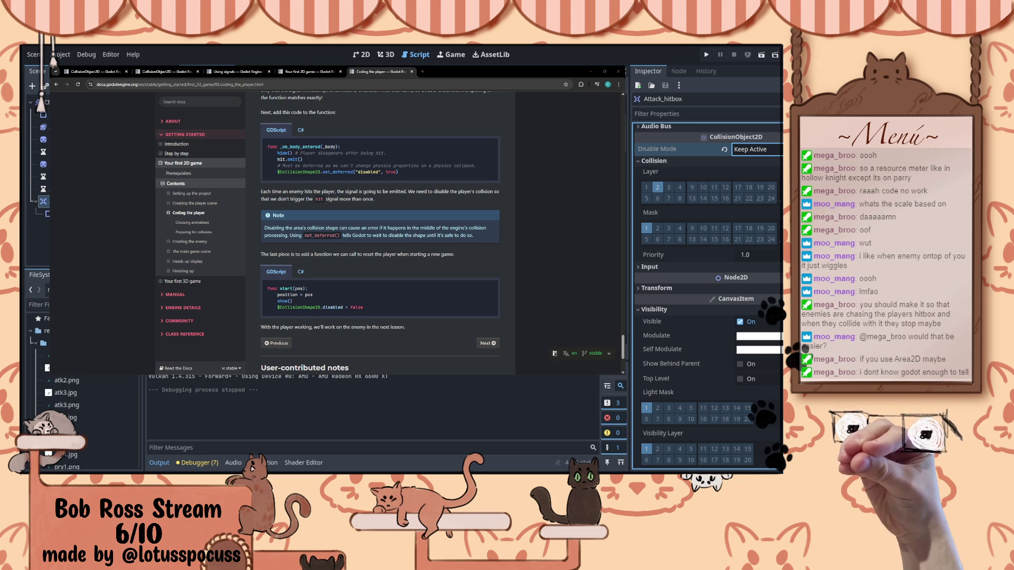
- Select the Hitbox node and check its body_entered signal connected to _on_hitbox_body_entered
left_click(43, 140)
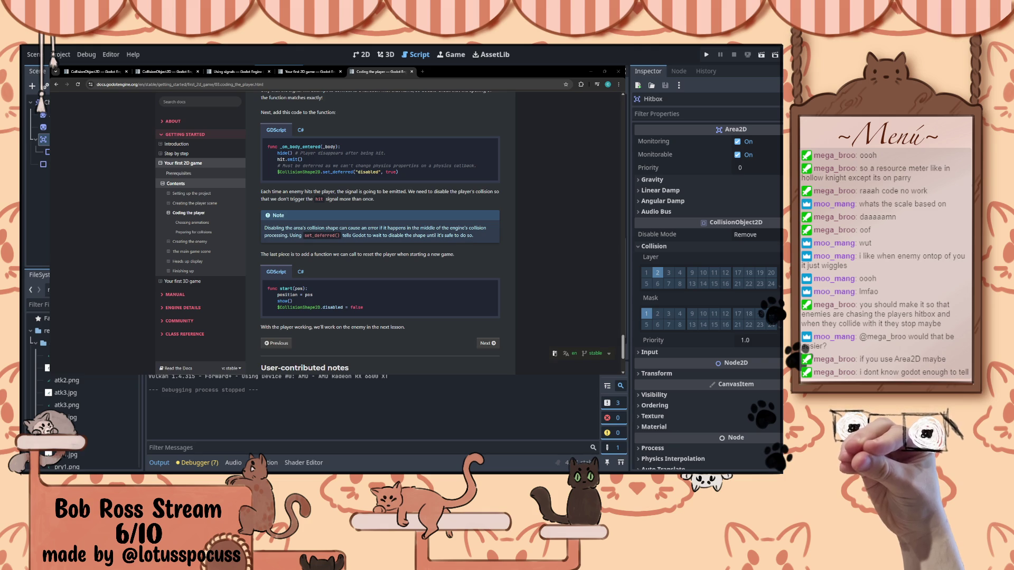
left_click(680, 72)
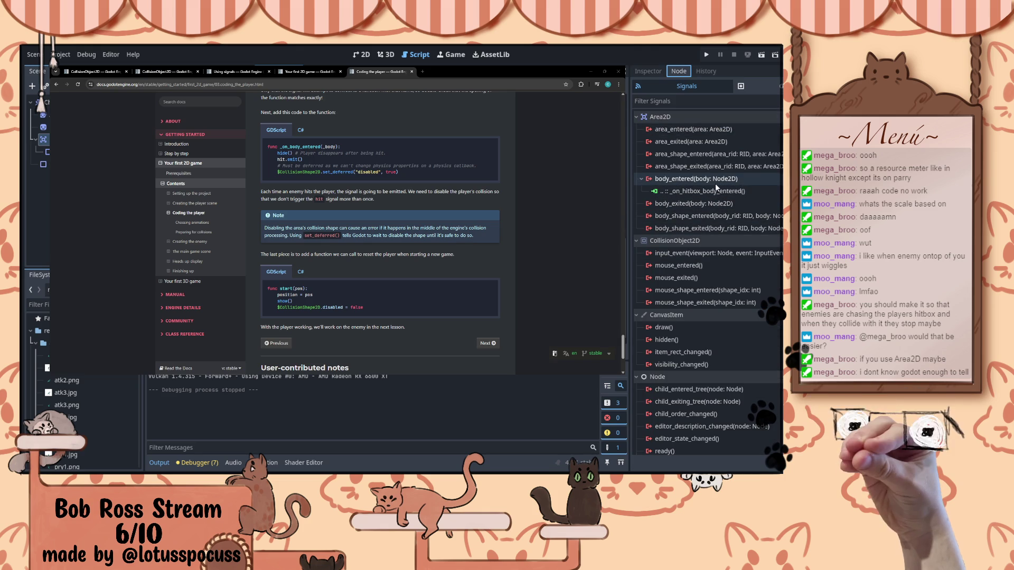
left_click(731, 191)
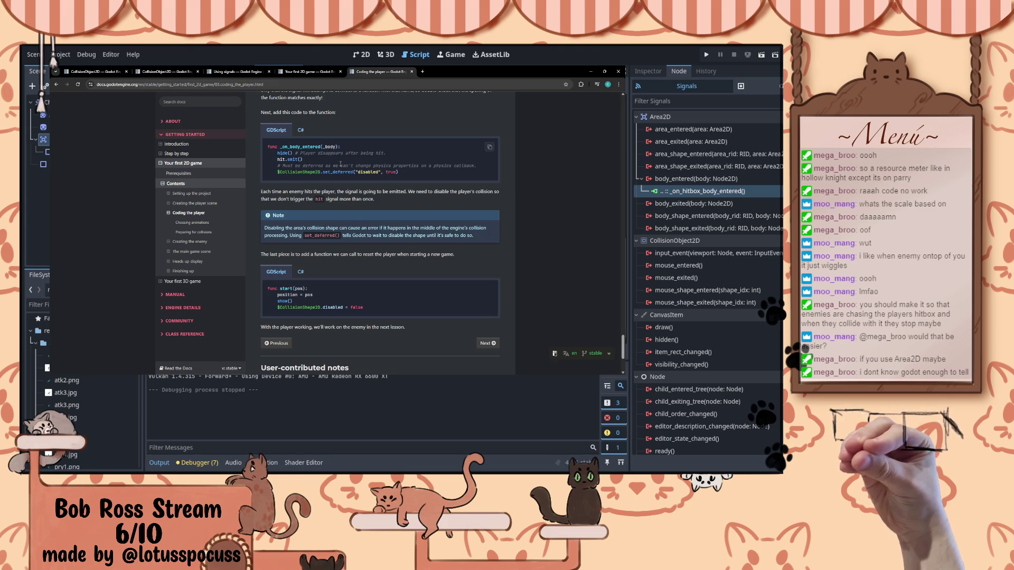
left_click(590, 72)
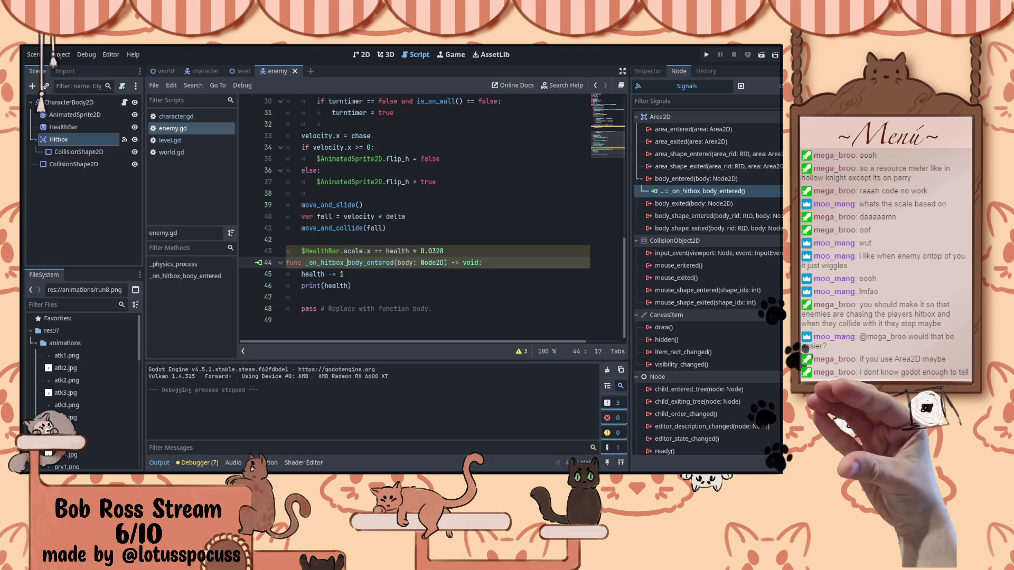
- Review the handler's 'health -= 1' and 'print(health)' lines, then switch to the Godot docs
left_click(369, 280)
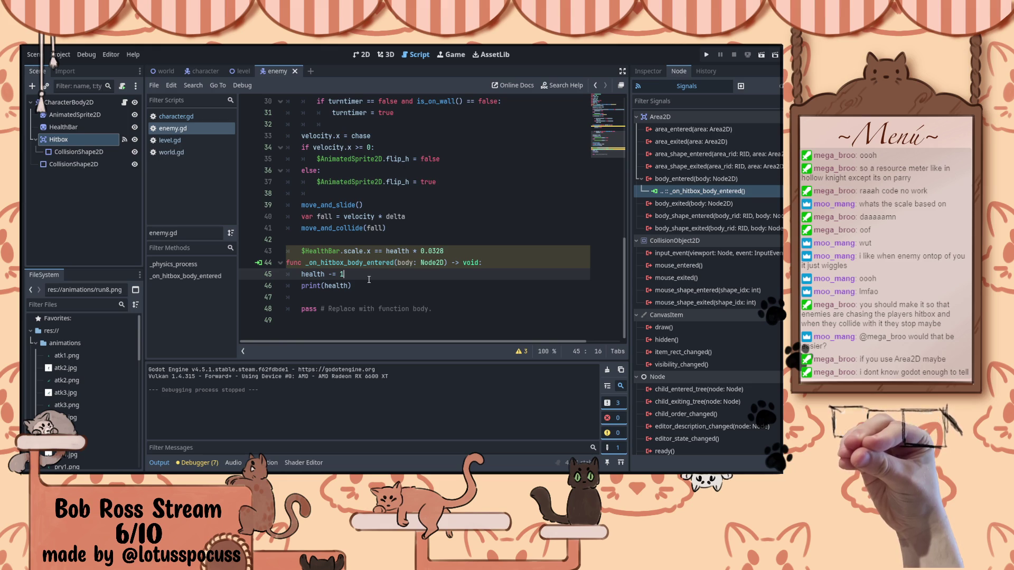
left_click(372, 285)
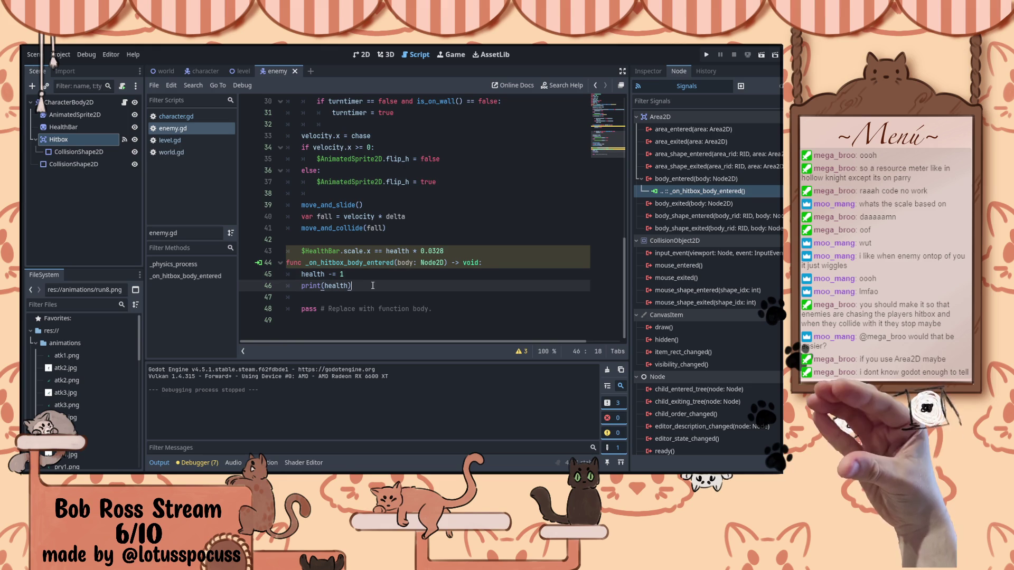
scroll(371, 283, "up", 10)
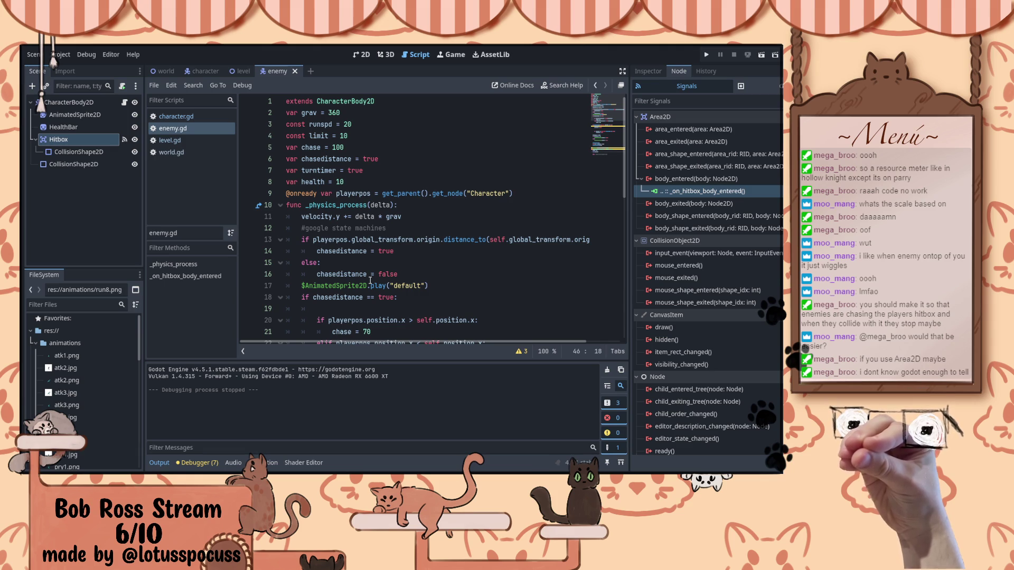
scroll(370, 281, "down", 10)
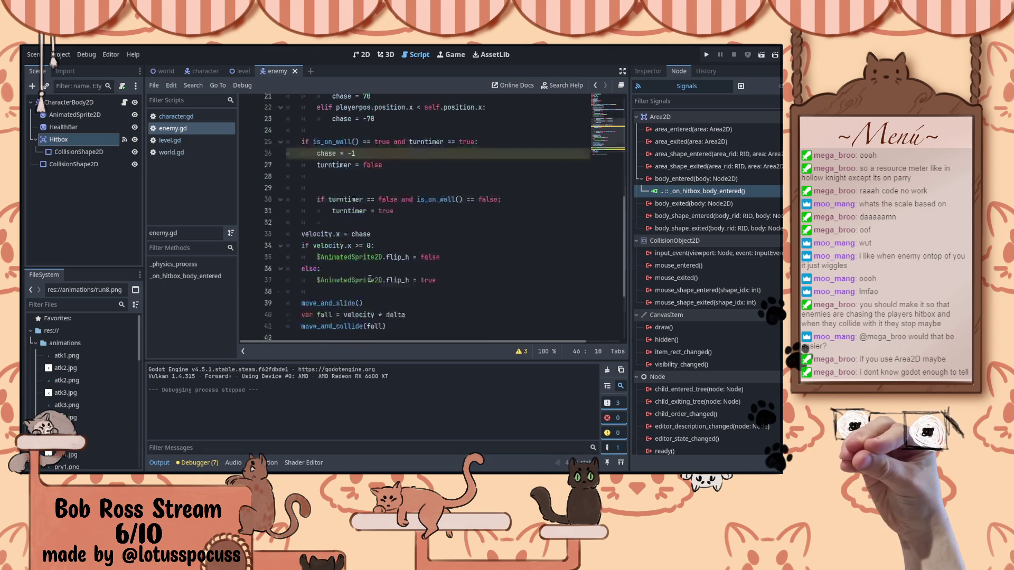
left_click(369, 278)
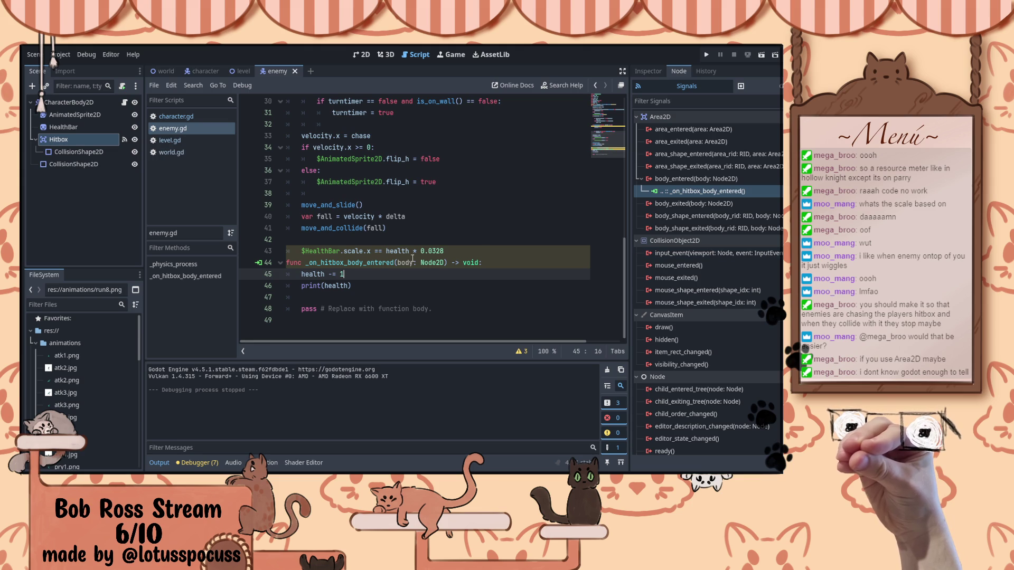
left_click(379, 285)
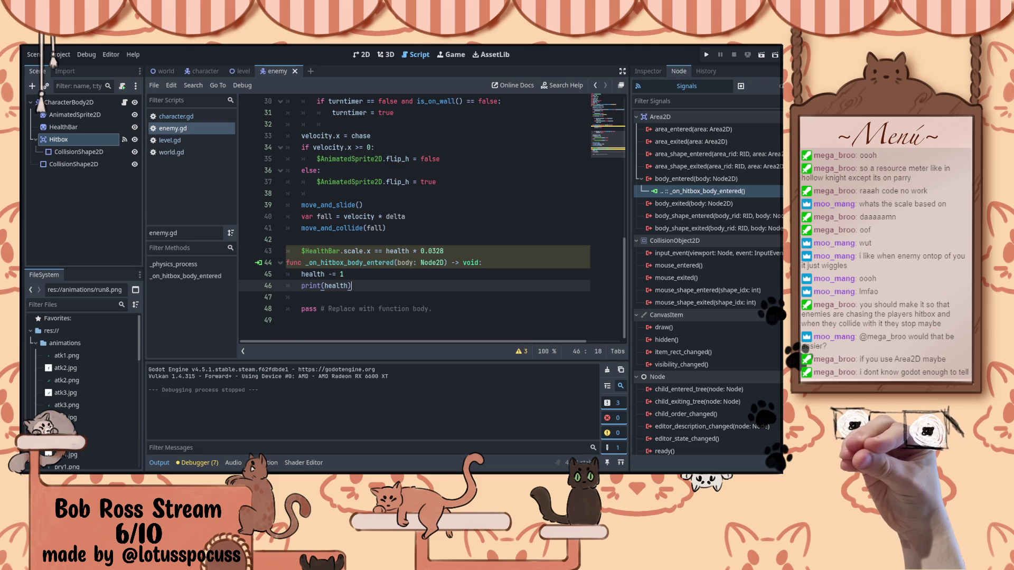
key("alt+Tab")
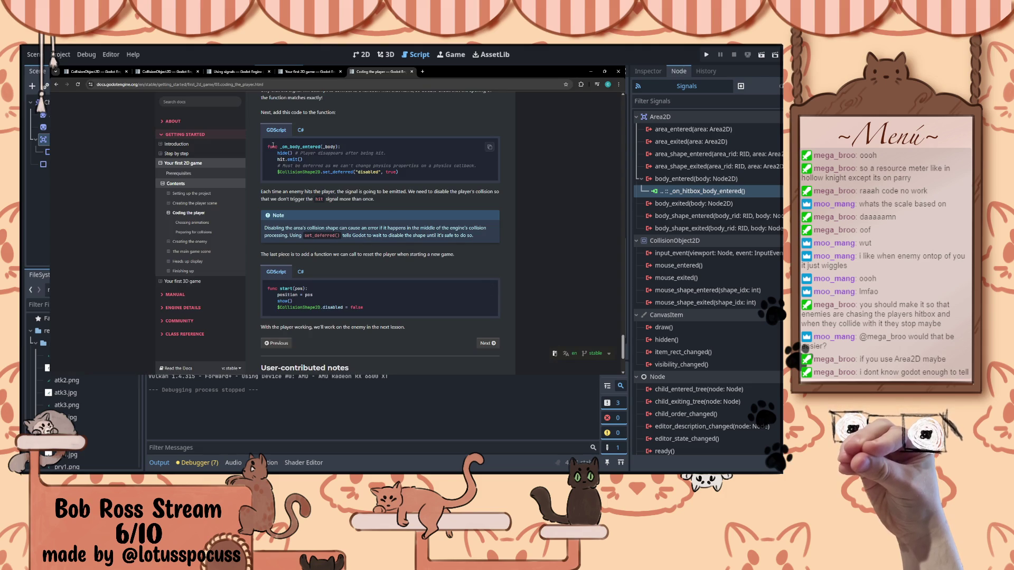
left_click_drag(268, 145, 343, 148)
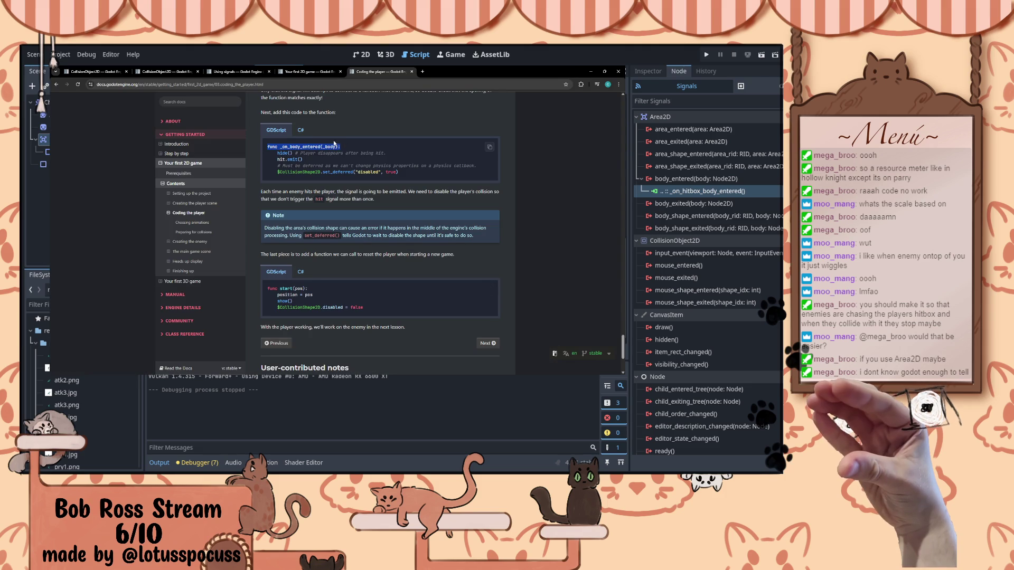
scroll(327, 156, "up", 2)
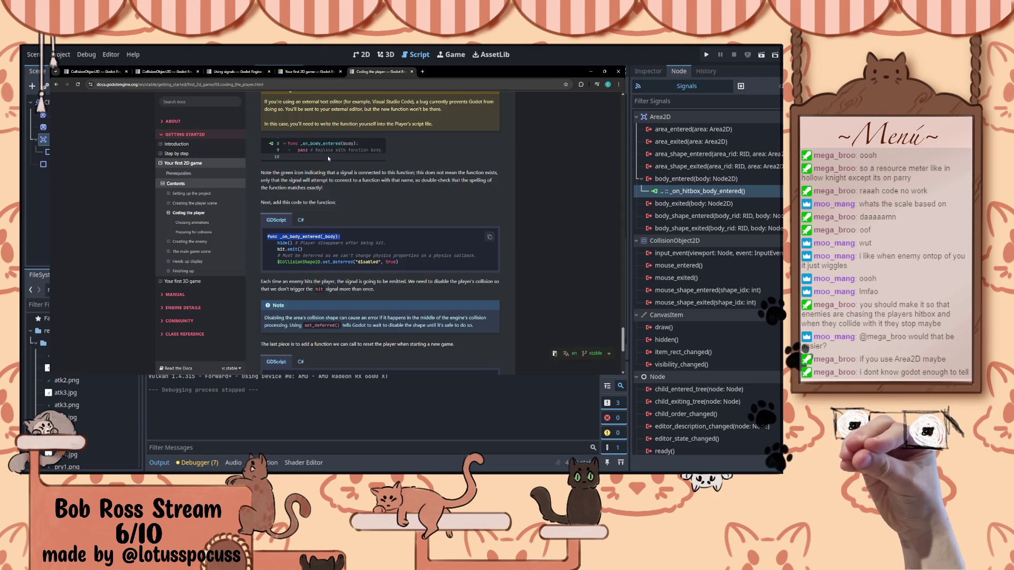
scroll(308, 135, "up", 2)
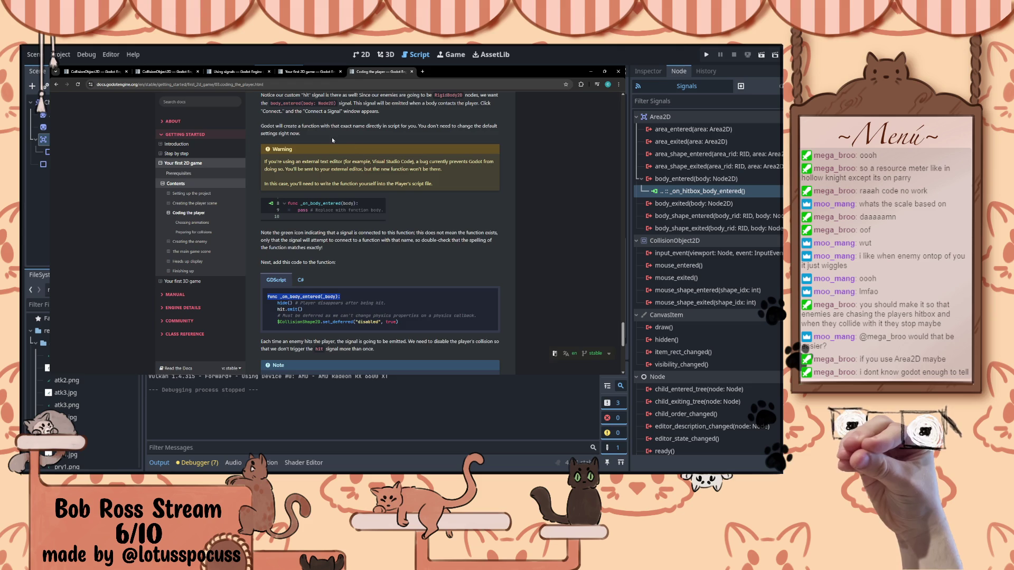
scroll(323, 135, "up", 2)
left_click_drag(433, 155, 503, 159)
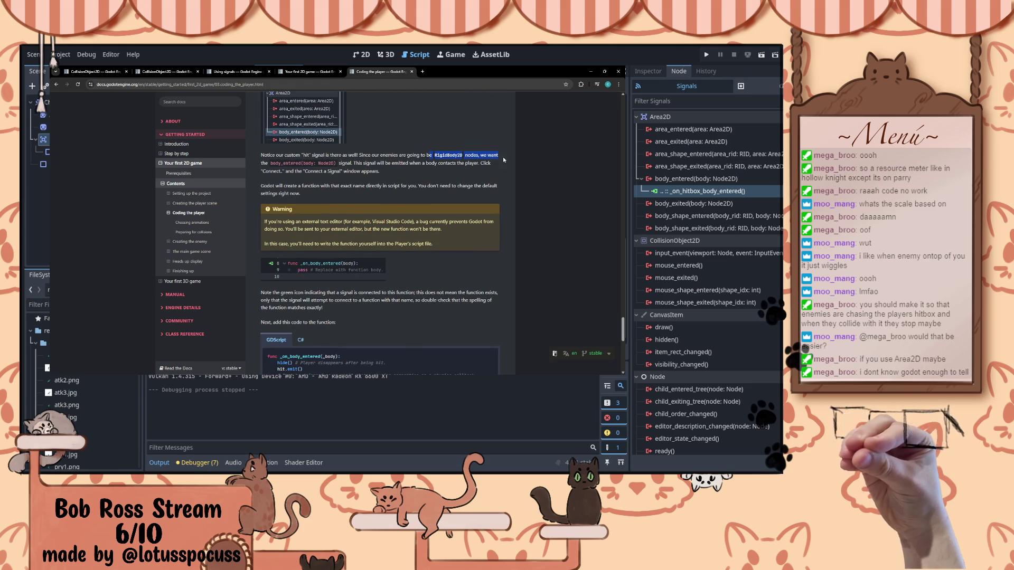
left_click_drag(312, 163, 342, 164)
left_click(342, 164)
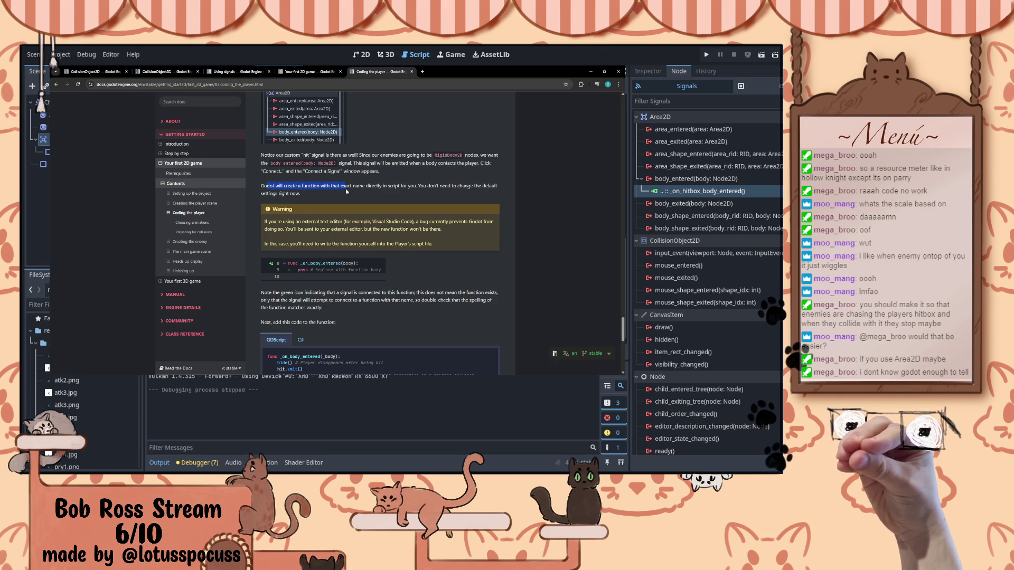
scroll(344, 196, "up", 5)
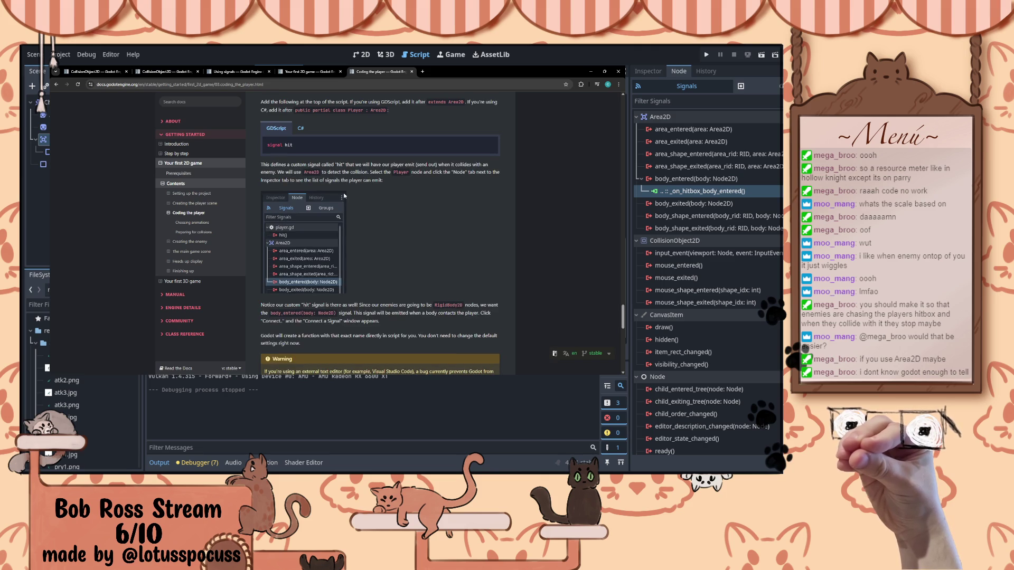
scroll(344, 196, "up", 2)
left_click_drag(315, 139, 400, 140)
left_click_drag(271, 162, 410, 160)
left_click(404, 163)
left_click_drag(287, 224, 388, 225)
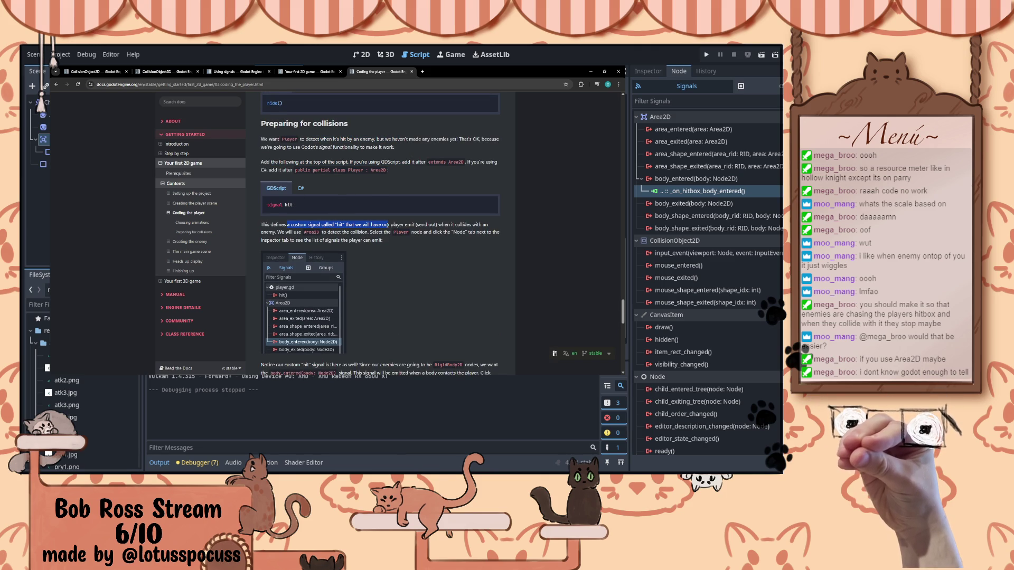
left_click(372, 230)
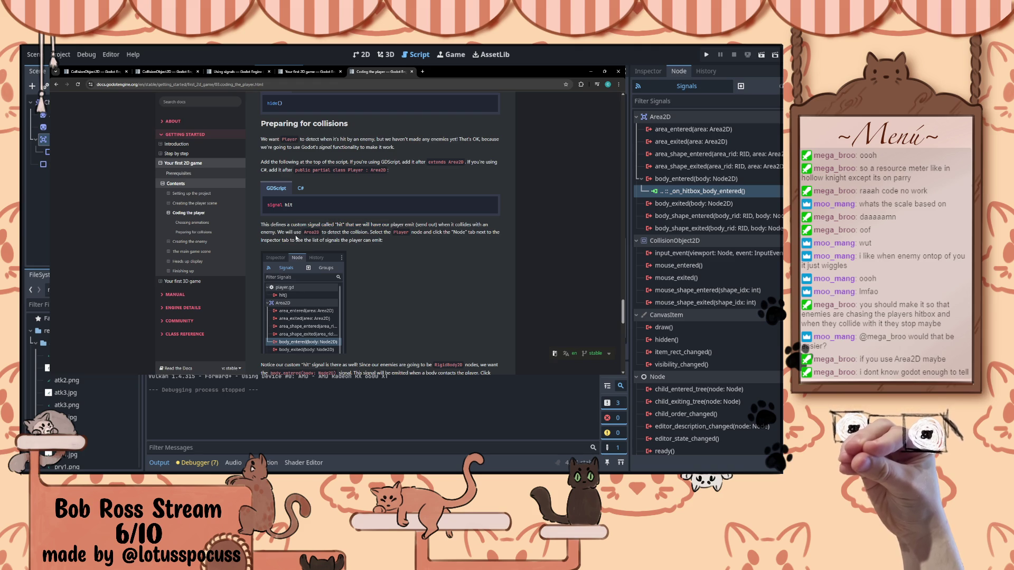
left_click_drag(295, 233, 384, 232)
left_click(391, 232)
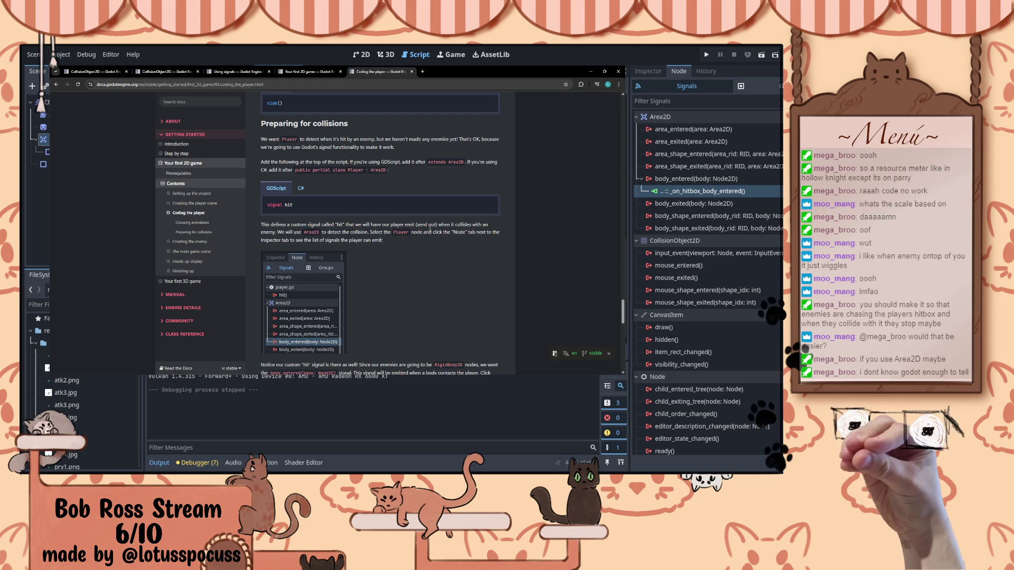
scroll(290, 239, "down", 5)
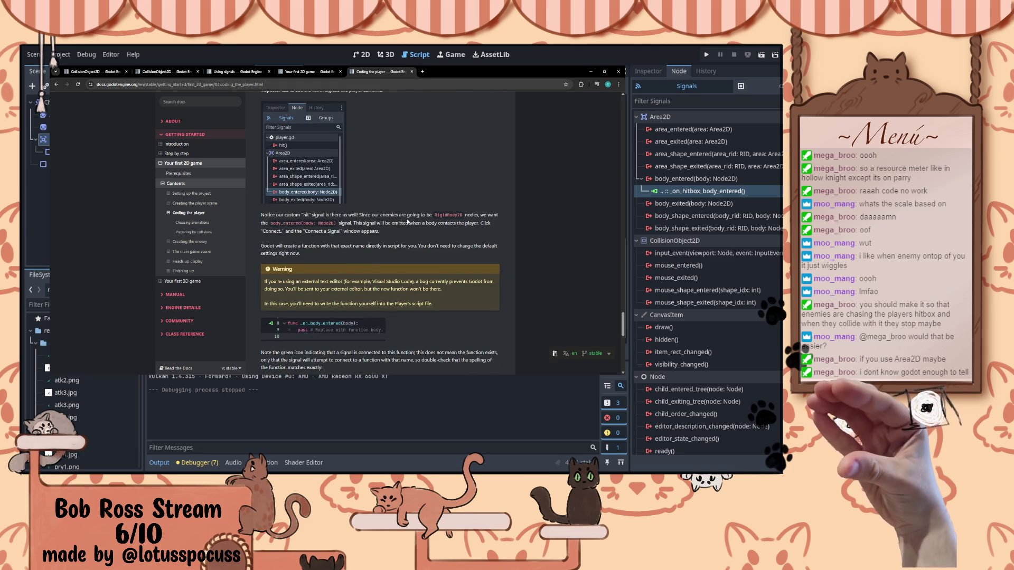
- Scroll back up through the Coding the player docs page
scroll(460, 238, "up", 7)
scroll(460, 238, "up", 7)
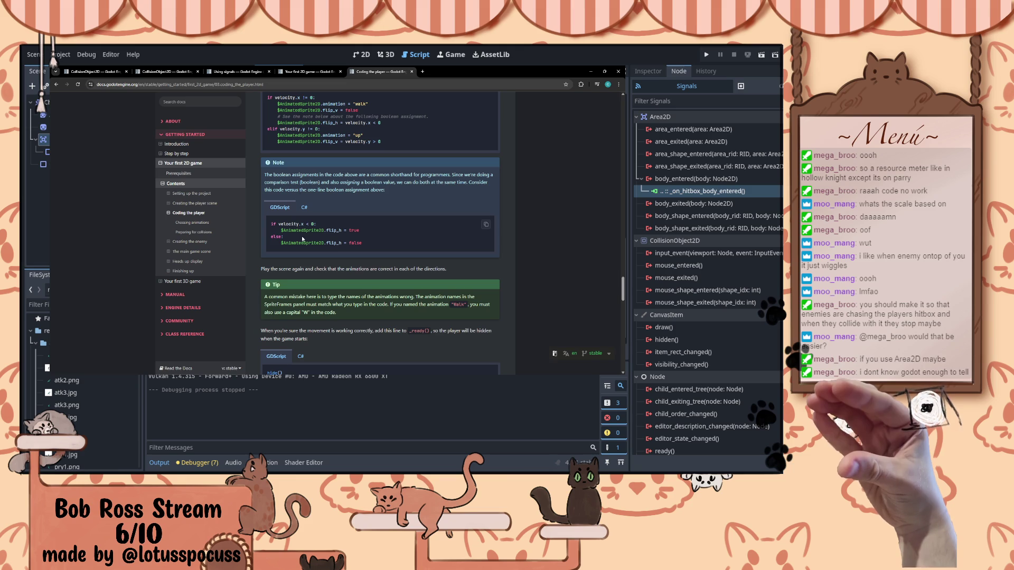
scroll(302, 239, "up", 5)
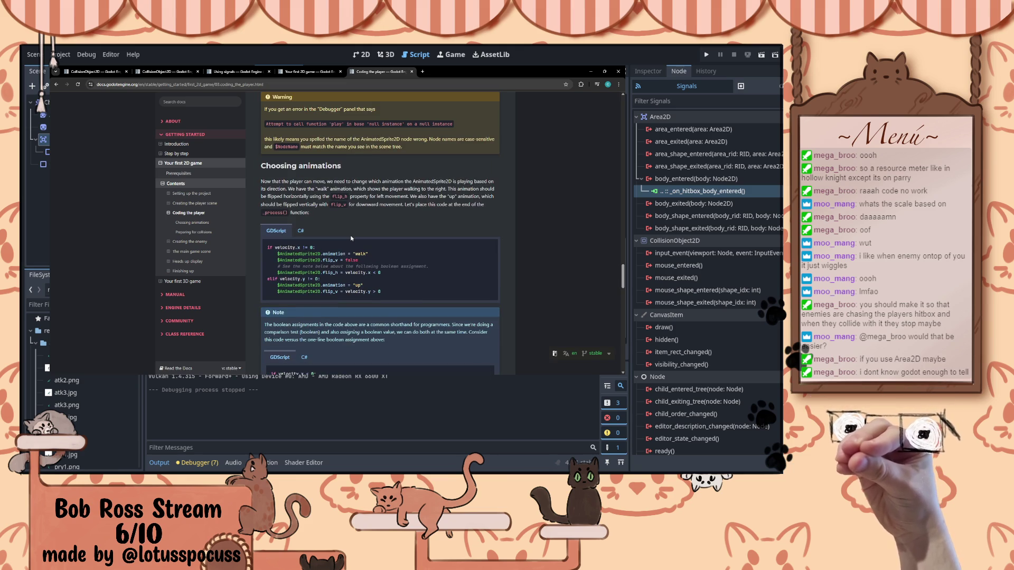
scroll(351, 238, "up", 10)
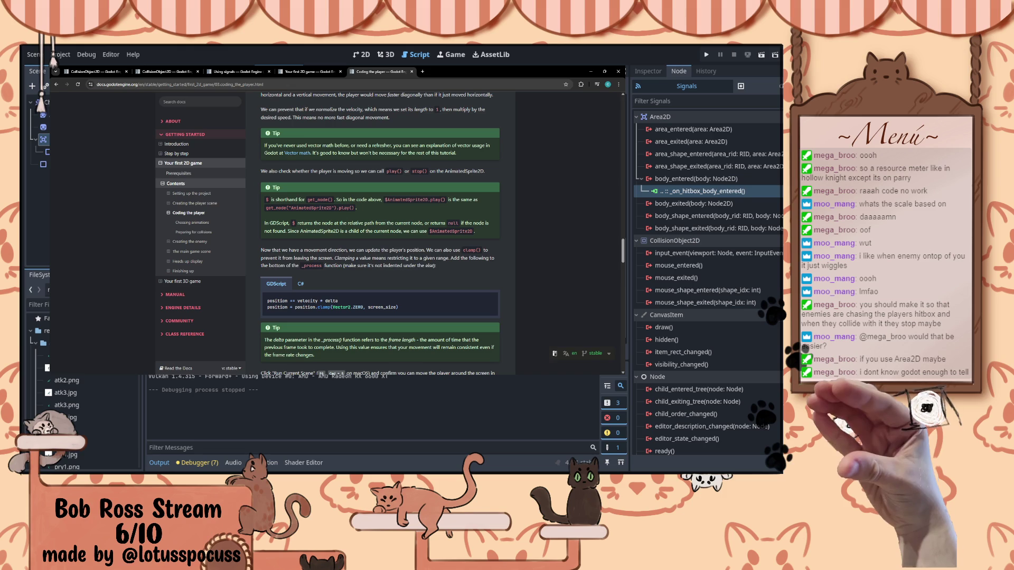
scroll(408, 220, "up", 3)
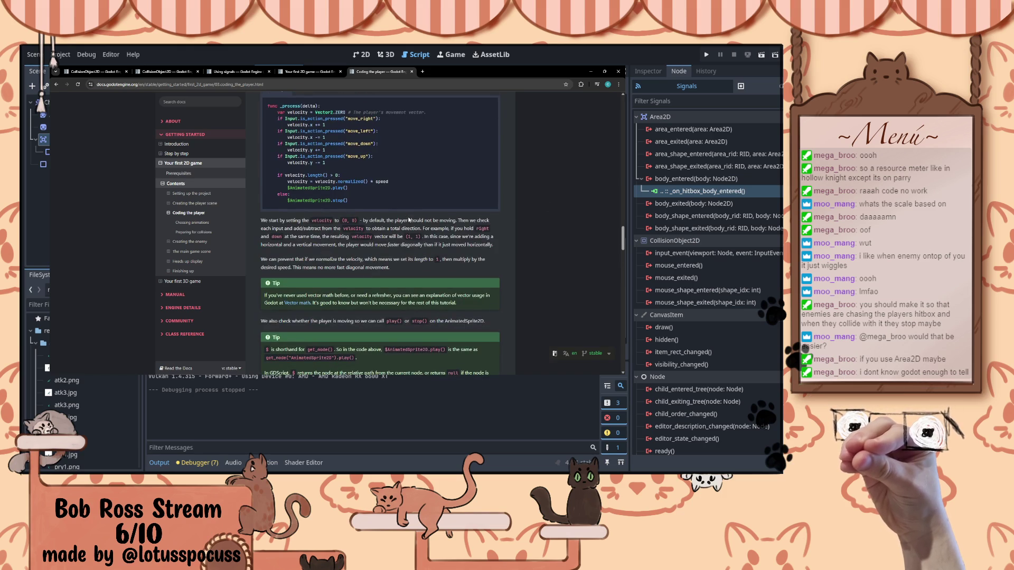
scroll(402, 243, "up", 3)
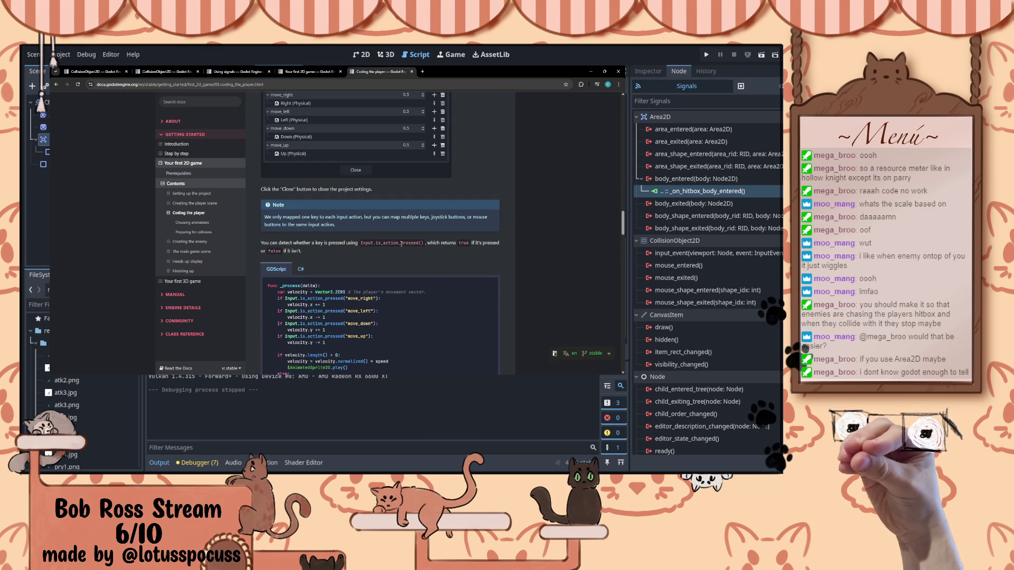
scroll(401, 243, "up", 5)
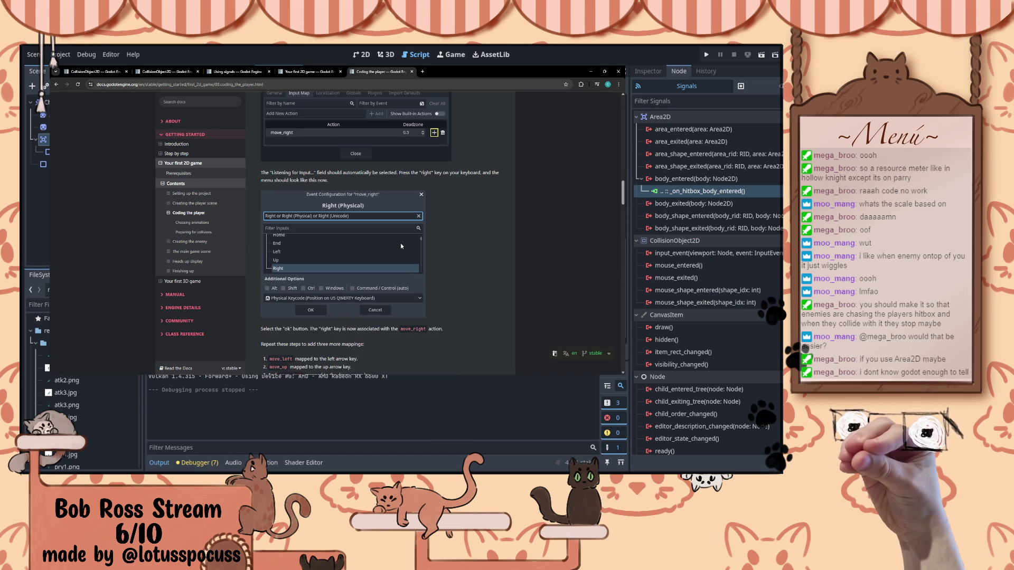
scroll(400, 243, "up", 7)
scroll(400, 243, "up", 5)
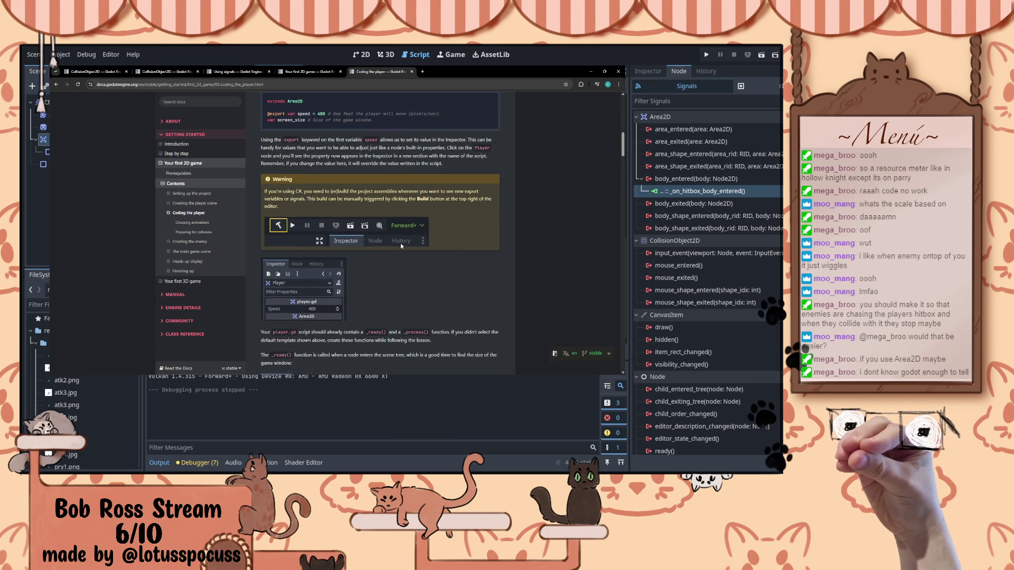
scroll(400, 243, "up", 2)
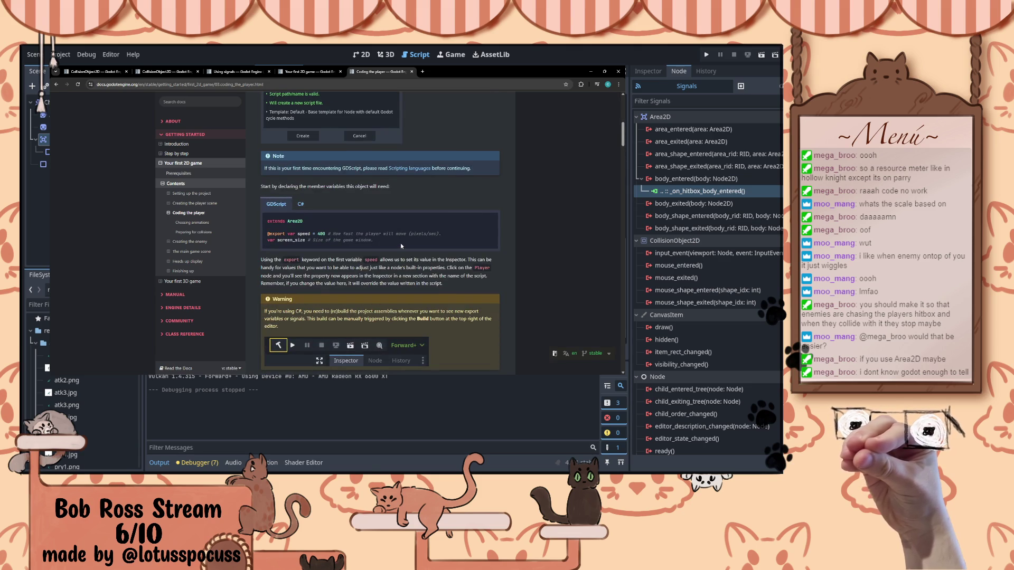
scroll(400, 243, "up", 2)
scroll(400, 246, "up", 2)
scroll(401, 246, "up", 3)
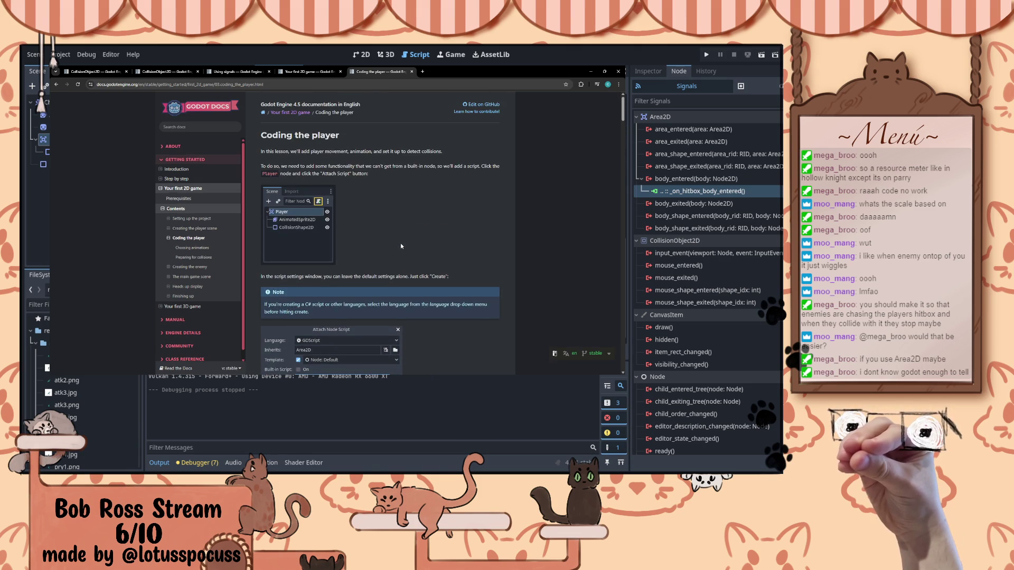
scroll(401, 243, "down", 4)
scroll(400, 243, "up", 3)
scroll(402, 244, "down", 10)
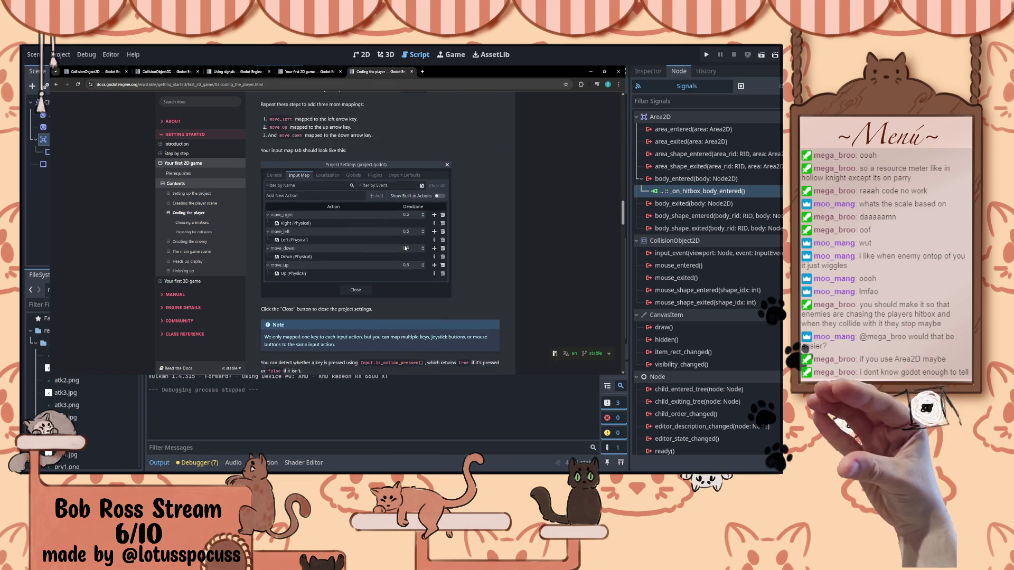
- Open the Creating the player scene lesson from Your first 2D game, skim it, and close it
left_click(308, 71)
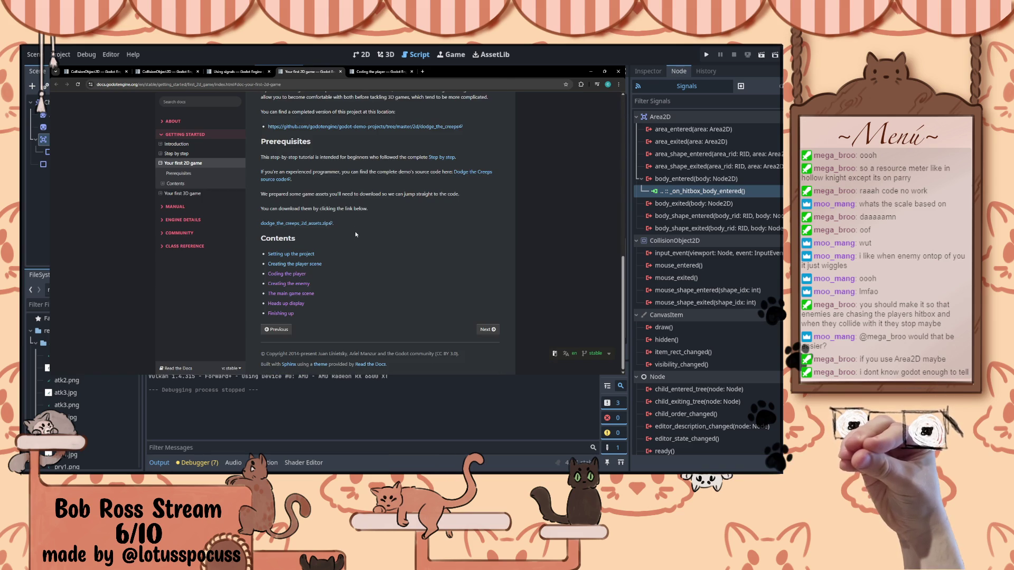
left_click(301, 266)
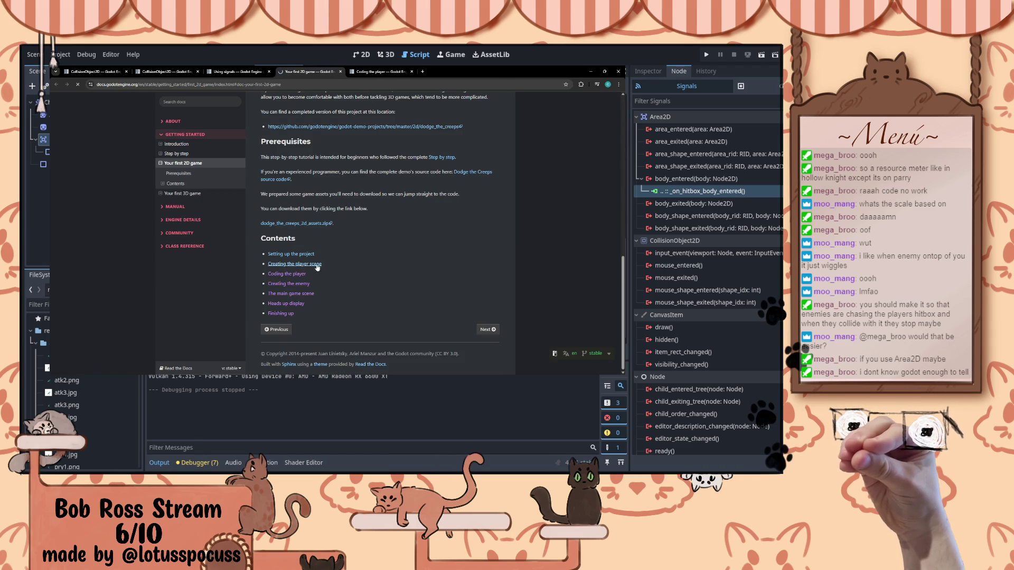
scroll(356, 230, "down", 2)
scroll(356, 229, "down", 3)
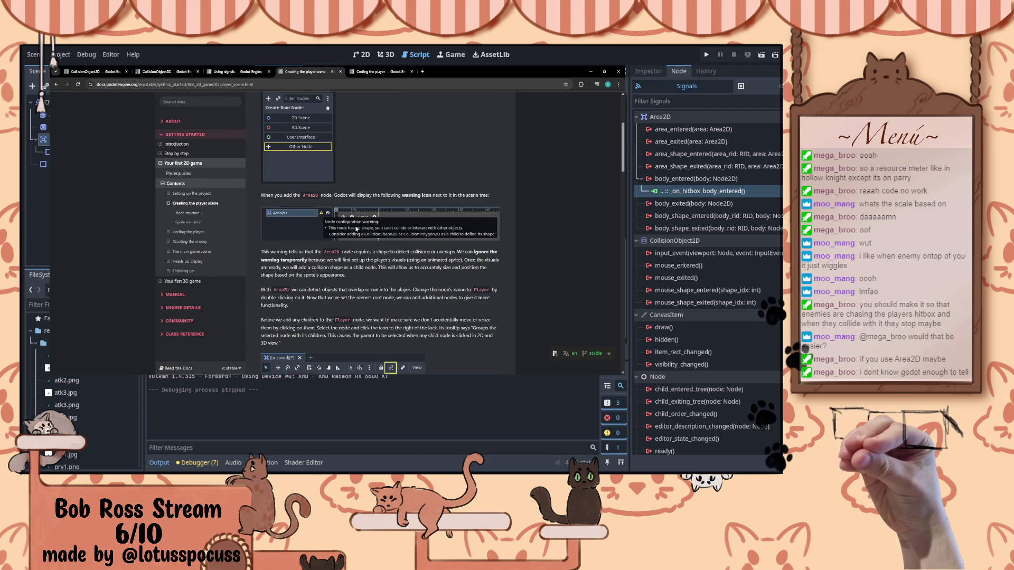
scroll(397, 270, "down", 5)
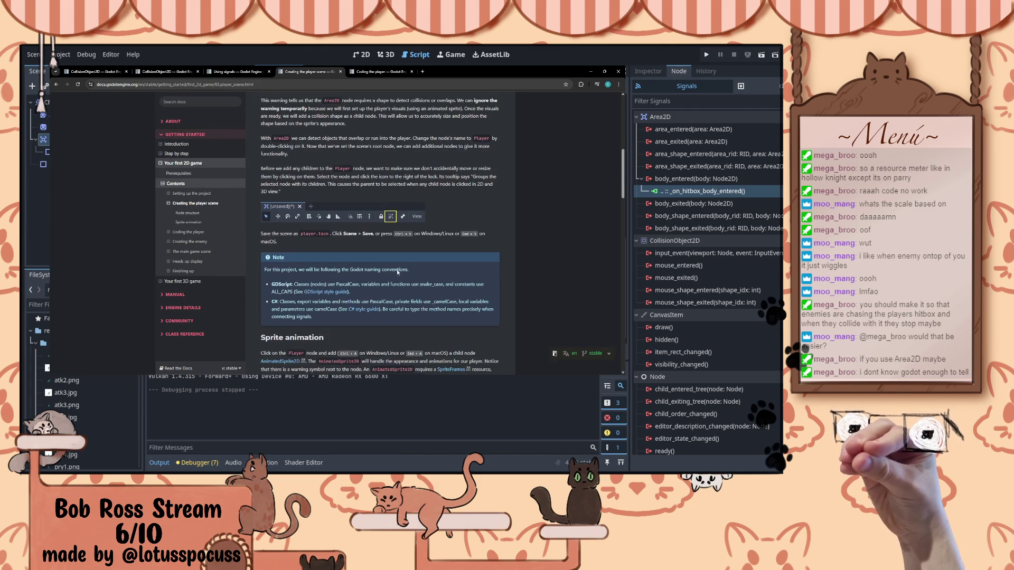
scroll(397, 270, "down", 5)
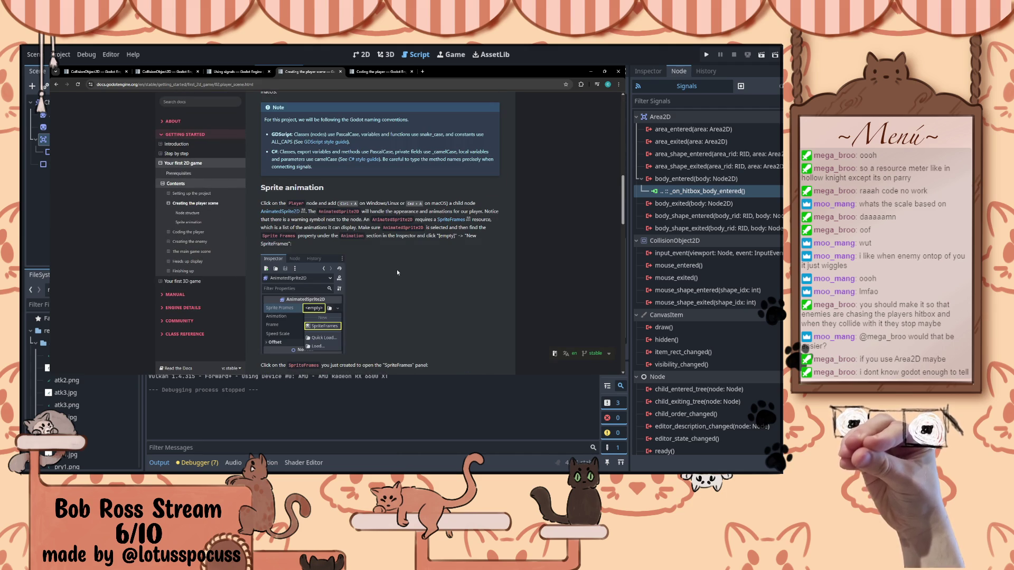
scroll(397, 272, "down", 6)
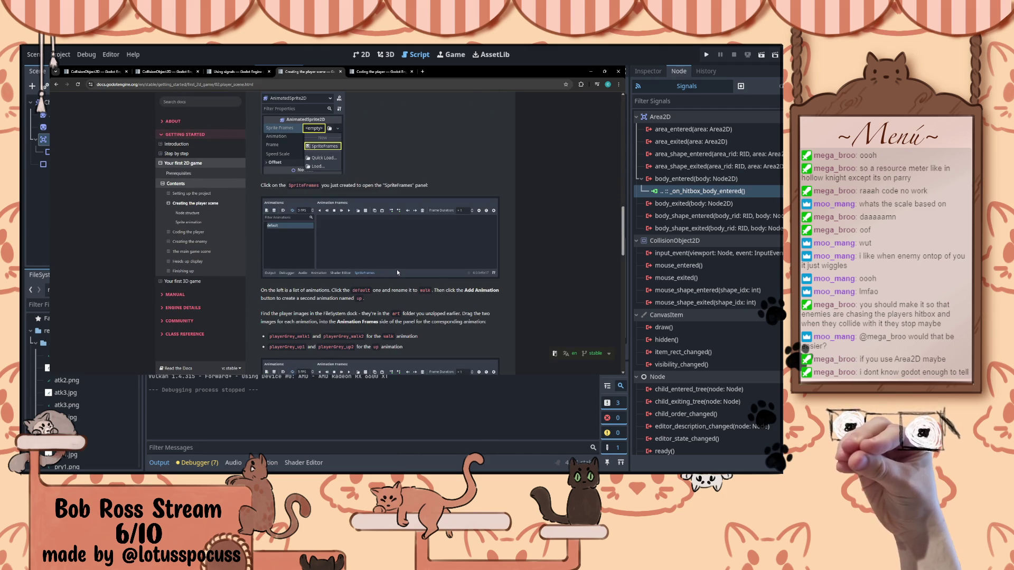
scroll(397, 272, "down", 15)
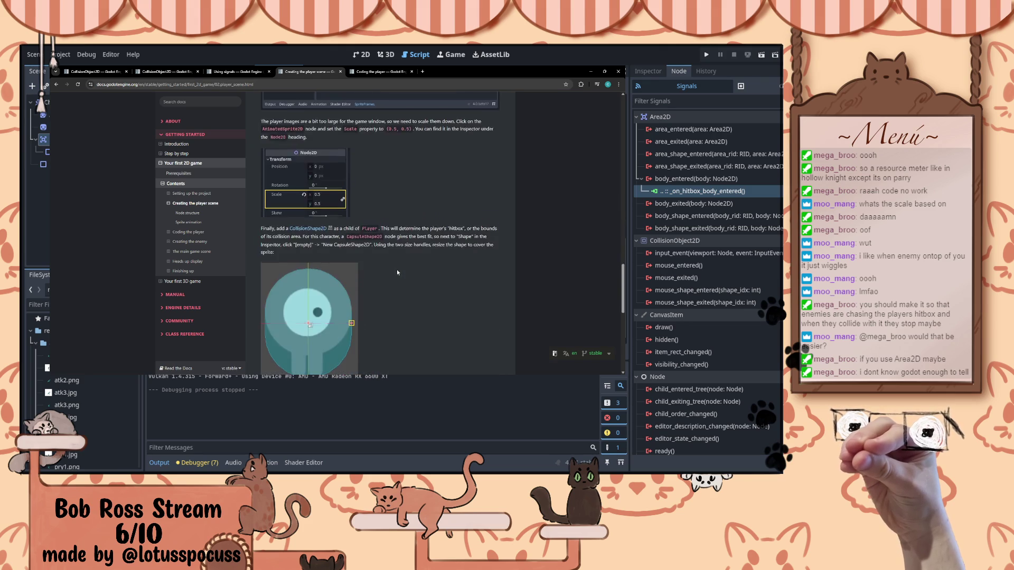
scroll(397, 272, "down", 12)
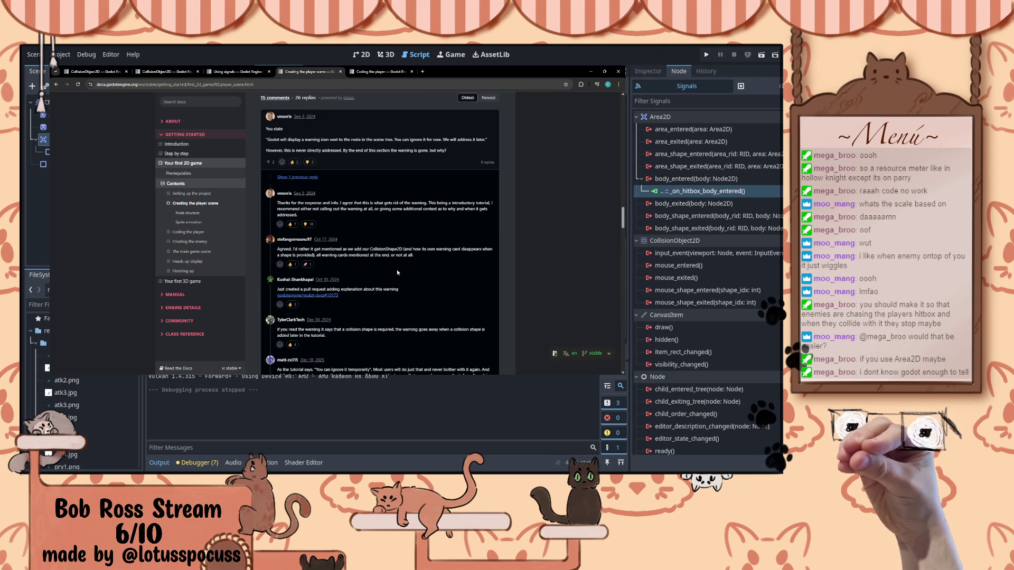
left_click(340, 72)
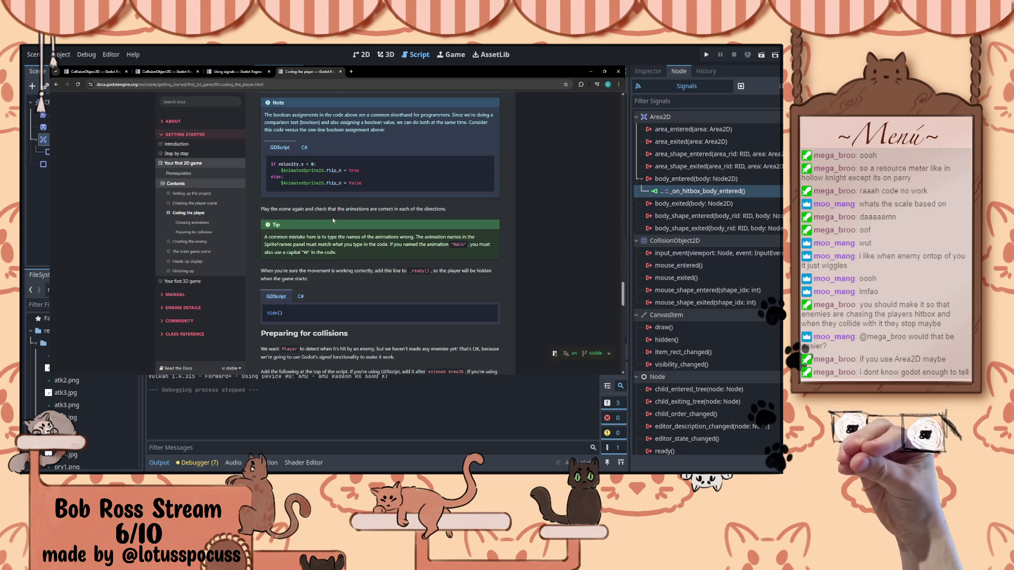
- Read Coding the player down through the hit signal and start(pos) code, then minimize Chrome
scroll(331, 218, "down", 1)
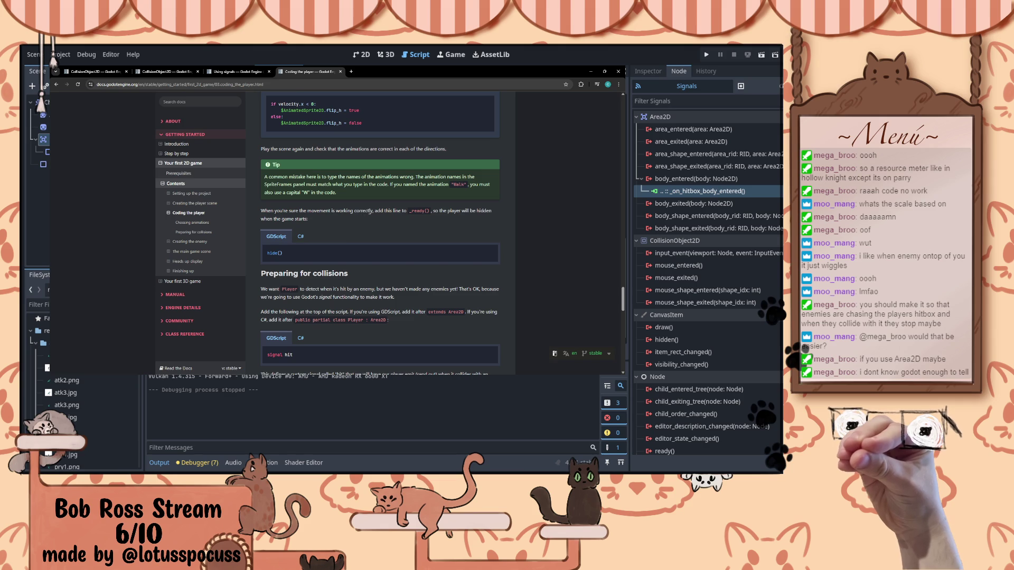
scroll(365, 222, "down", 2)
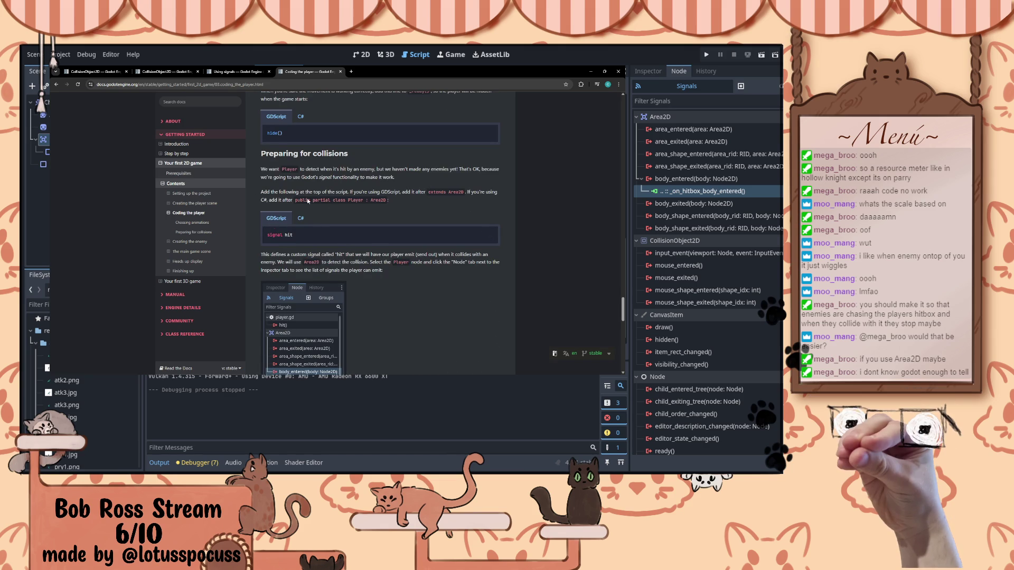
scroll(296, 244, "down", 3)
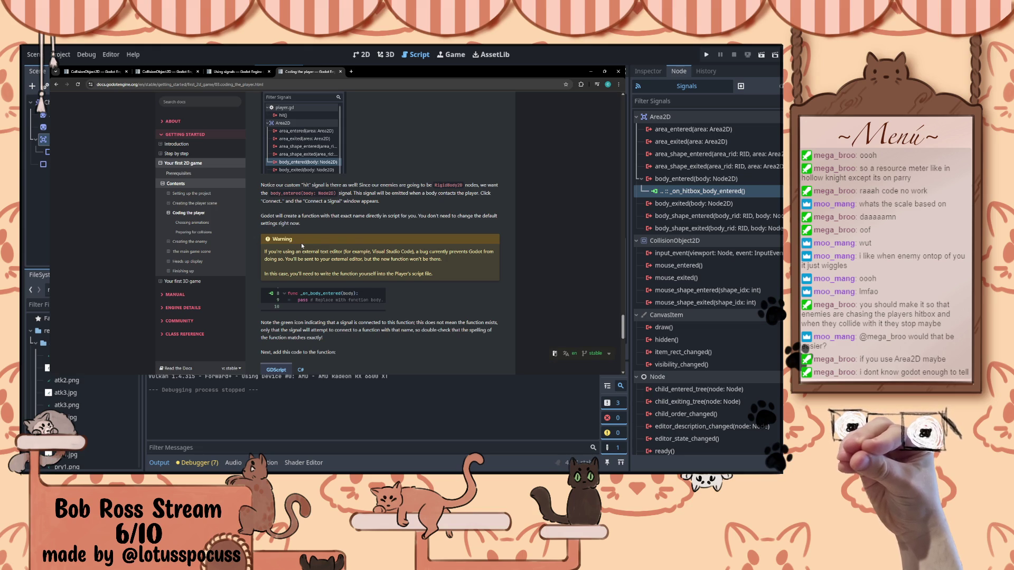
scroll(302, 246, "down", 2)
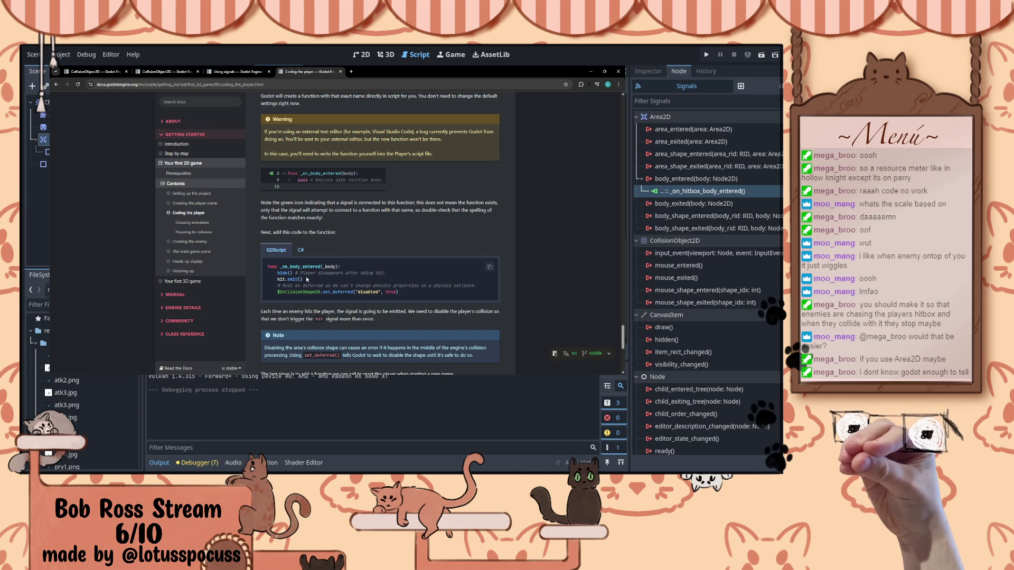
scroll(307, 279, "down", 1)
scroll(306, 277, "down", 1)
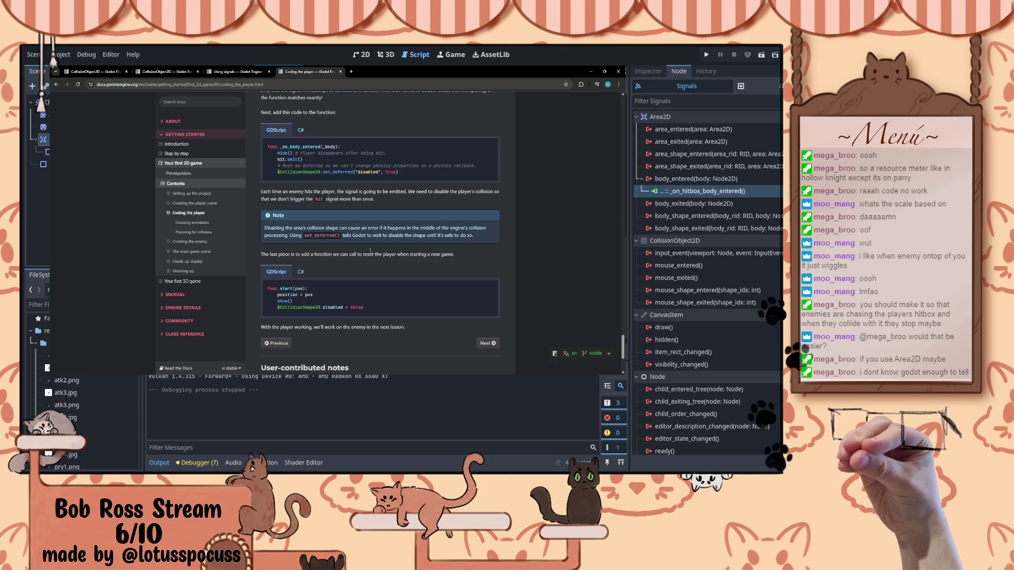
left_click(589, 69)
- Put the caret at the end of line 43 in enemy.gd and show the Hitbox's Inspector properties
left_click(390, 297)
key("Up")
key("Up")
key("Up")
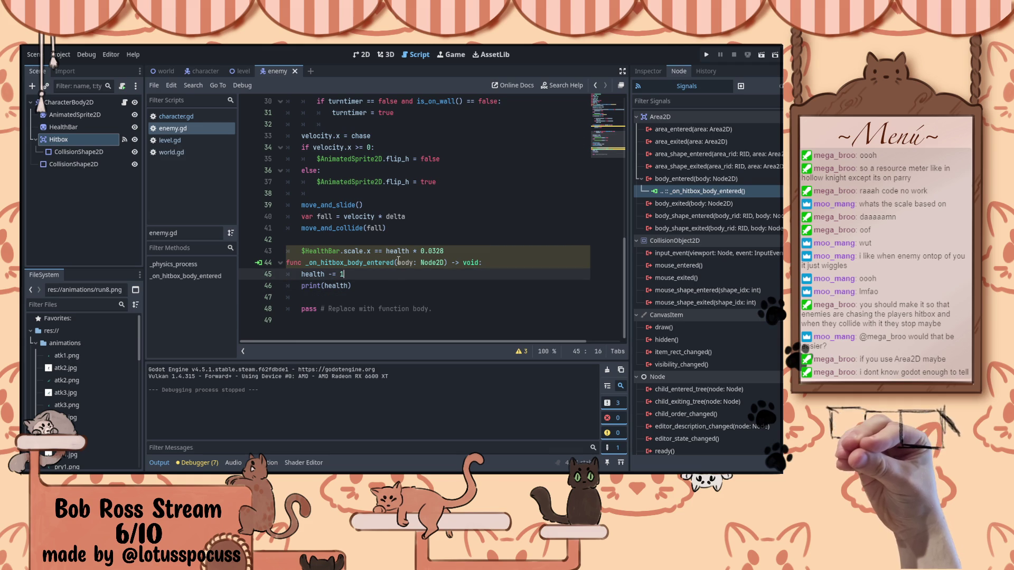
left_click(454, 248)
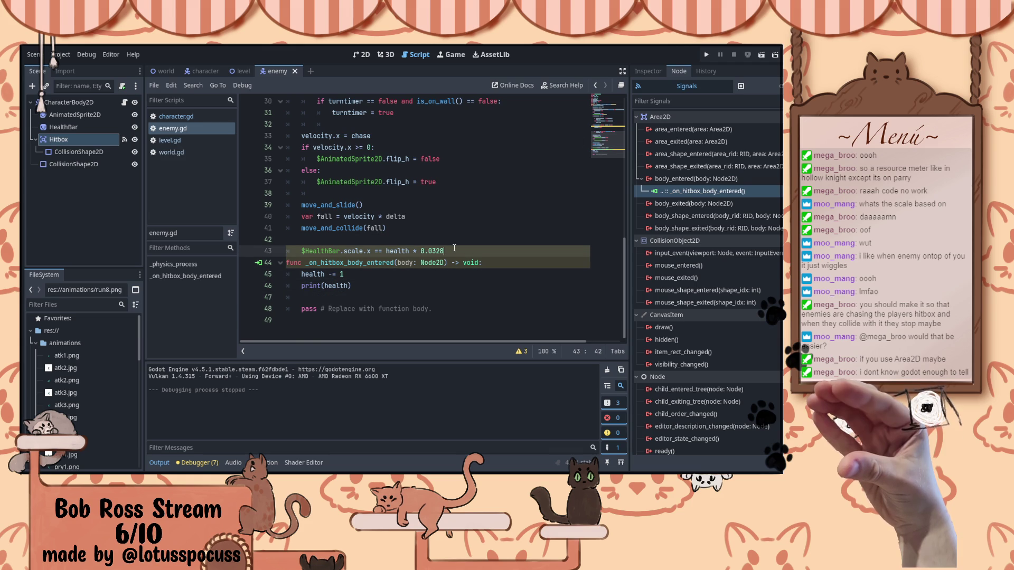
left_click(649, 71)
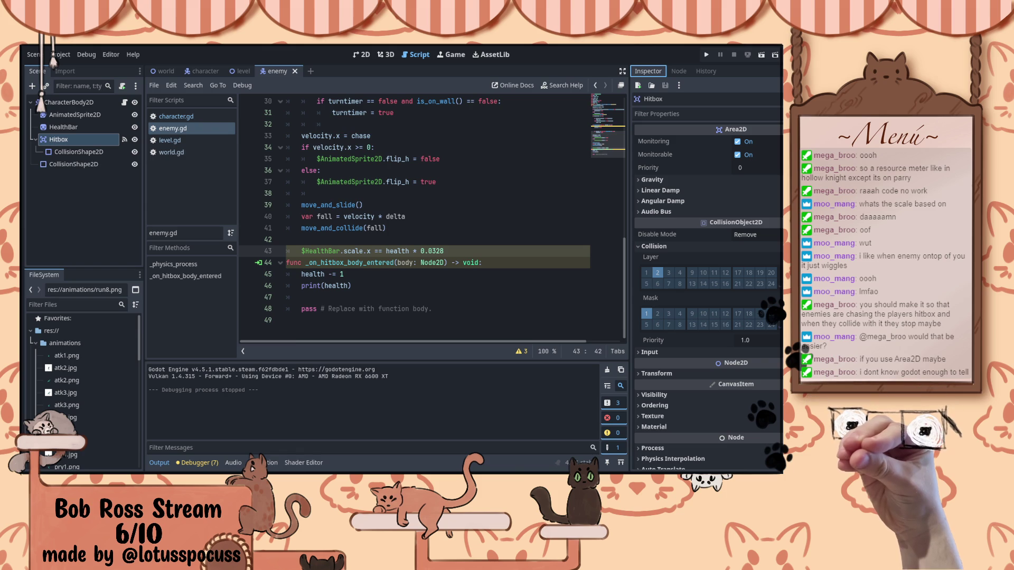
- Return to Chrome and open a new tab ready for a web search
key("alt+Tab")
left_click(351, 71)
left_click(335, 80)
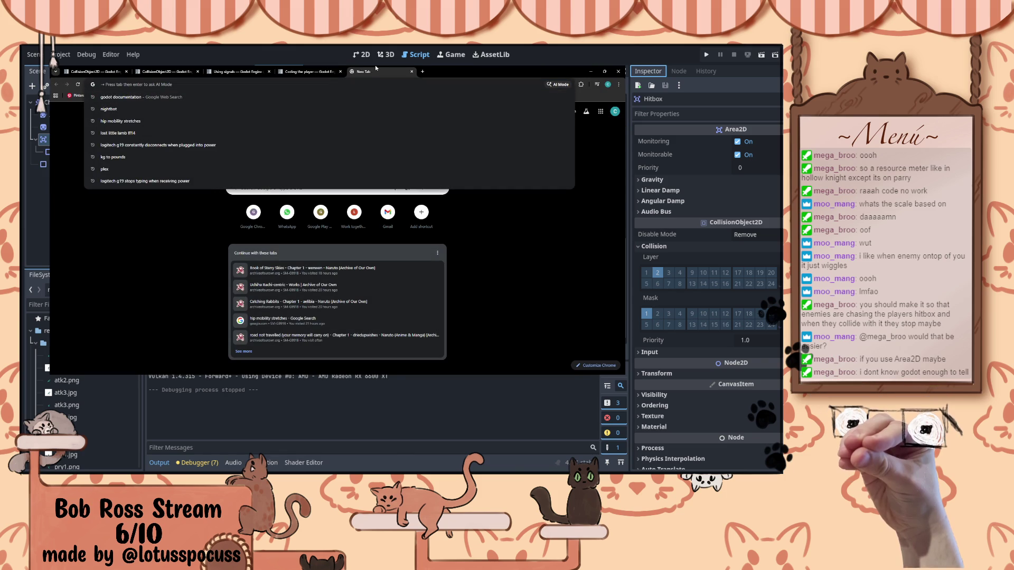
- Discard the stray 'mak' entry and blank tab, and restore the r/godot Area2D collision thread
type("mak")
key("BackSpace")
key("BackSpace")
key("BackSpace")
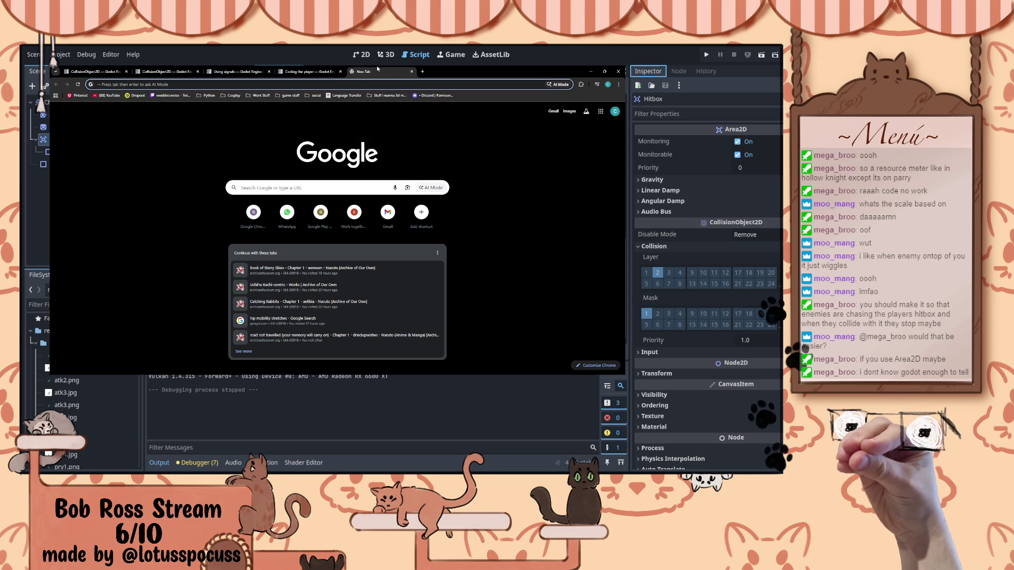
left_click(412, 72)
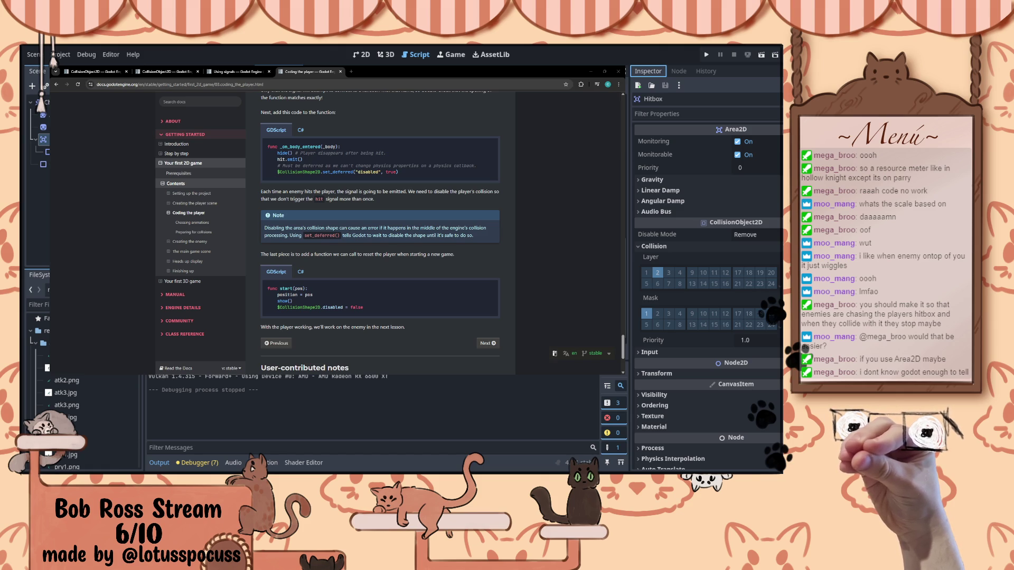
key("ctrl+shift+t")
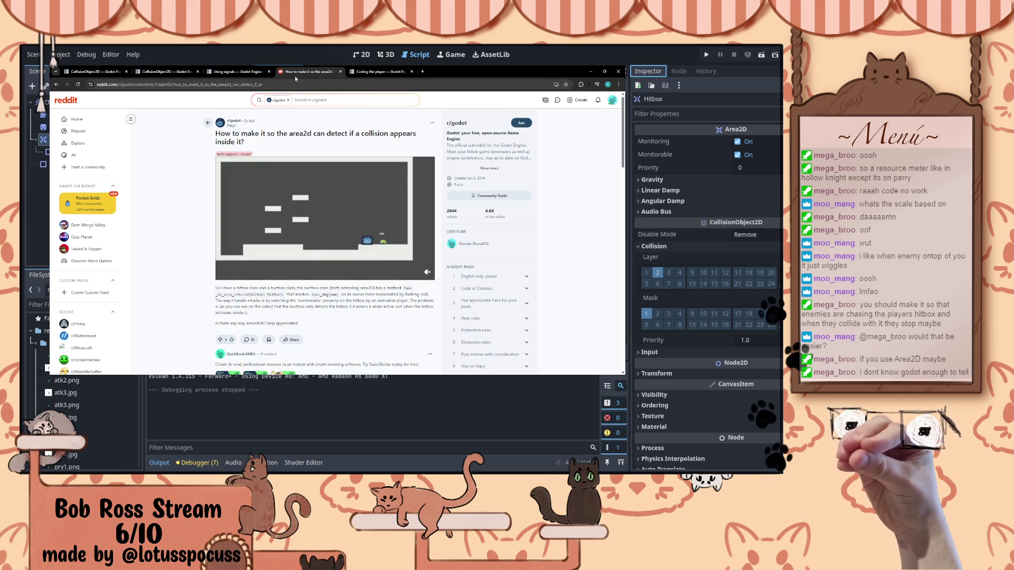
- Scroll to the comments and highlight the advice and code for checking overlapping bodies
scroll(296, 232, "down", 2)
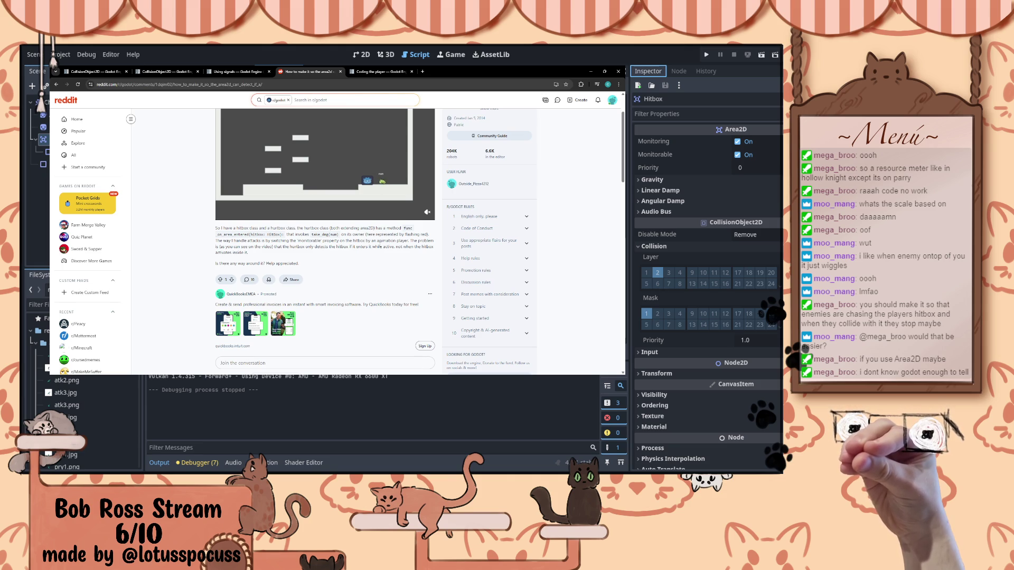
scroll(381, 247, "down", 2)
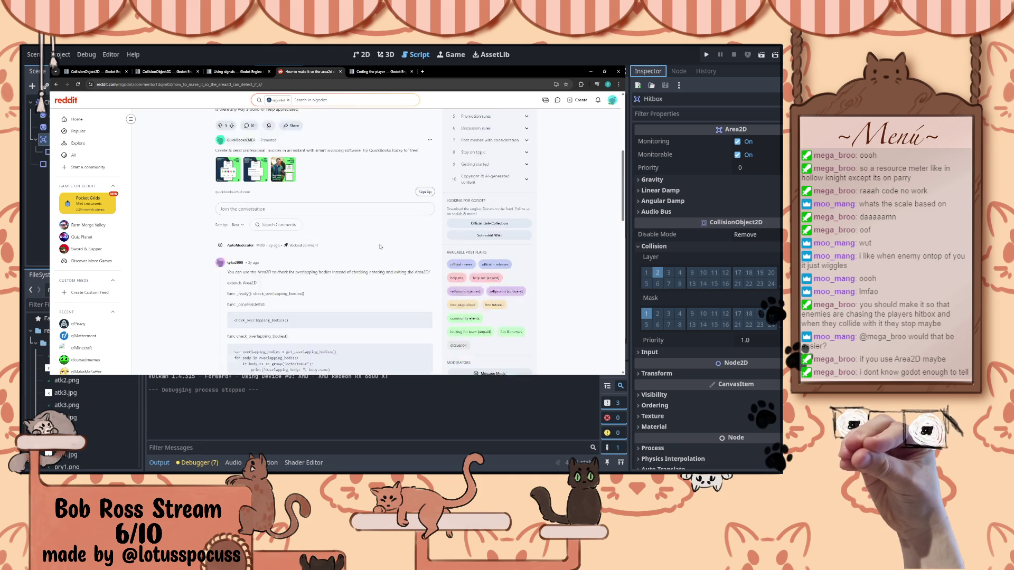
scroll(247, 238, "down", 2)
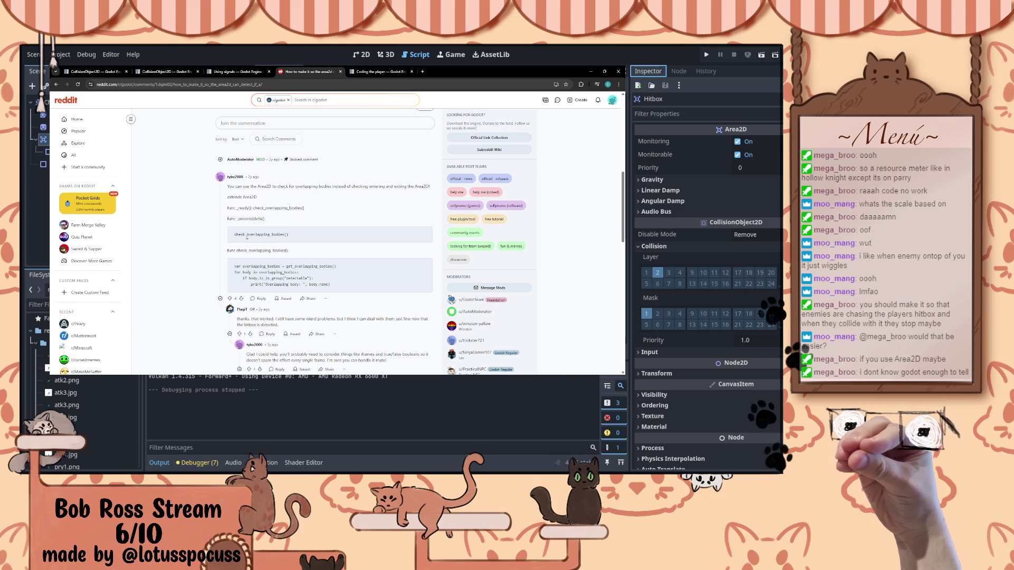
left_click_drag(273, 186, 353, 186)
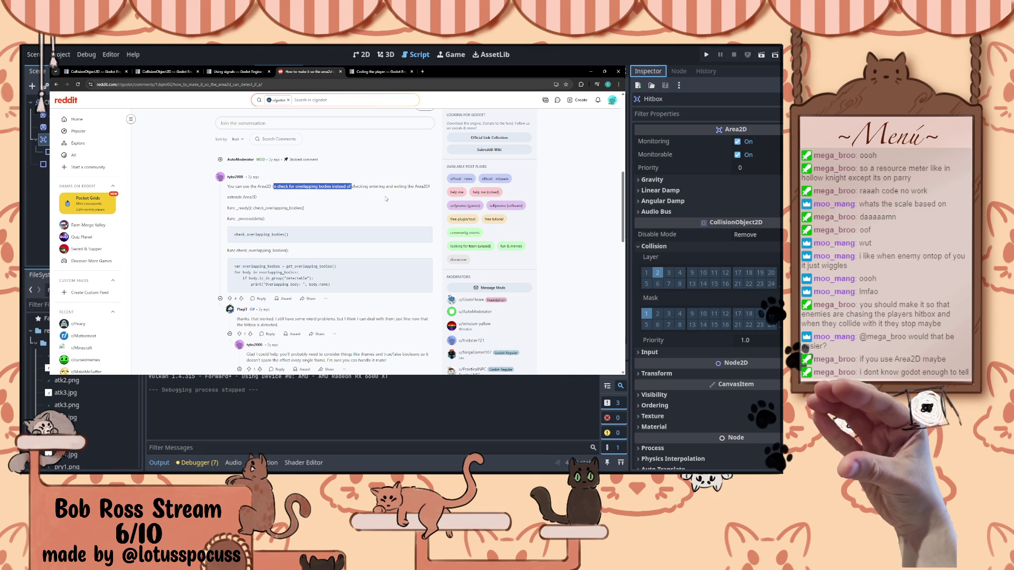
left_click(307, 186)
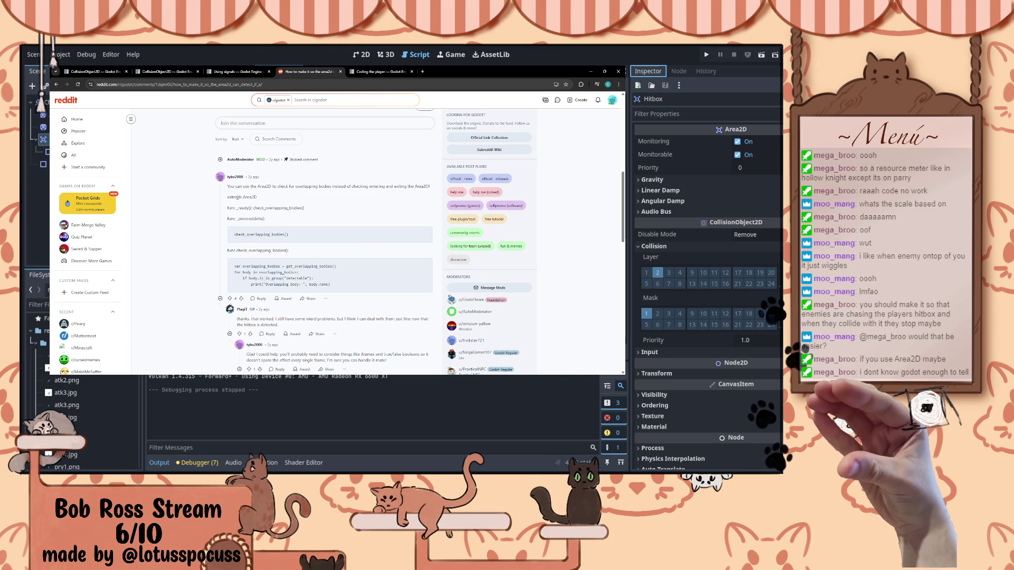
mouse_move(227, 207)
left_mouse_down()
mouse_move(313, 210)
mouse_move(200, 217)
mouse_move(267, 235)
mouse_move(236, 233)
left_mouse_up()
left_click(236, 234)
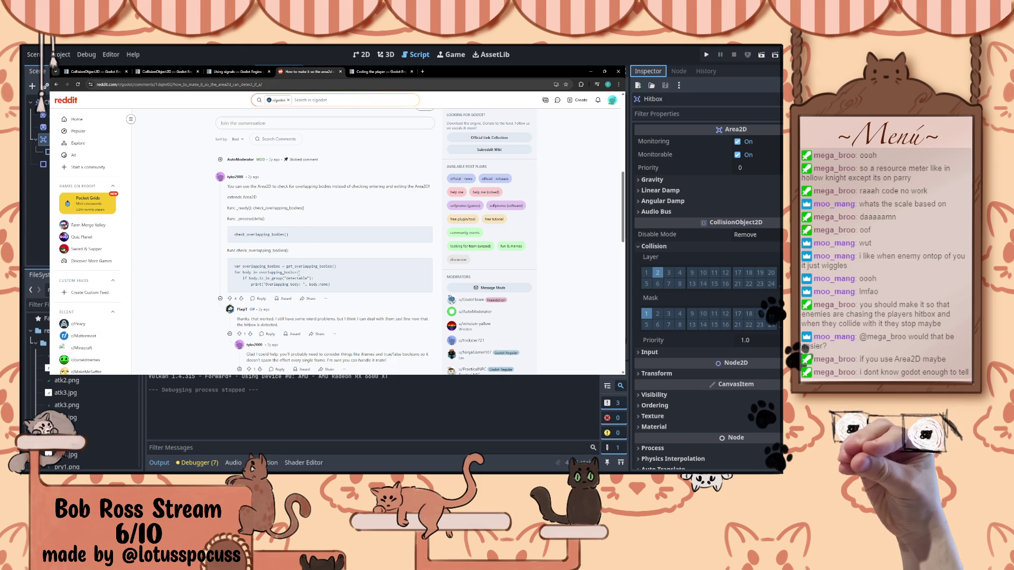
- Read the follow-up reply paragraph, then minimize Chrome to reveal enemy.gd in Godot
scroll(299, 272, "down", 2)
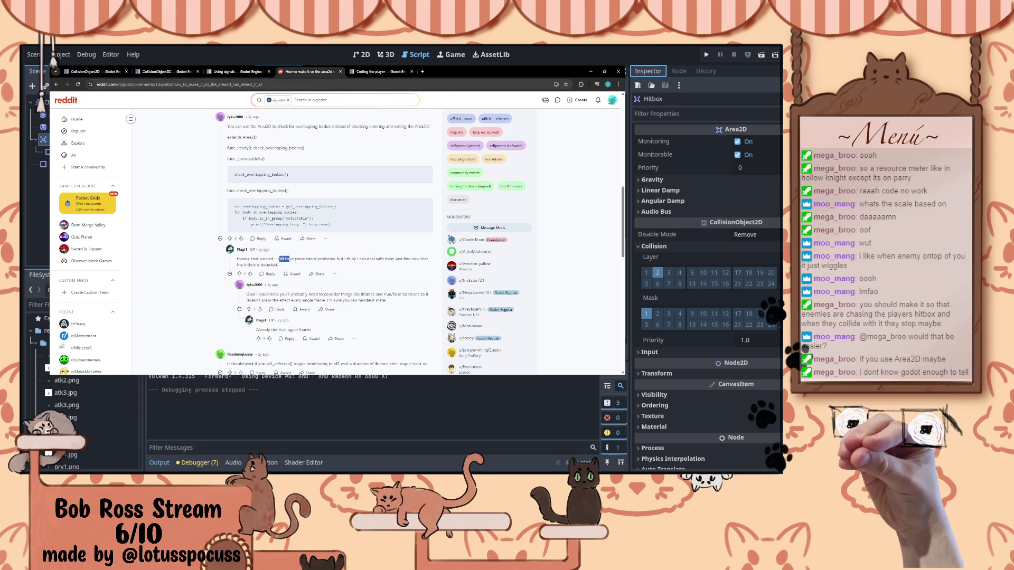
triple_click(392, 305)
left_click(261, 200)
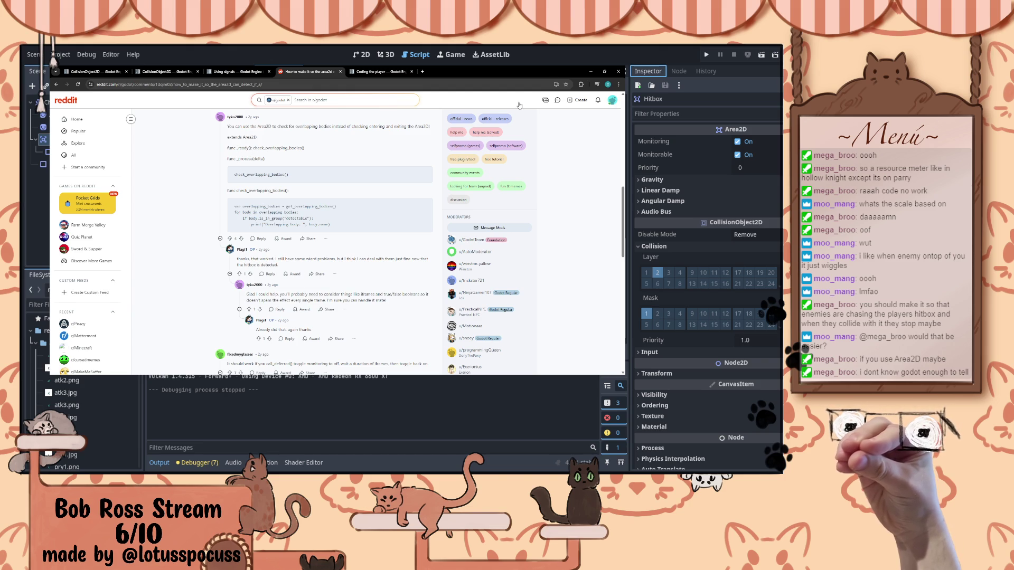
left_click(589, 71)
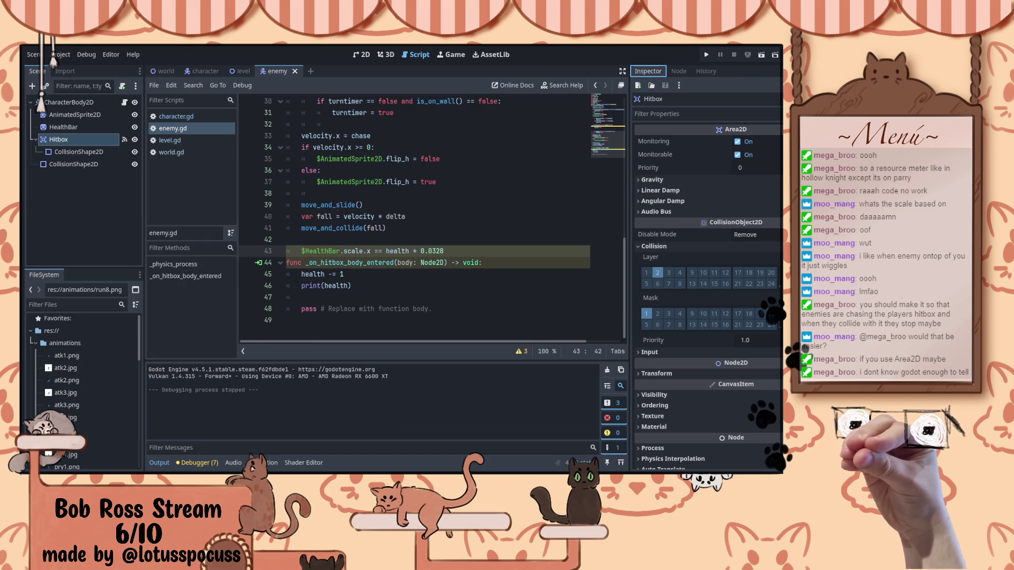
- Confirm in the Node dock that Hitbox's body_entered connects to _on_hitbox_body_entered, then return to Reddit
left_click(679, 71)
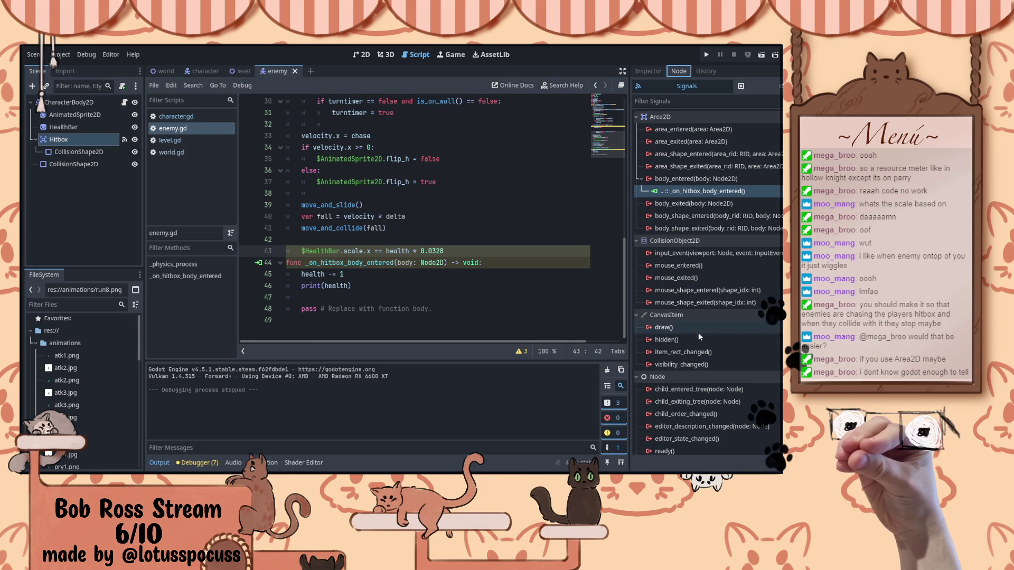
scroll(700, 375, "down", 2)
scroll(736, 365, "down", 3)
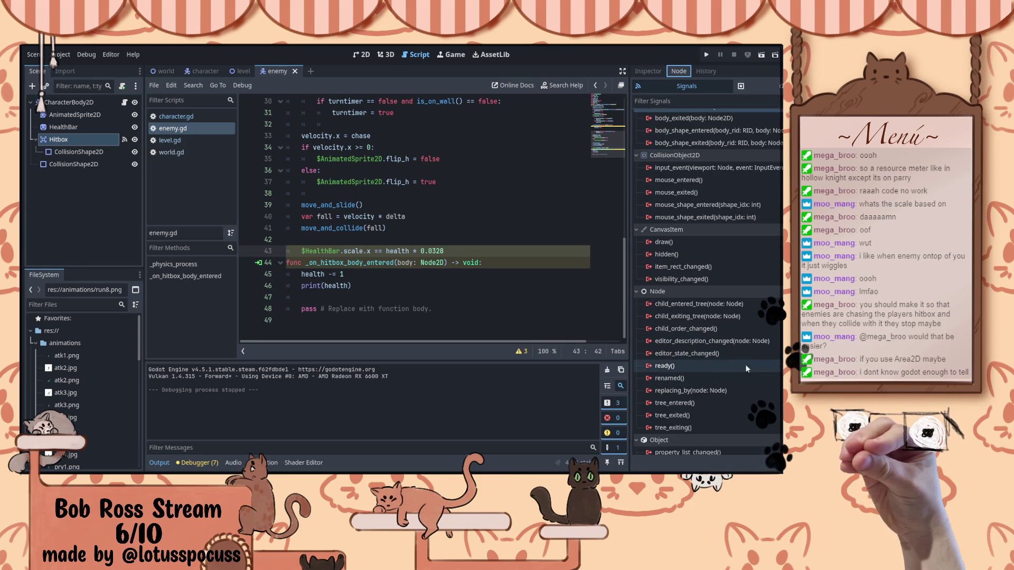
scroll(745, 404, "up", 5)
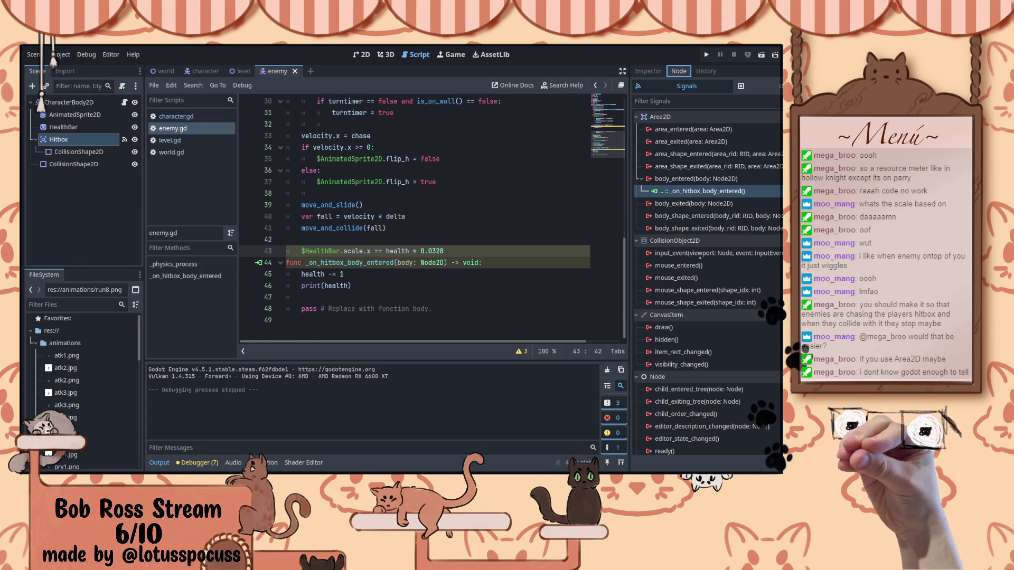
key("alt+Tab")
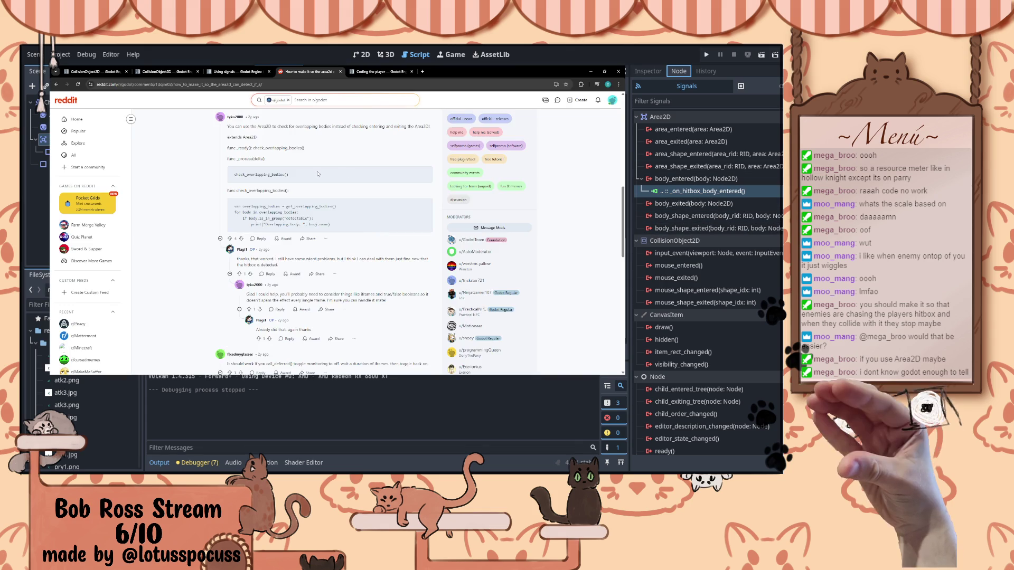
- Reread the thread's original question and gameplay clip, then switch to the 'Using signals' docs page
scroll(310, 211, "down", 2)
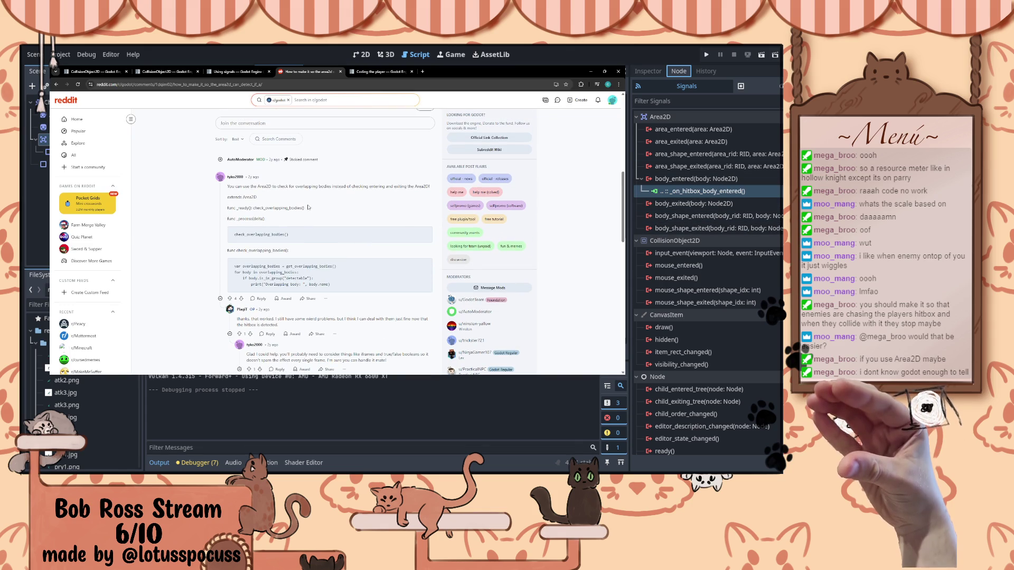
scroll(310, 218, "up", 5)
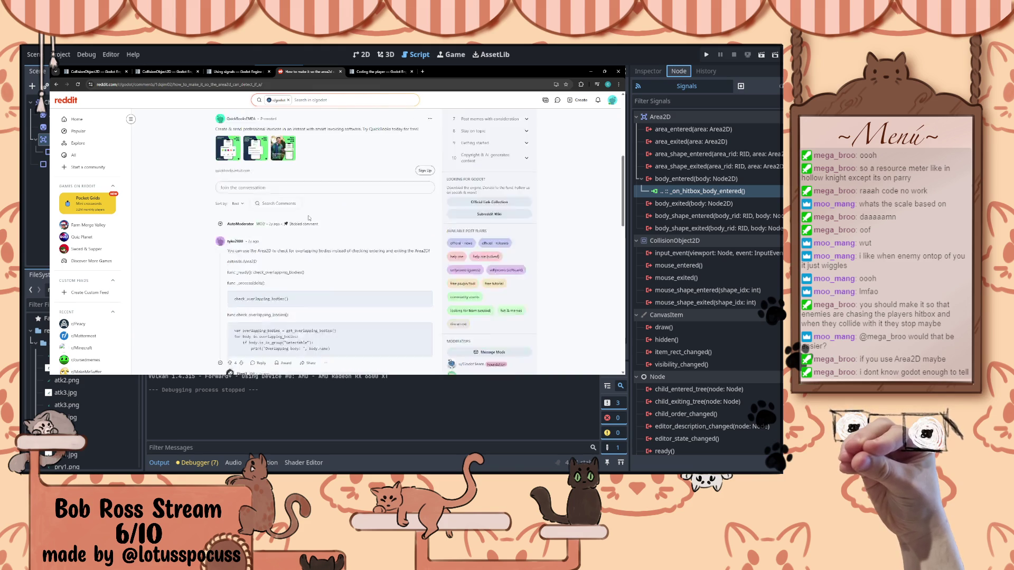
mouse_move(309, 218)
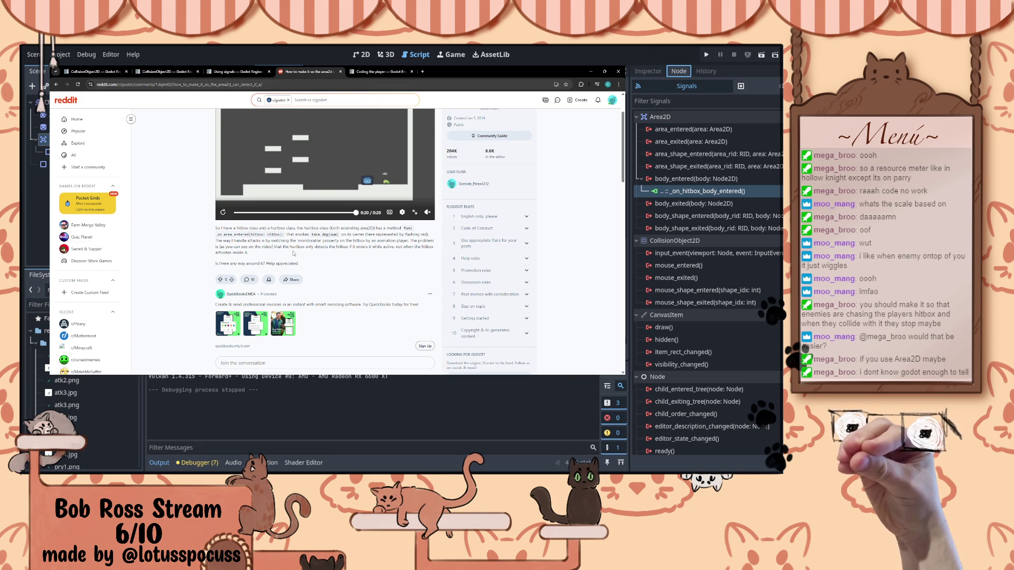
scroll(294, 254, "down", 5)
left_click(224, 71)
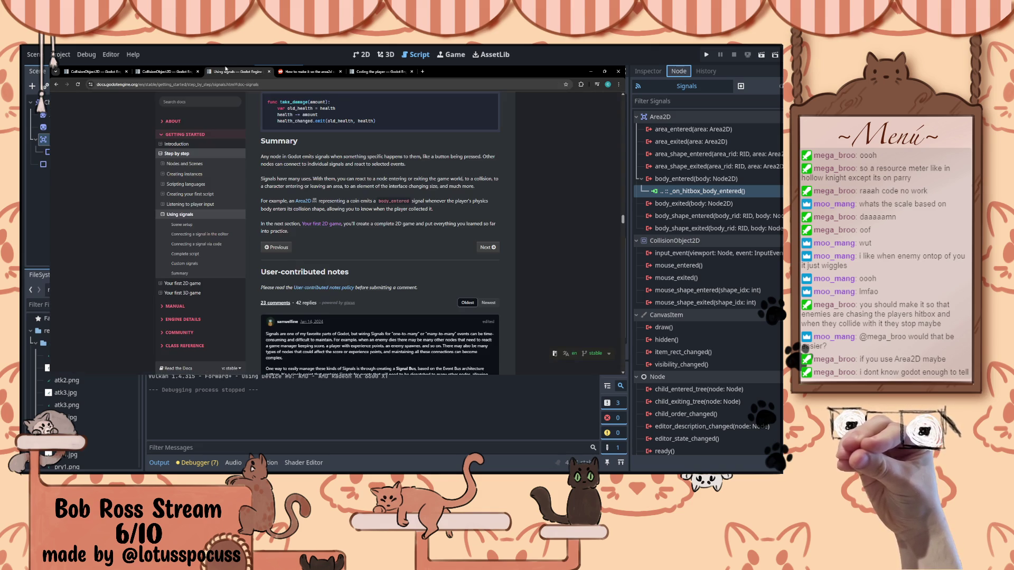
scroll(352, 242, "up", 3)
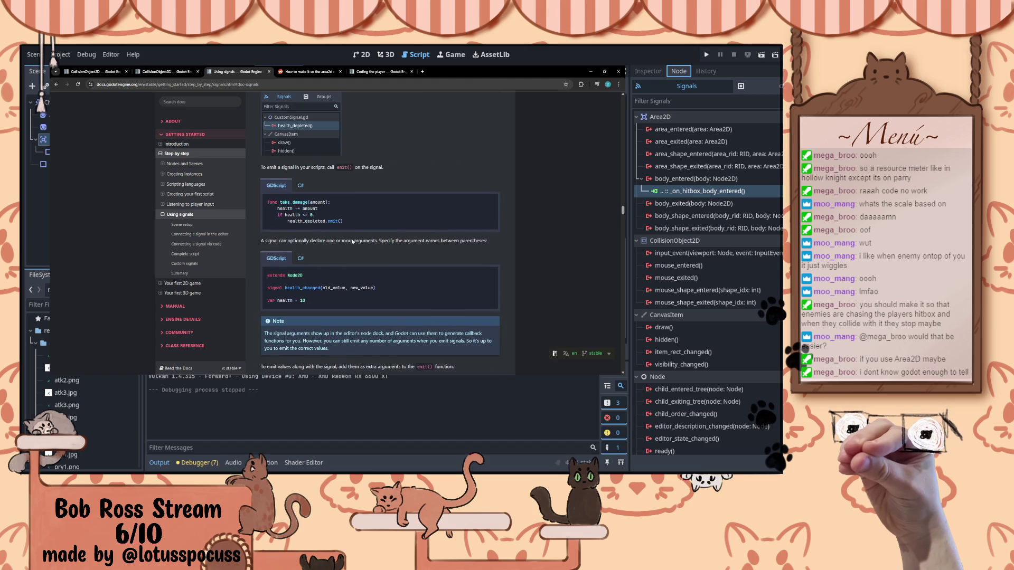
scroll(353, 240, "up", 8)
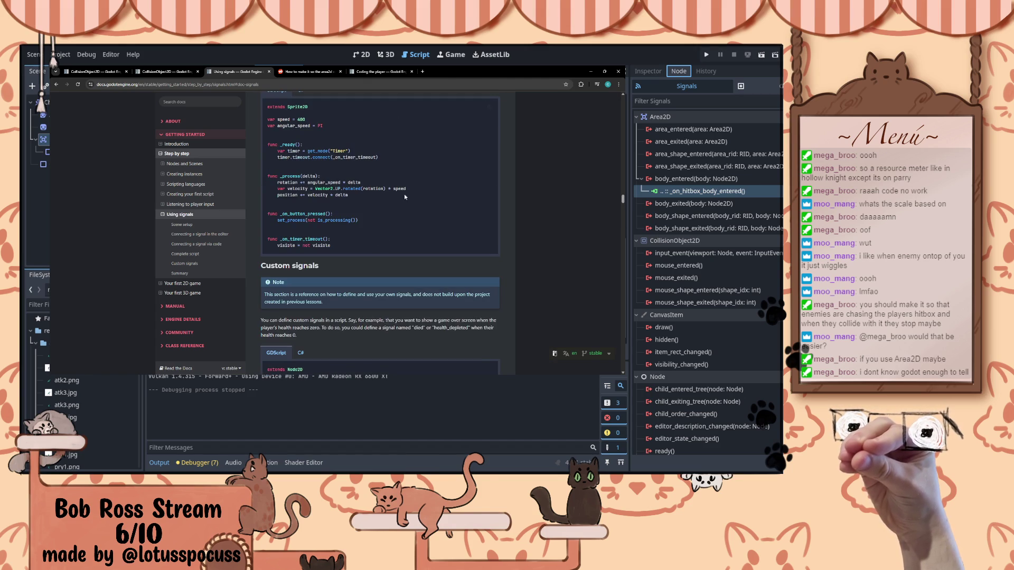
left_click(366, 69)
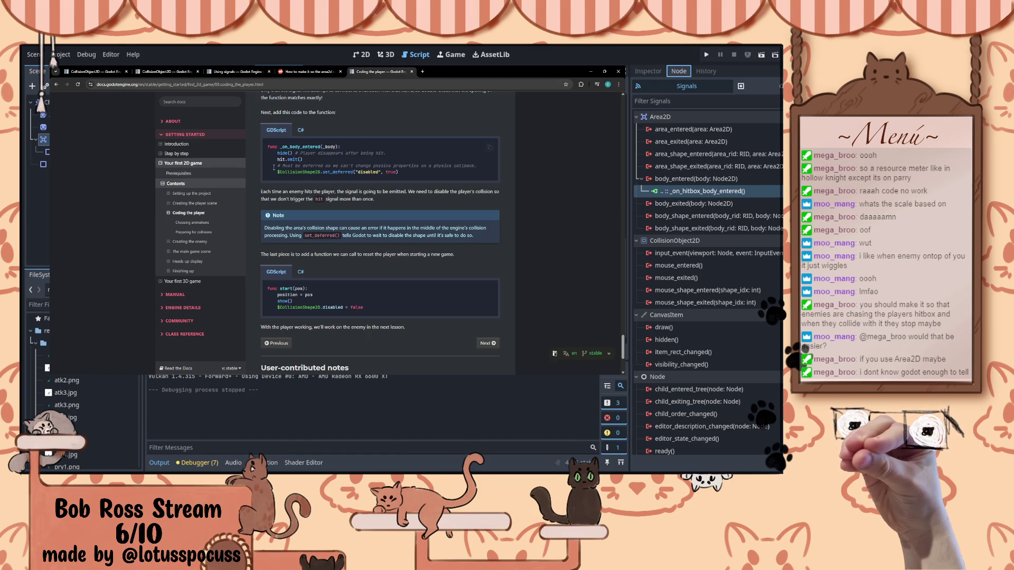
scroll(317, 169, "up", 2)
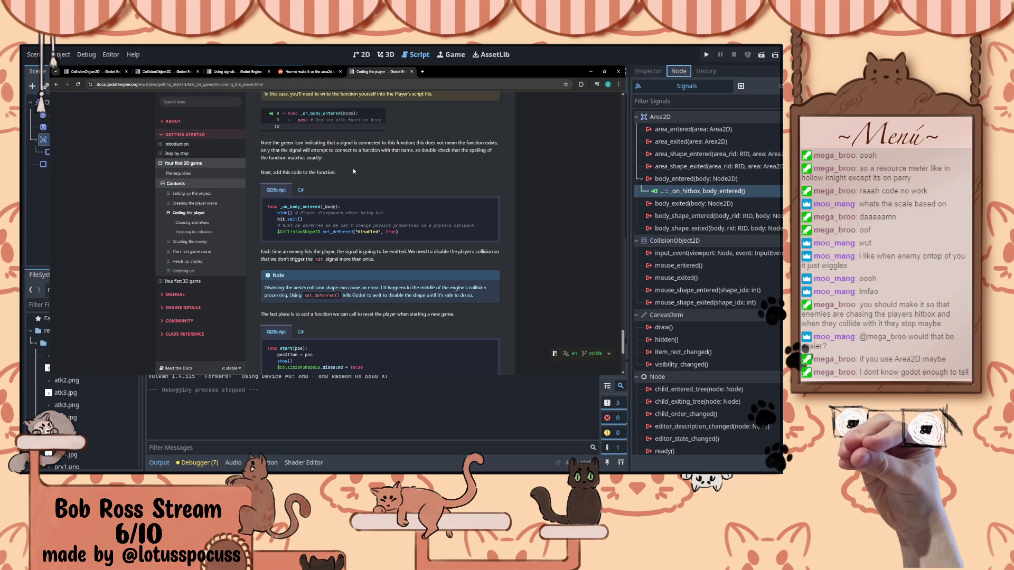
scroll(344, 169, "up", 5)
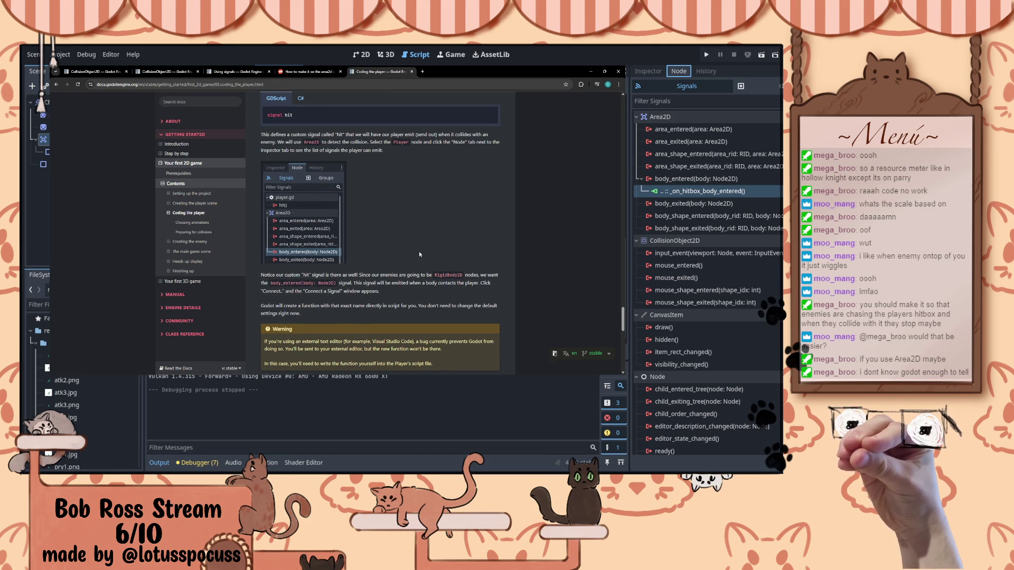
scroll(382, 270, "up", 1)
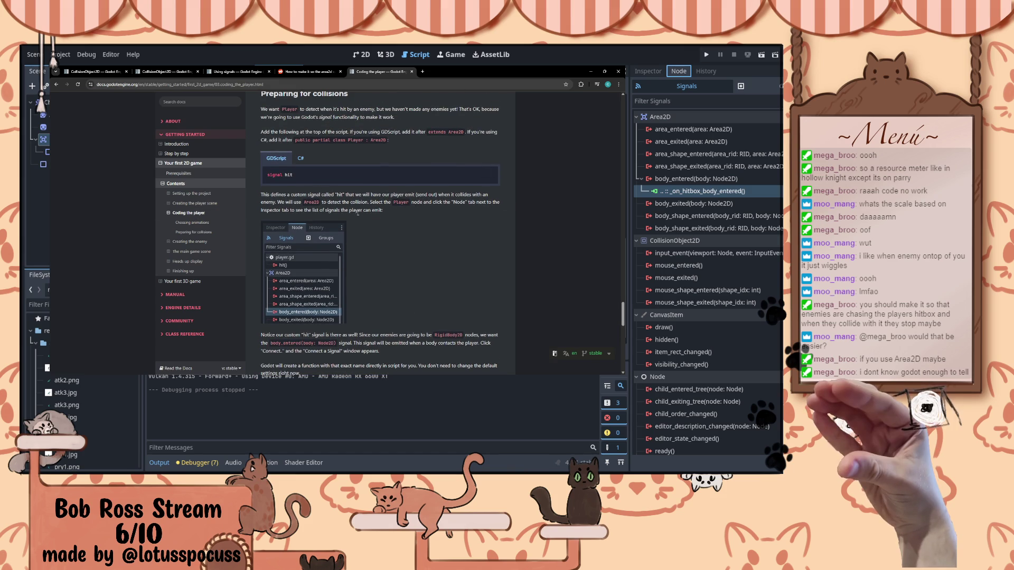
scroll(344, 254, "down", 1)
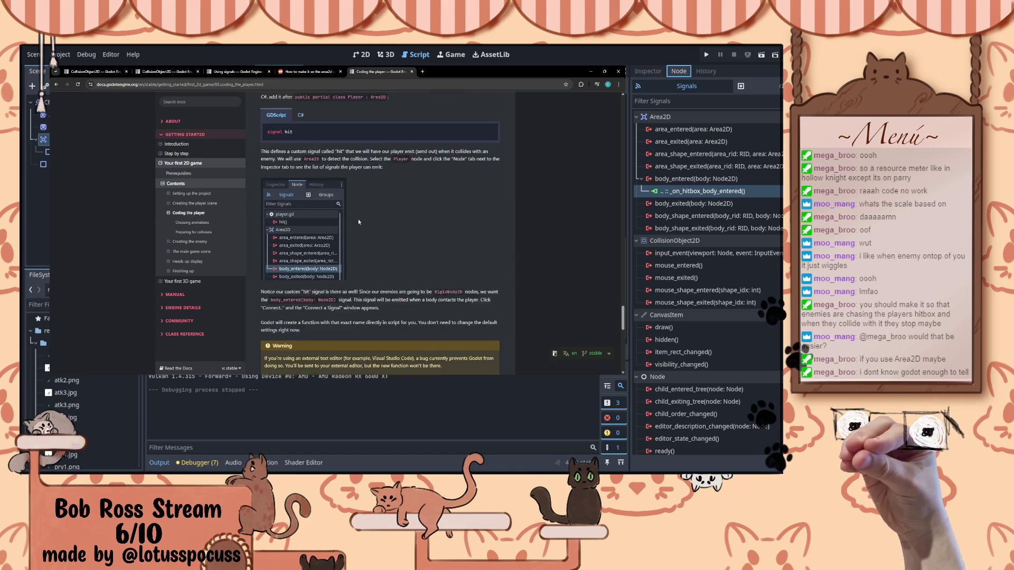
scroll(344, 254, "down", 1)
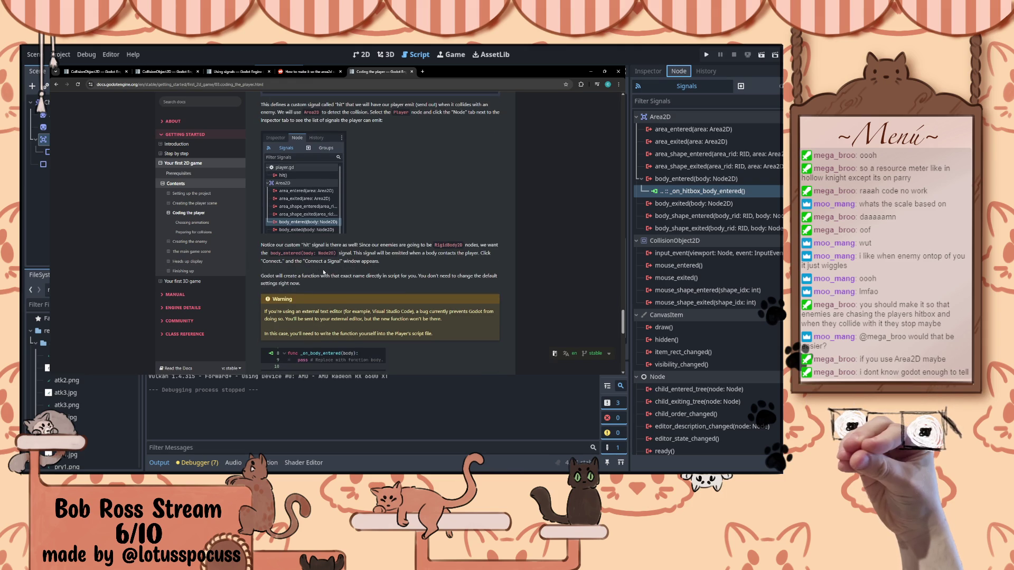
scroll(410, 267, "down", 2)
left_click_drag(273, 262, 410, 271)
left_click(411, 291)
scroll(258, 291, "down", 2)
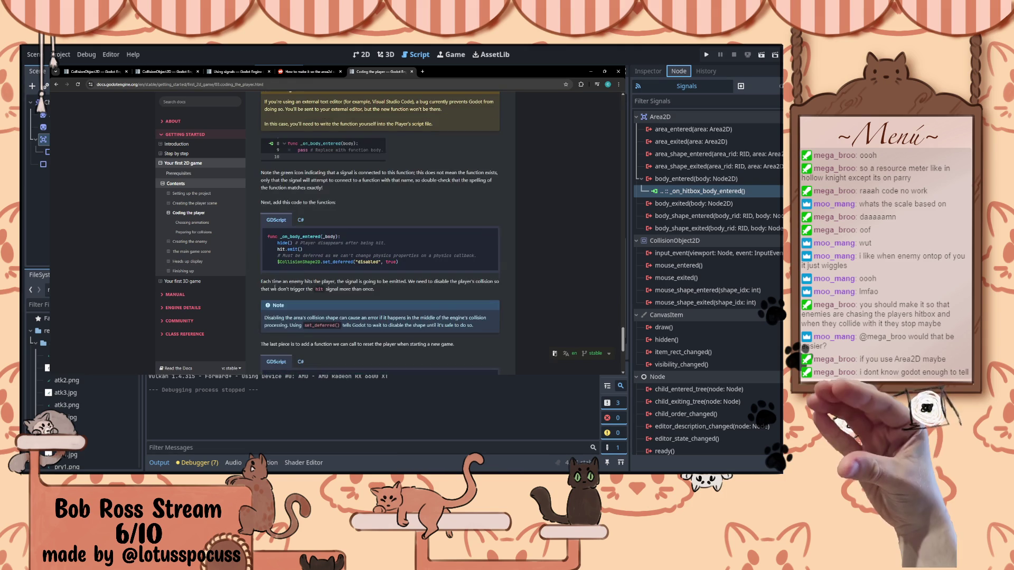
left_click_drag(283, 203, 427, 213)
left_click(426, 213)
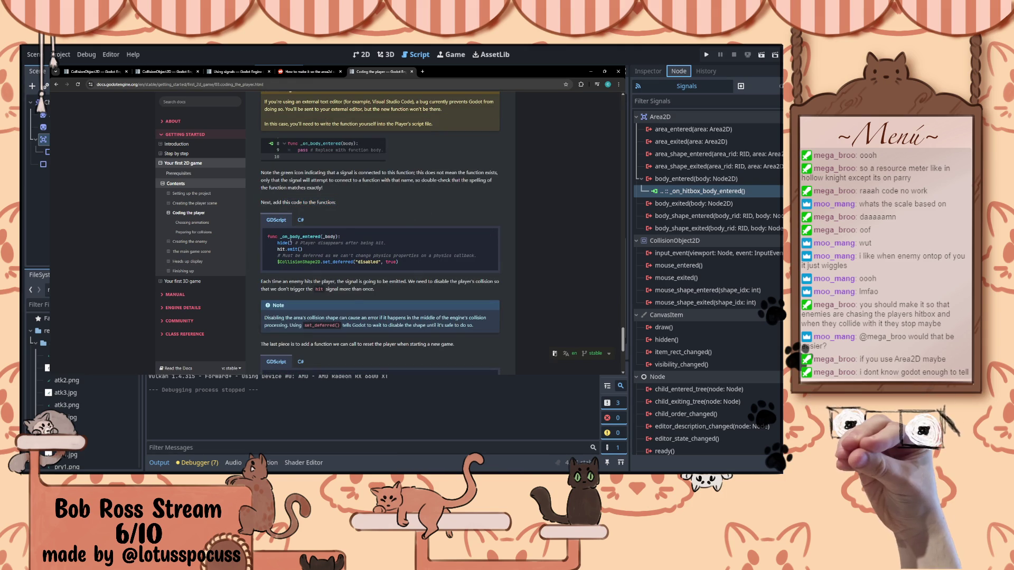
left_click_drag(273, 281, 461, 278)
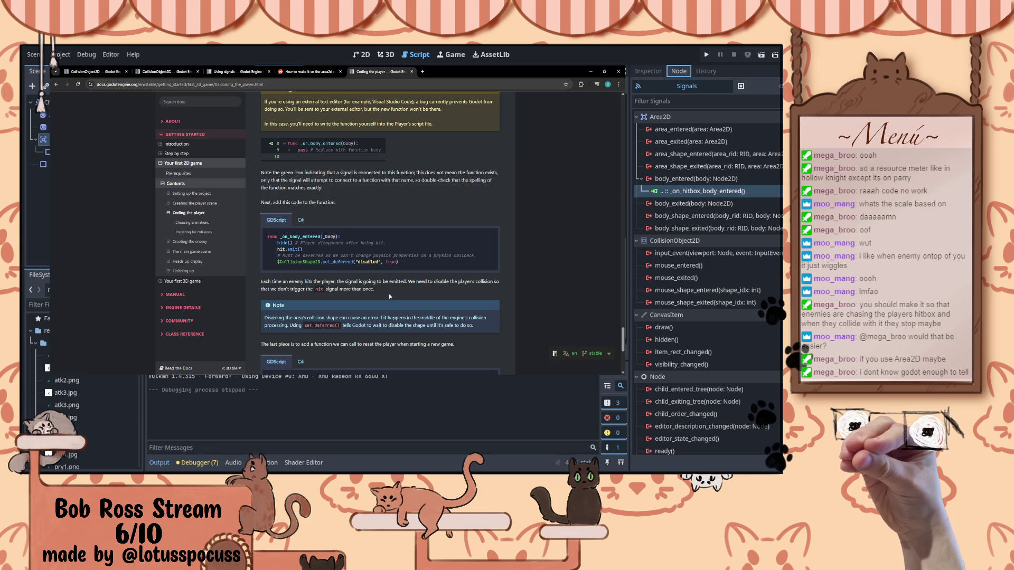
triple_click(358, 289)
left_click(358, 263)
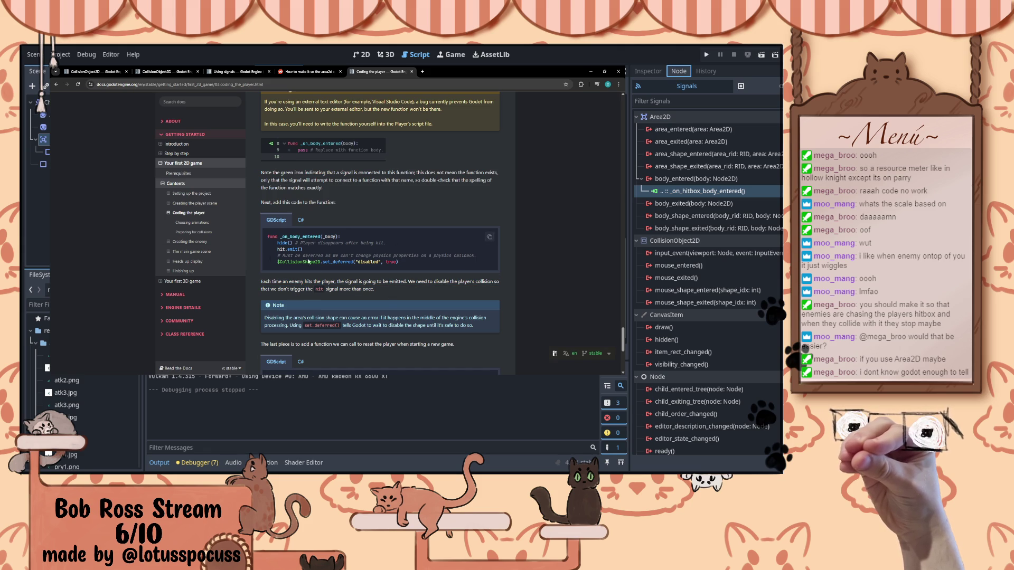
left_click(301, 69)
scroll(320, 306, "down", 4)
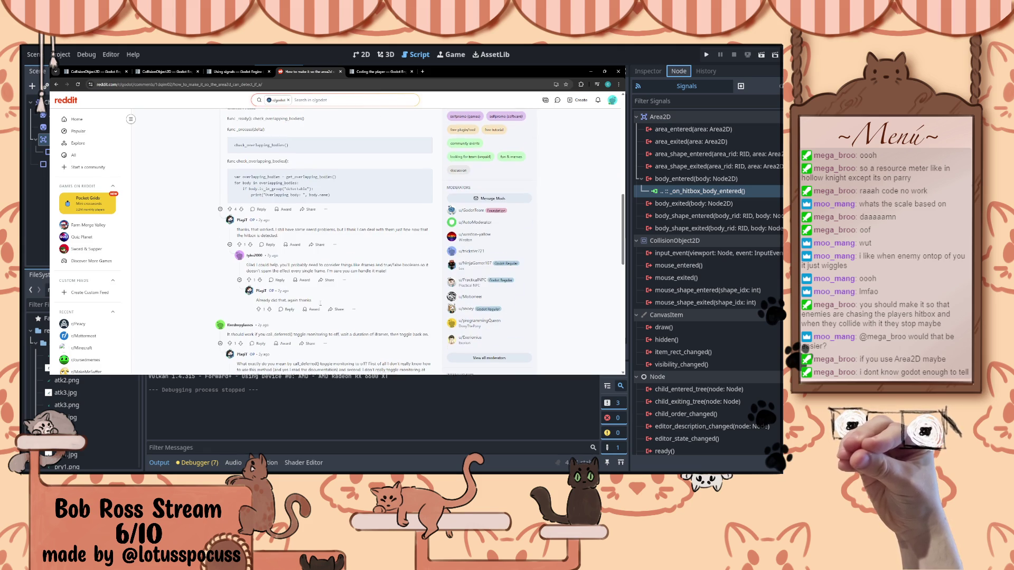
- Highlight the check_overlapping_bodies() code, minimize Chrome, and scroll enemy.gd back to the top
left_click_drag(235, 146, 289, 146)
left_click(312, 150)
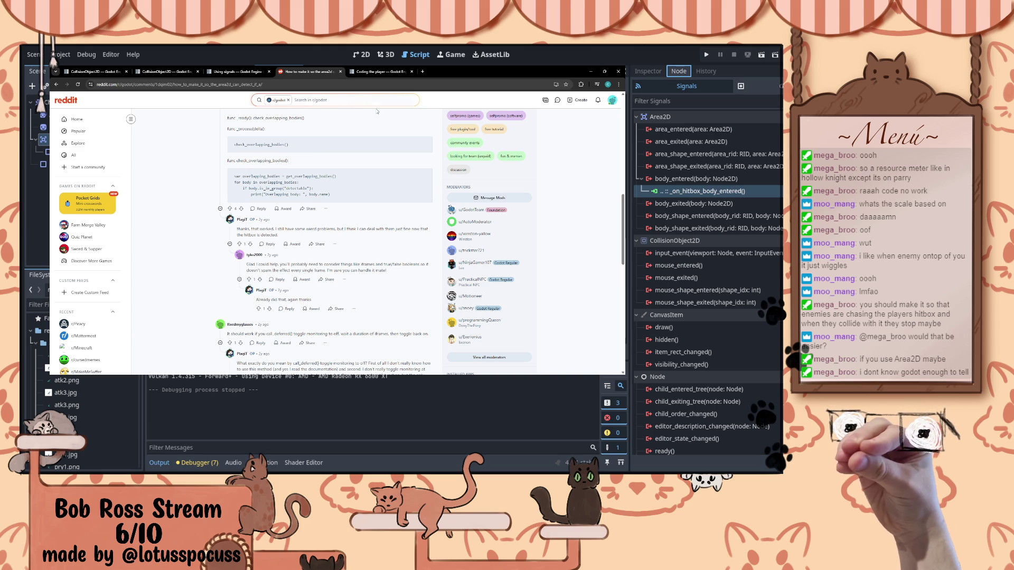
left_click(590, 72)
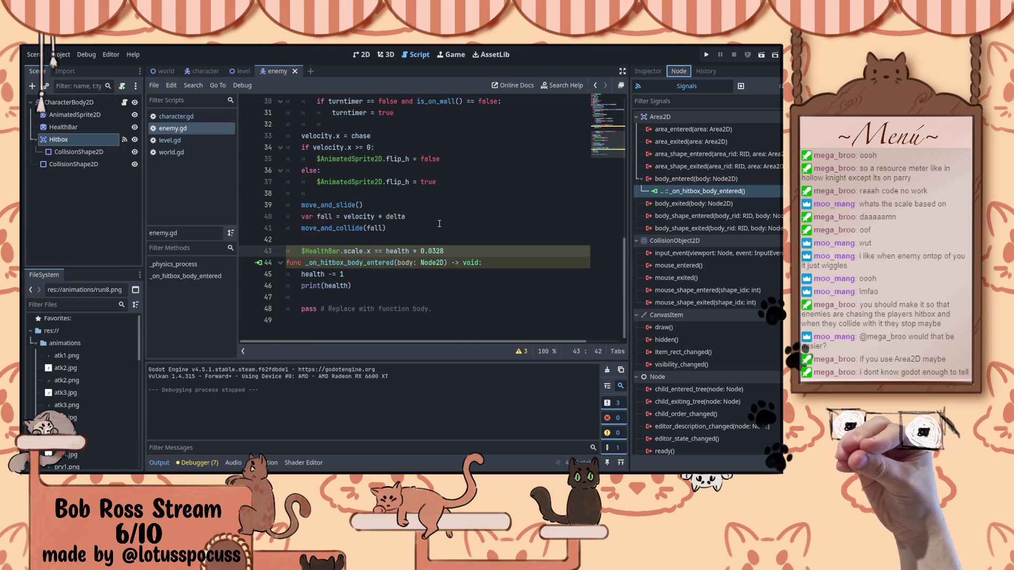
scroll(439, 223, "up", 10)
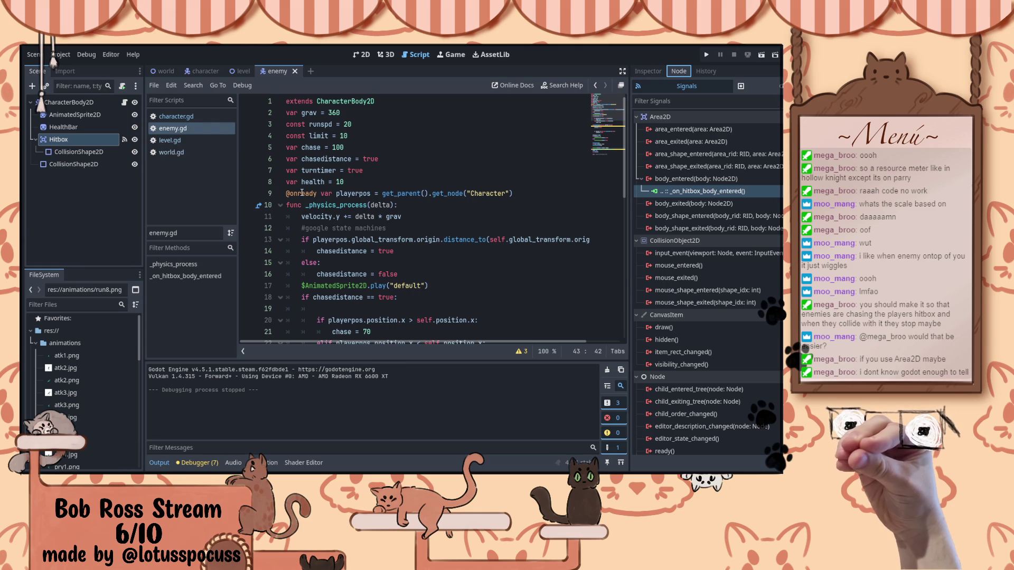
left_click(557, 196)
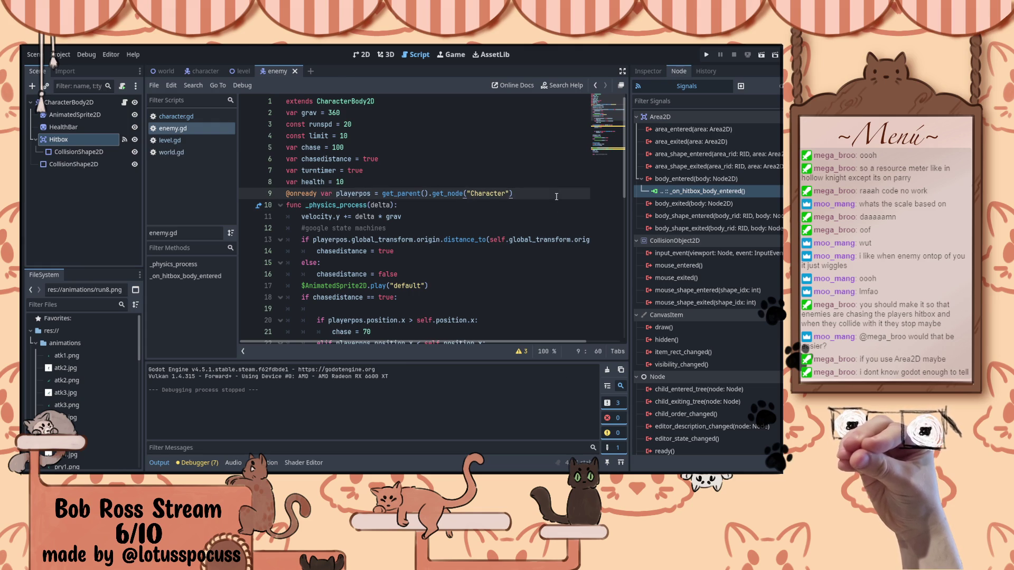
key("Return")
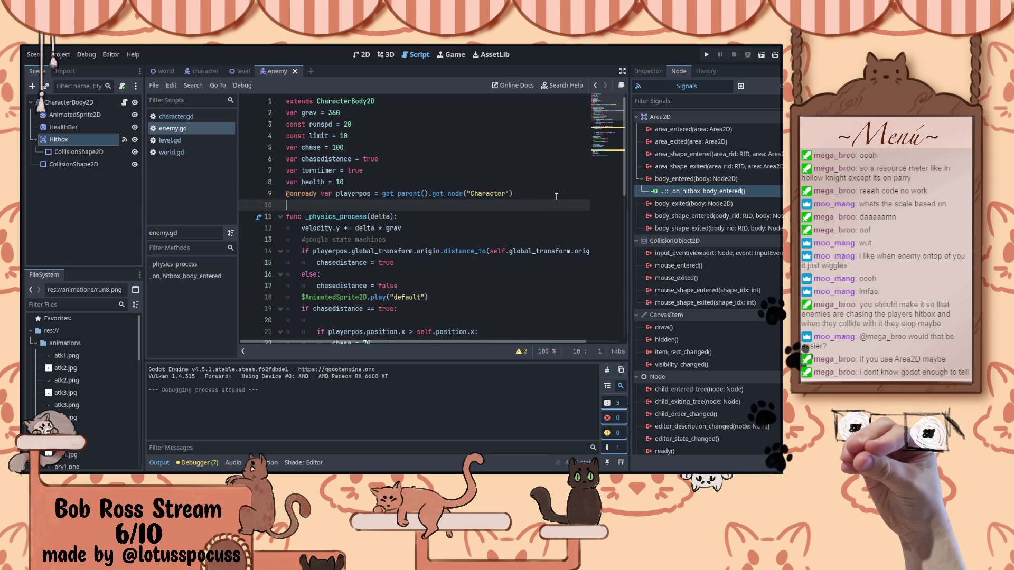
type("@onready")
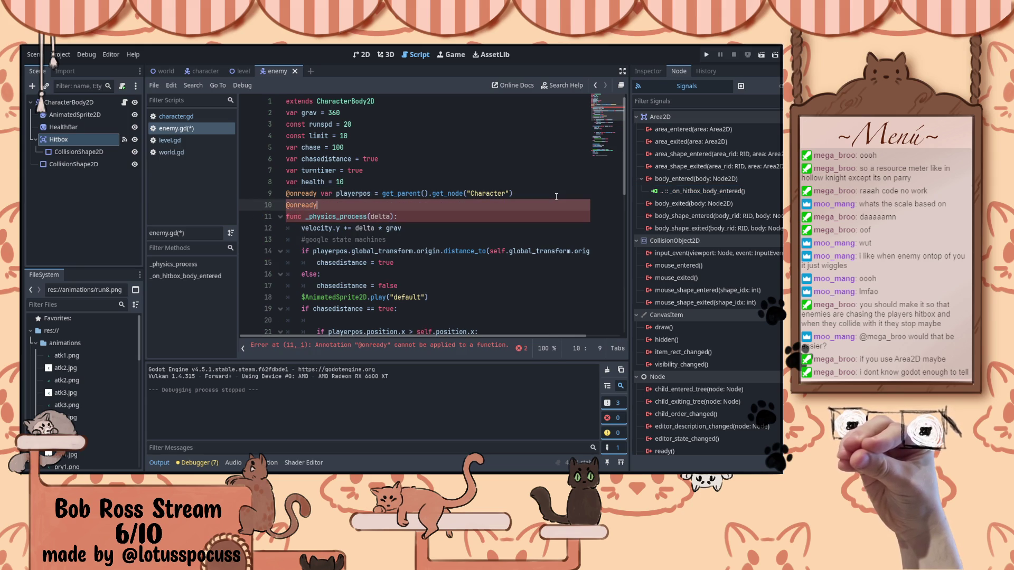
type(".che")
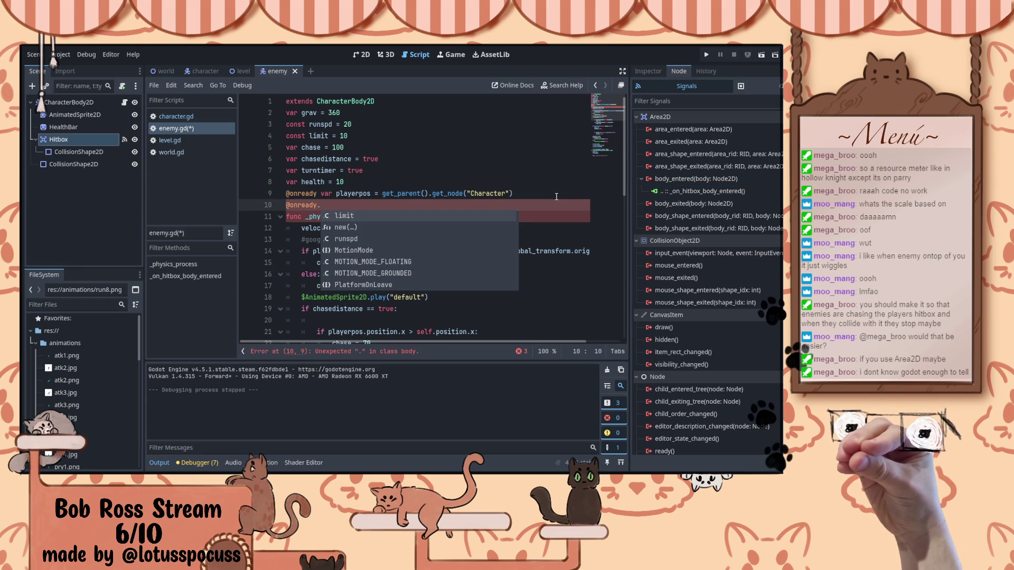
type("c")
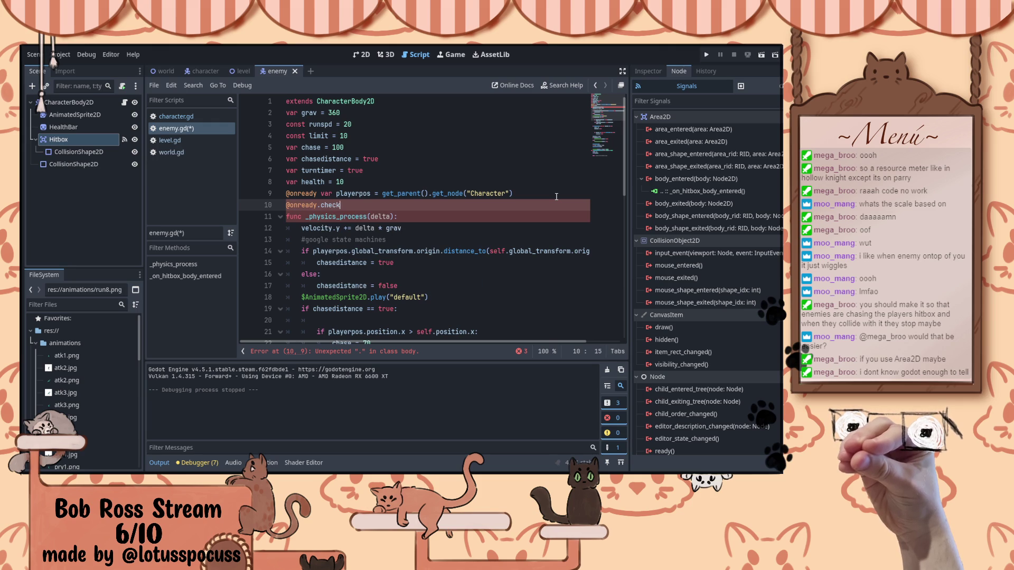
key("BackSpace")
key("BackSpace")
key("BackSpace")
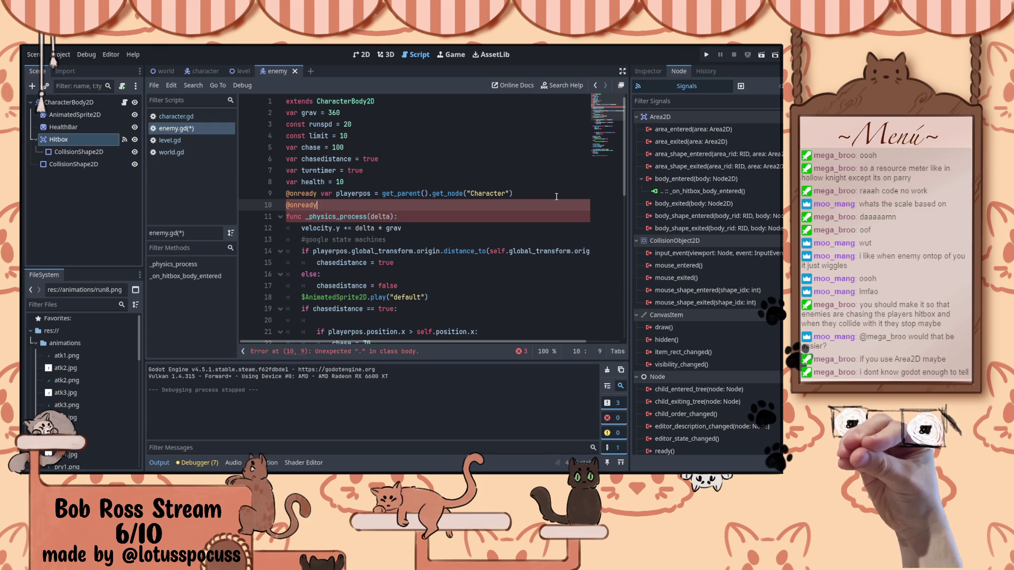
type("che")
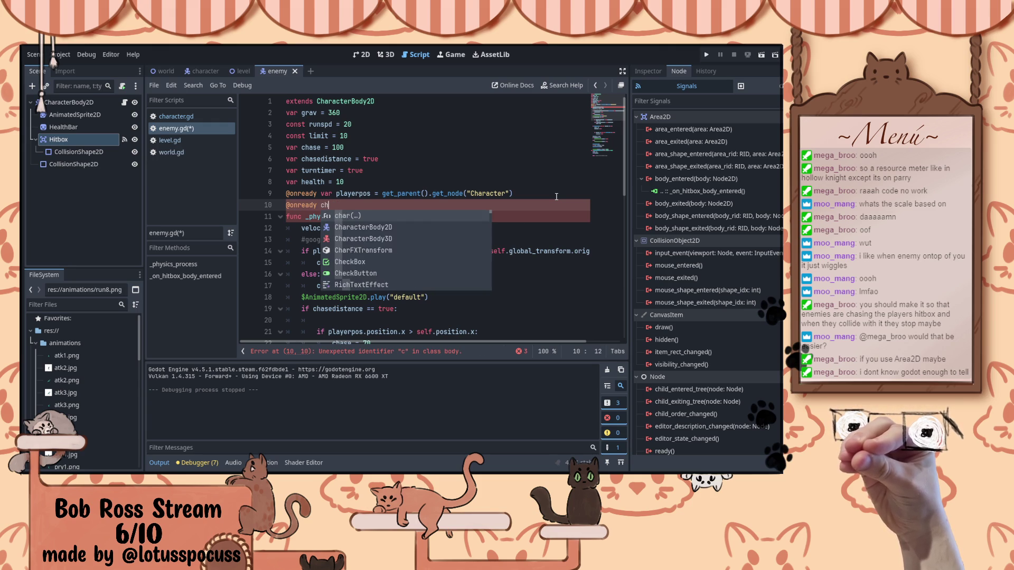
type("ck")
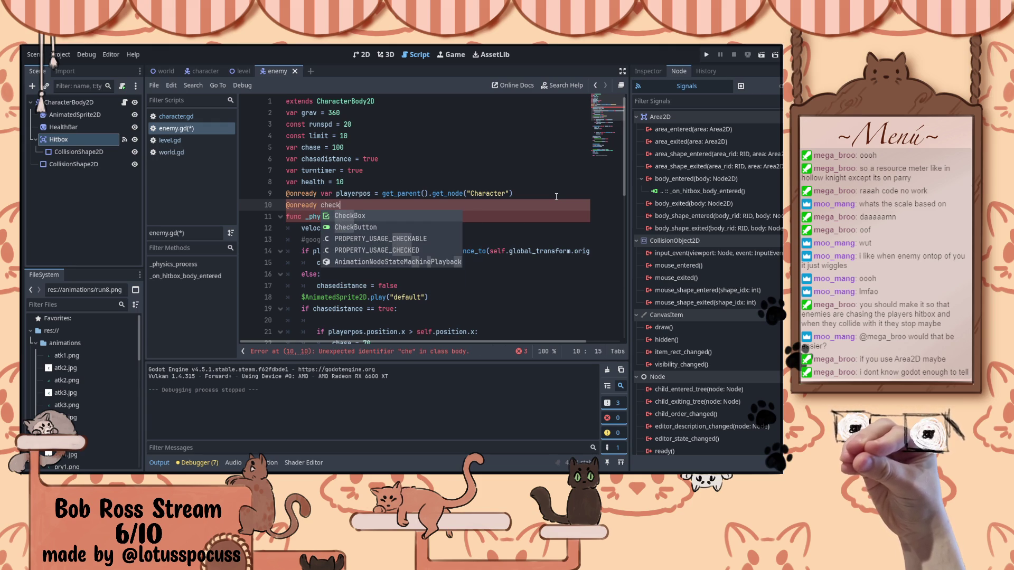
key("BackSpace")
key("BackSpace")
key("BackSpace")
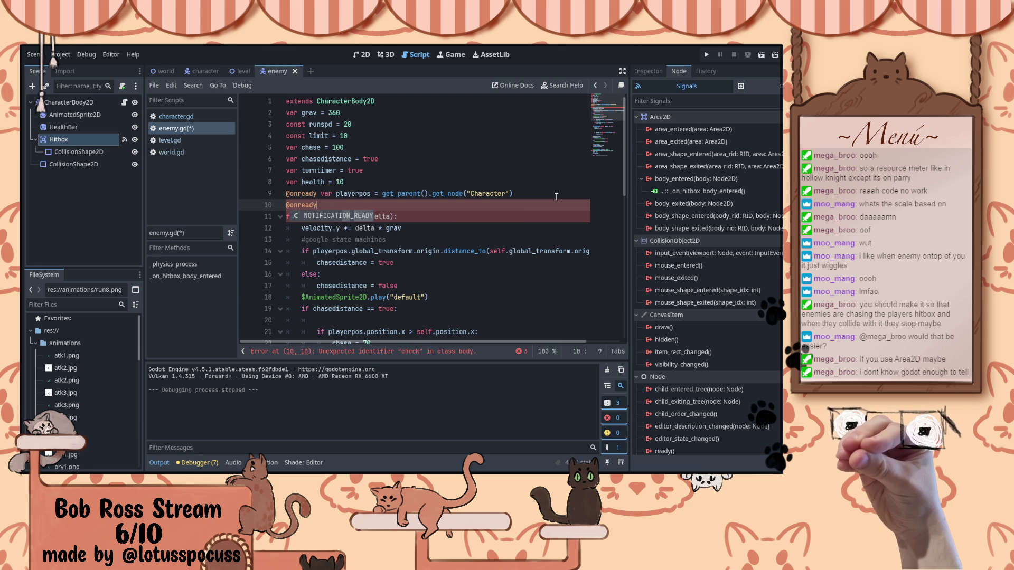
key("BackSpace")
key("BackSpace")
key("BackSpace")
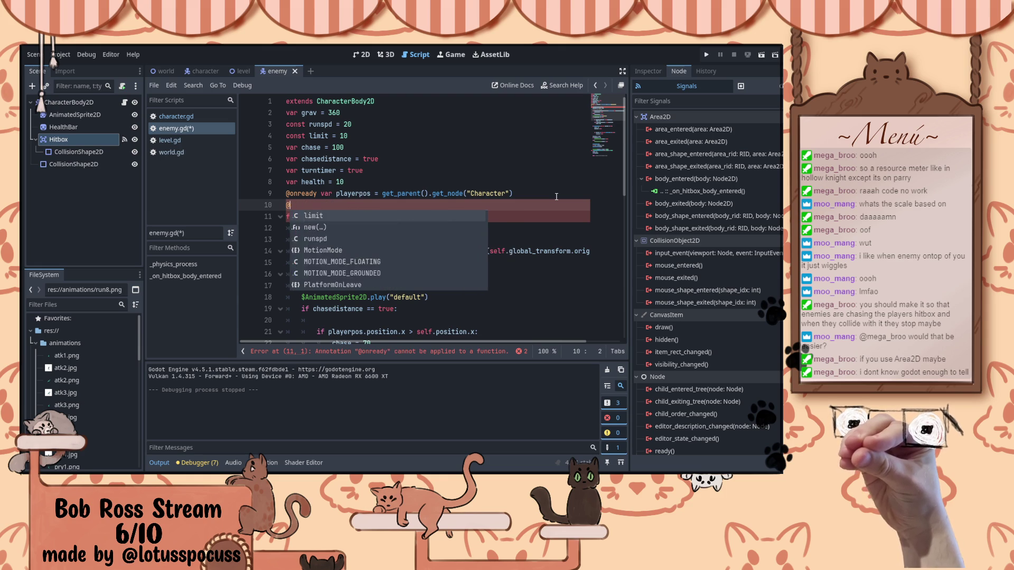
key("BackSpace")
- Start typing a check_overlapping call on empty line 47 of enemy.gd
scroll(543, 207, "down", 10)
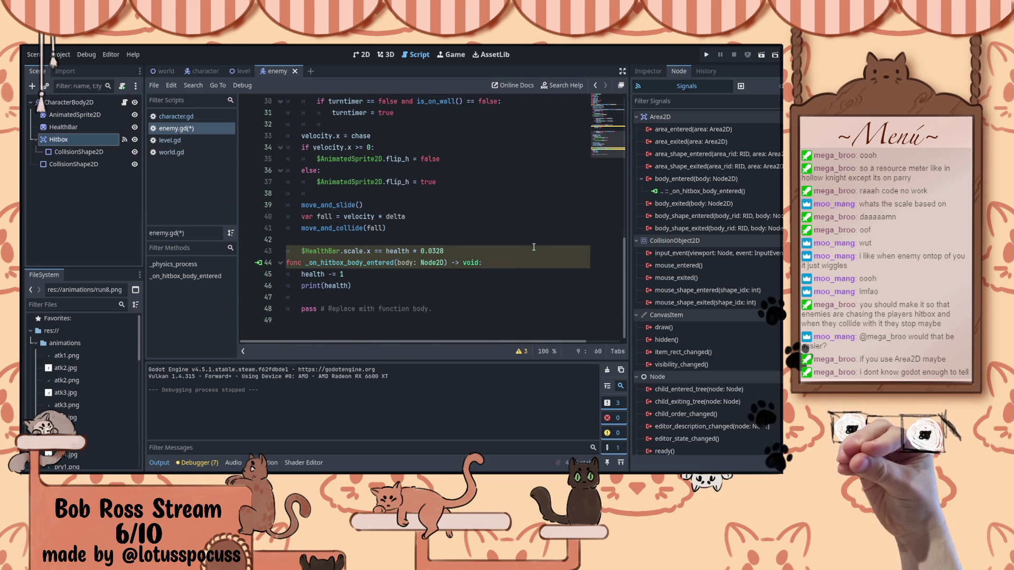
left_click(503, 301)
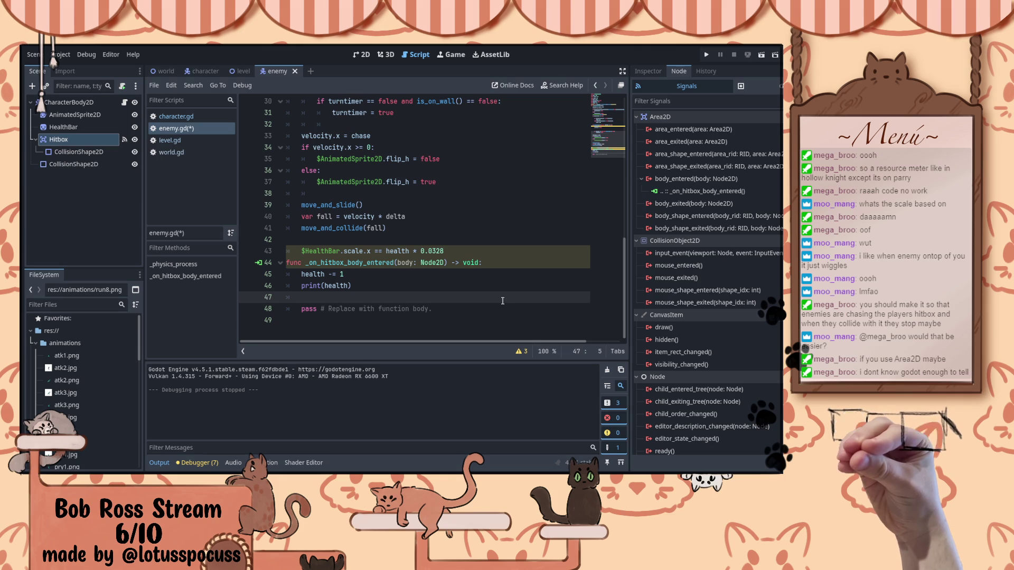
type("checkl")
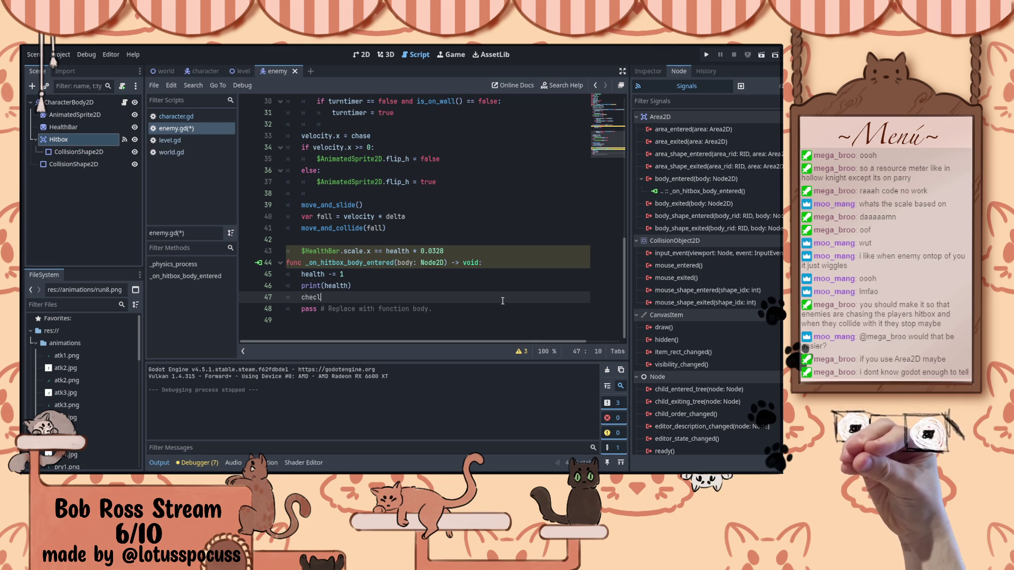
key("BackSpace")
type("k")
key("BackSpace")
type("(")
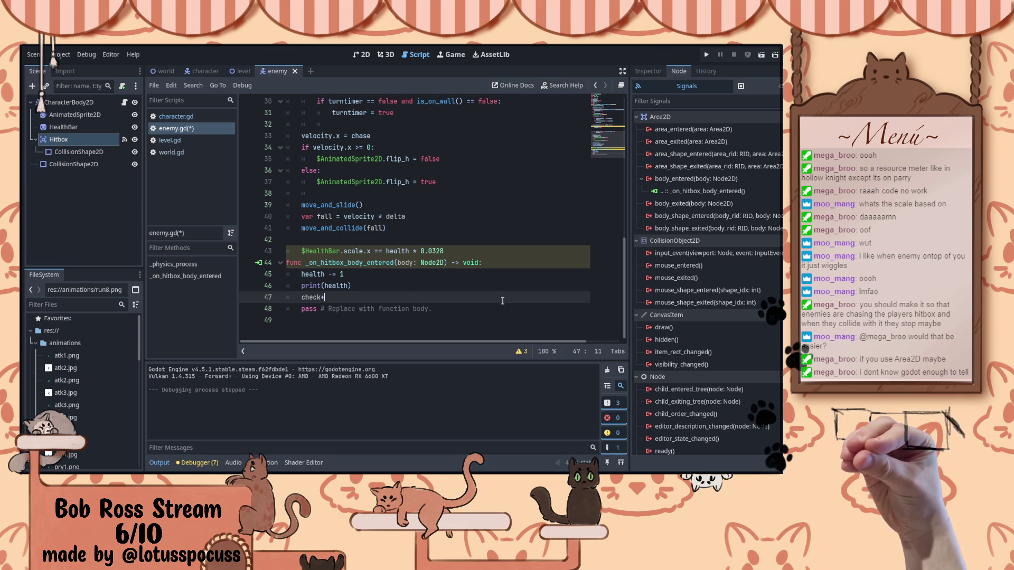
key("BackSpace")
key("BackSpace")
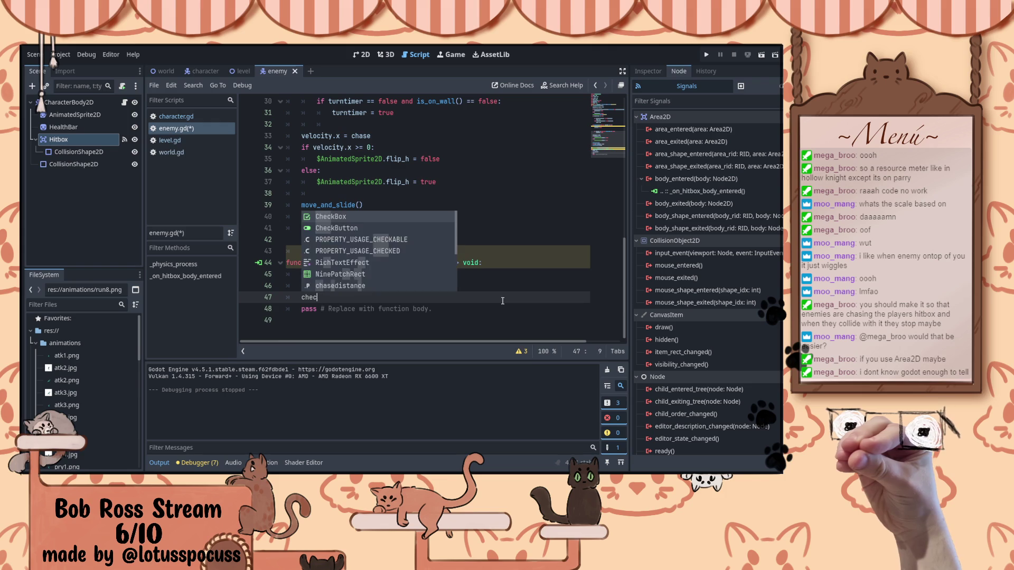
type("K_")
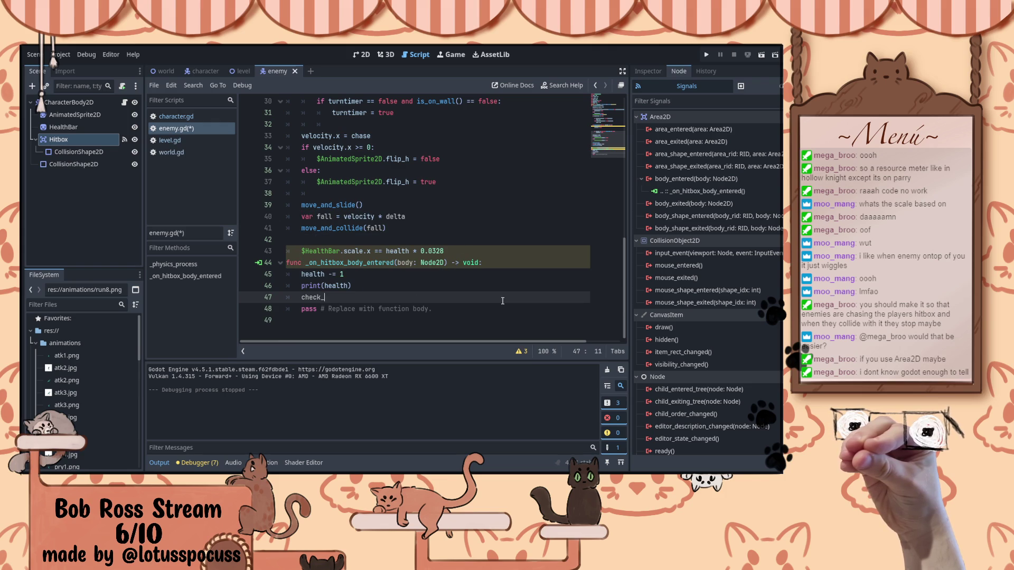
type("ove")
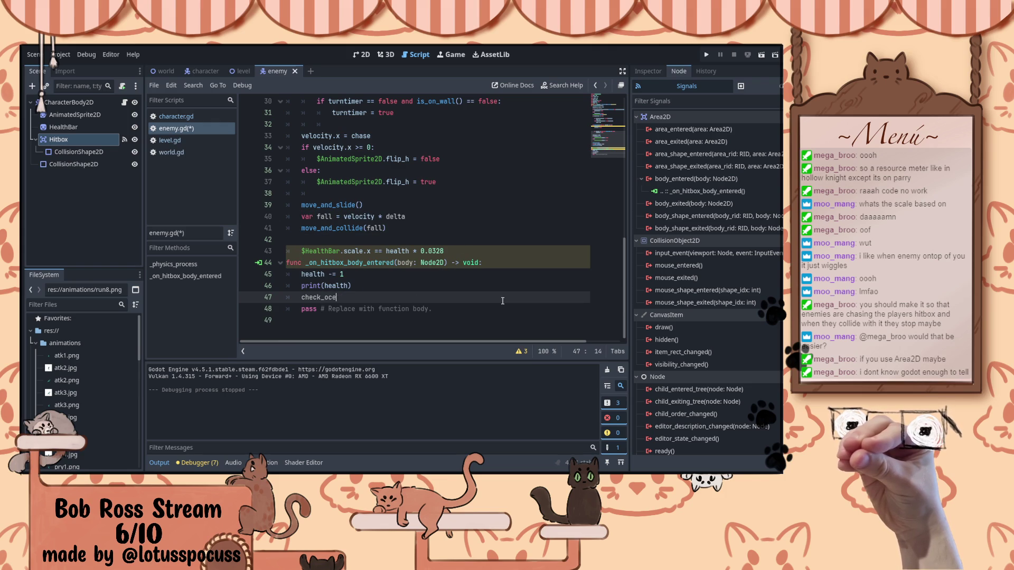
type("rlapping")
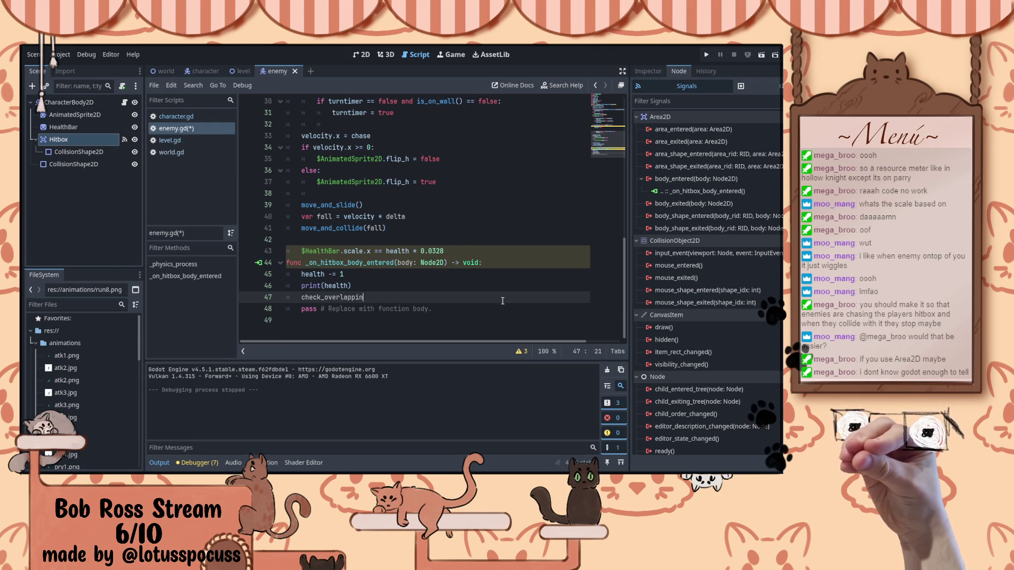
- Erase the unfinished call and empty line 47, leaving health -= 1, print(health) and pass
key("BackSpace")
key("BackSpace")
key("BackSpace")
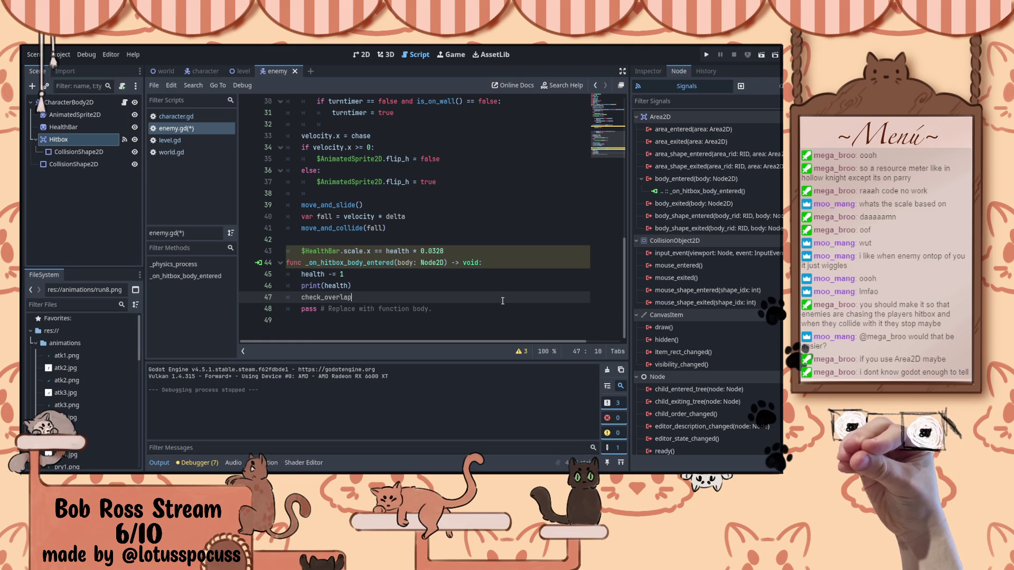
key("BackSpace")
key("BackSpace")
key("BackSpace")
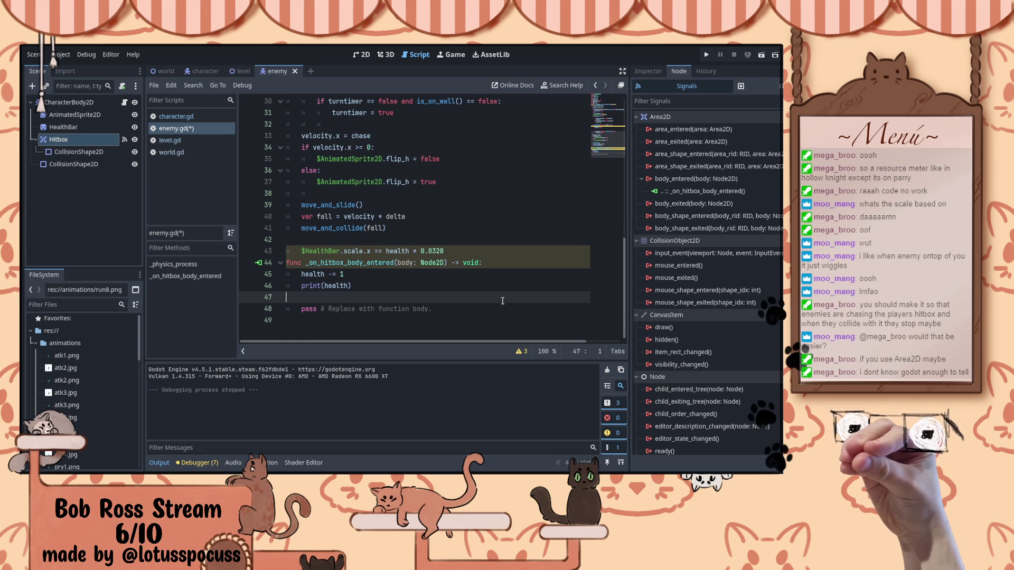
key("BackSpace")
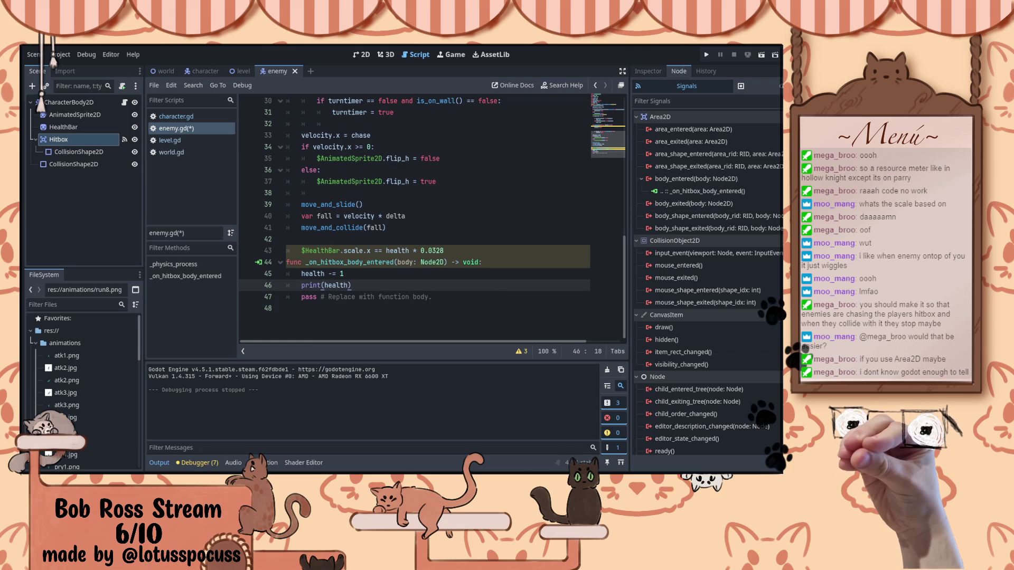
scroll(696, 351, "down", 3)
scroll(697, 355, "down", 1)
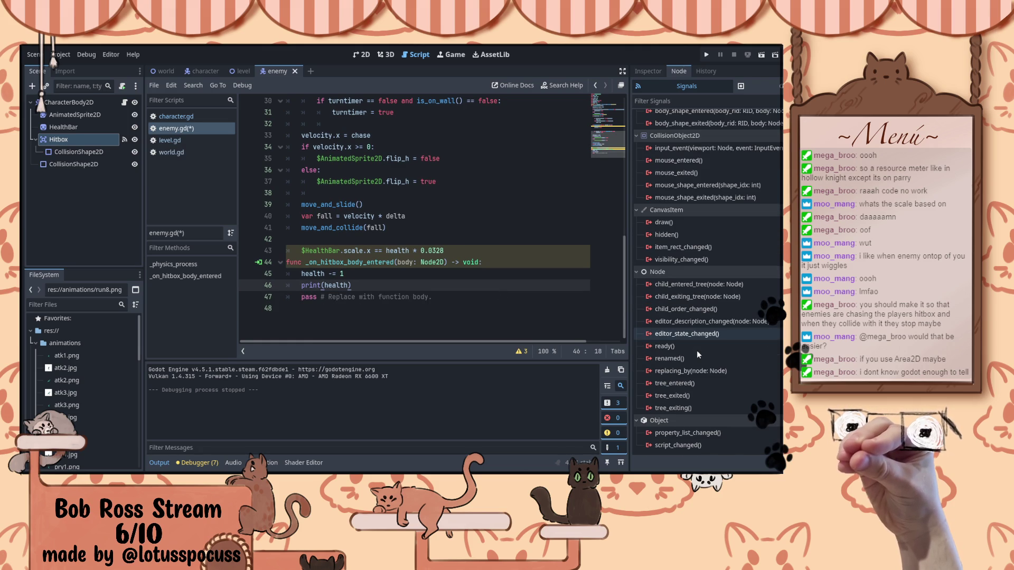
scroll(697, 351, "up", 2)
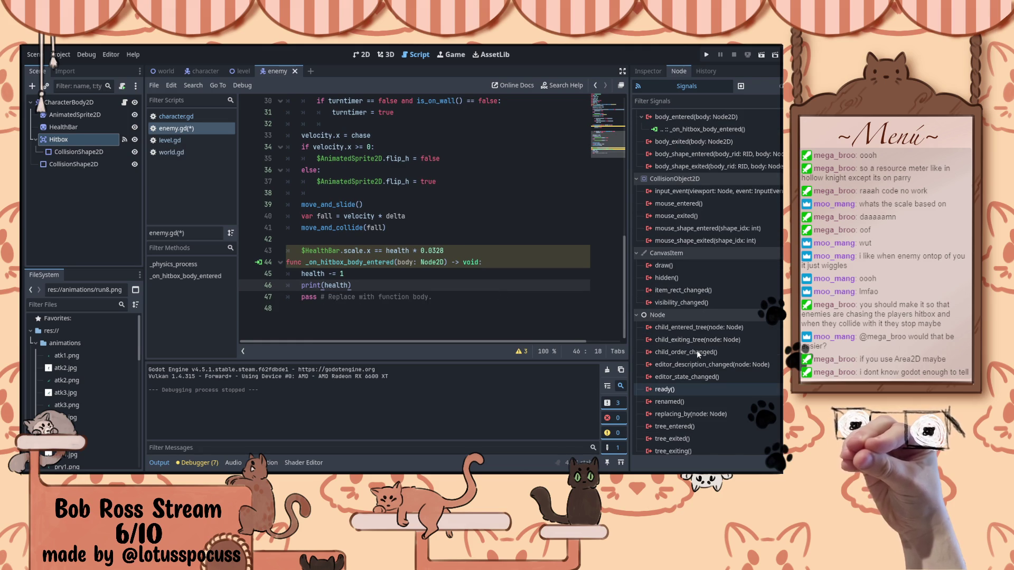
scroll(697, 350, "up", 3)
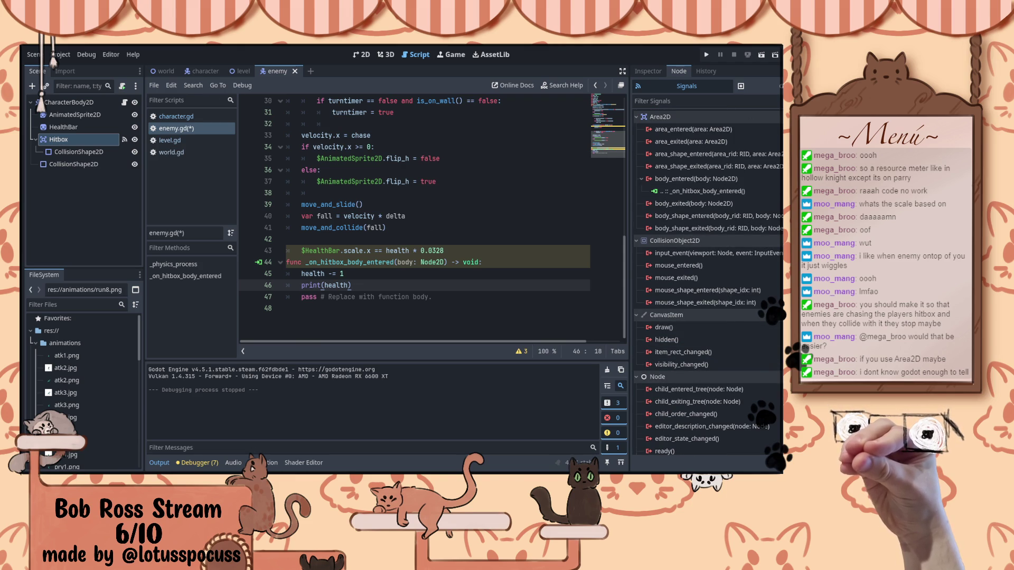
- Read the reply's Detection variable and set_deferred monitoring code, then open its imgur example link
key("alt+Tab")
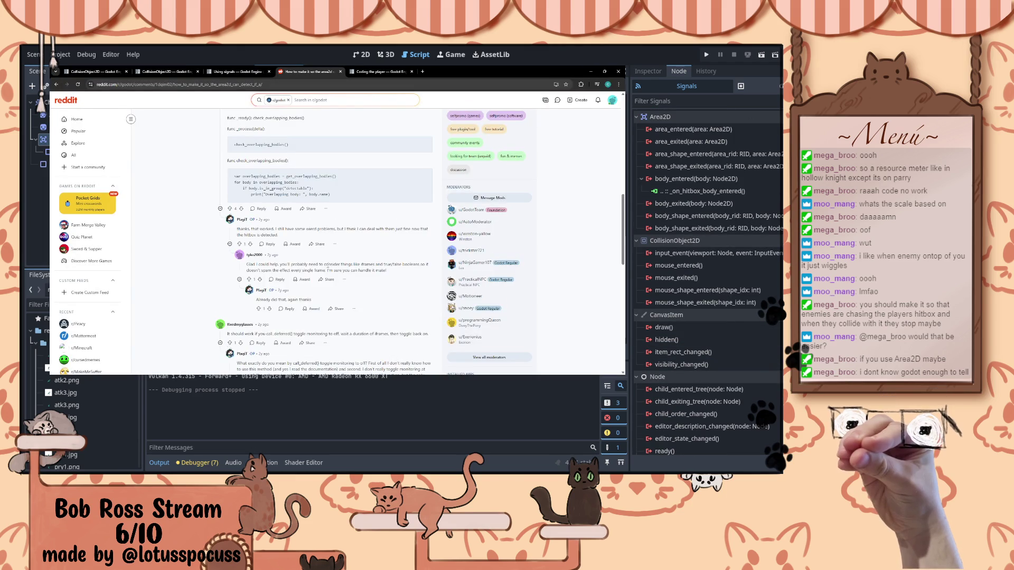
scroll(327, 266, "down", 2)
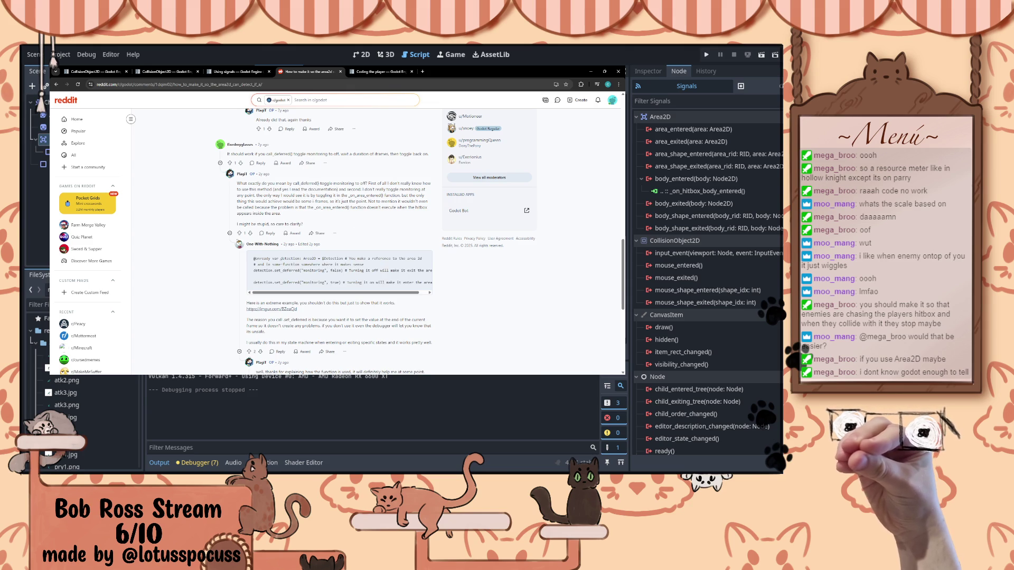
left_click_drag(287, 259, 347, 259)
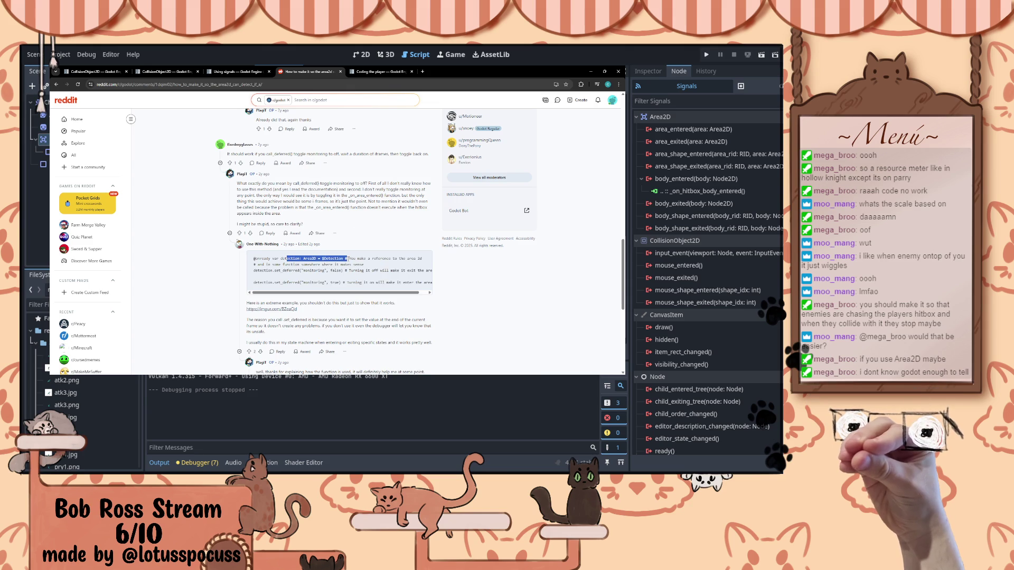
left_click(367, 265)
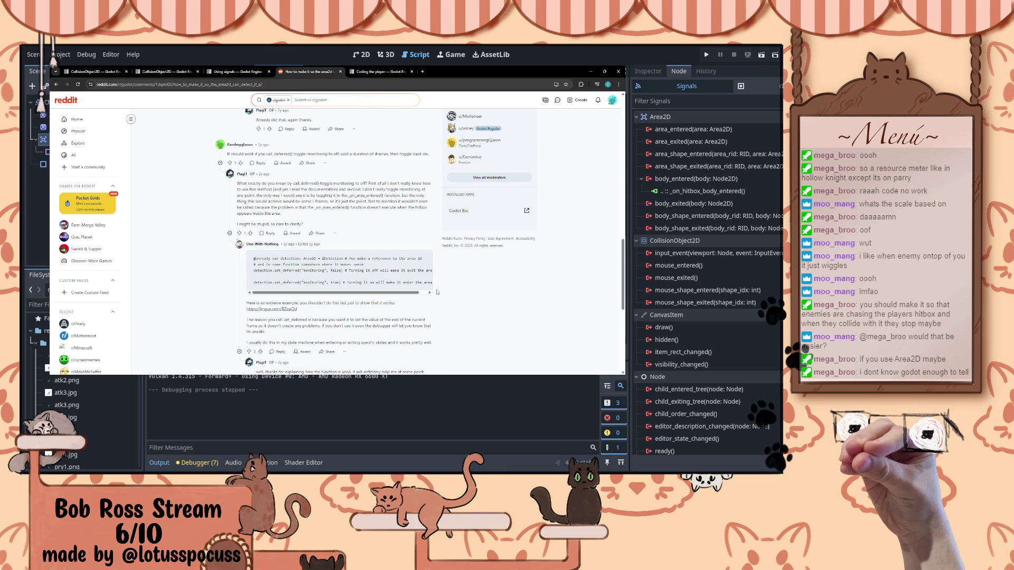
mouse_move(393, 283)
left_mouse_down()
mouse_move(406, 283)
mouse_move(390, 293)
left_mouse_up()
left_click(253, 273)
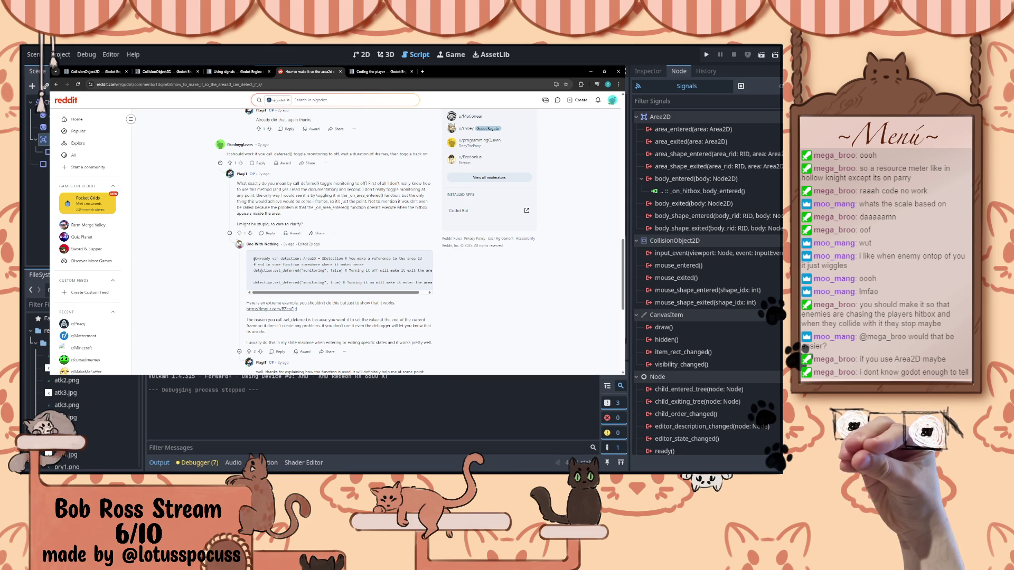
mouse_move(380, 293)
left_mouse_down()
mouse_move(391, 294)
mouse_move(295, 291)
left_mouse_up()
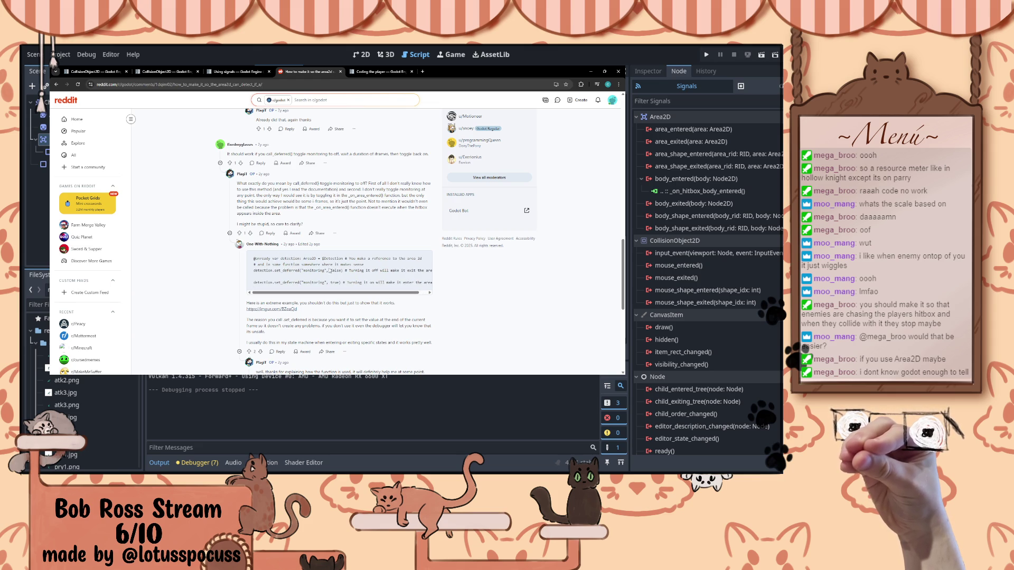
left_click(270, 310)
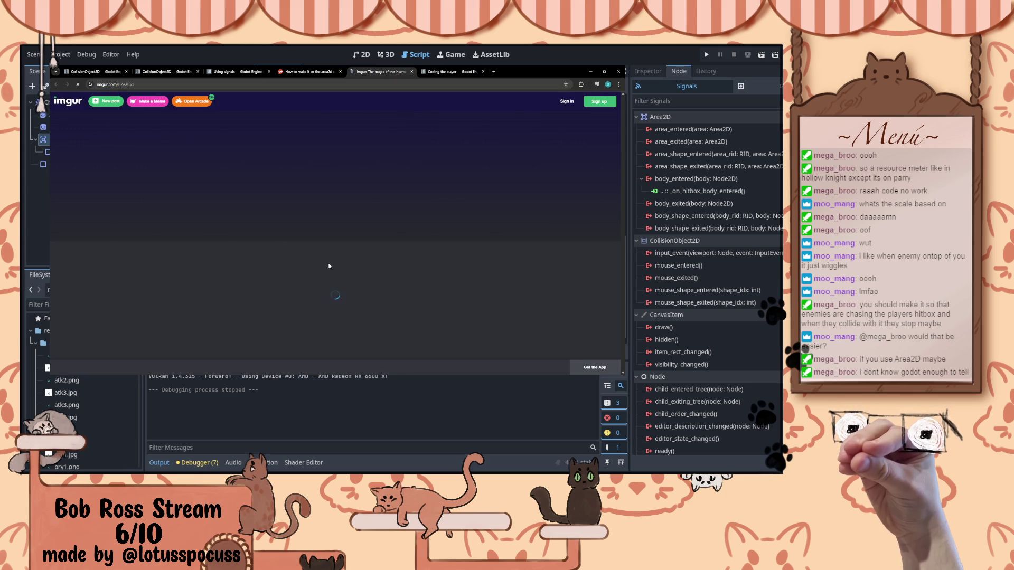
- View the enlarged Imgur Area2D script screenshot, then return to the Reddit thread
left_click(328, 263)
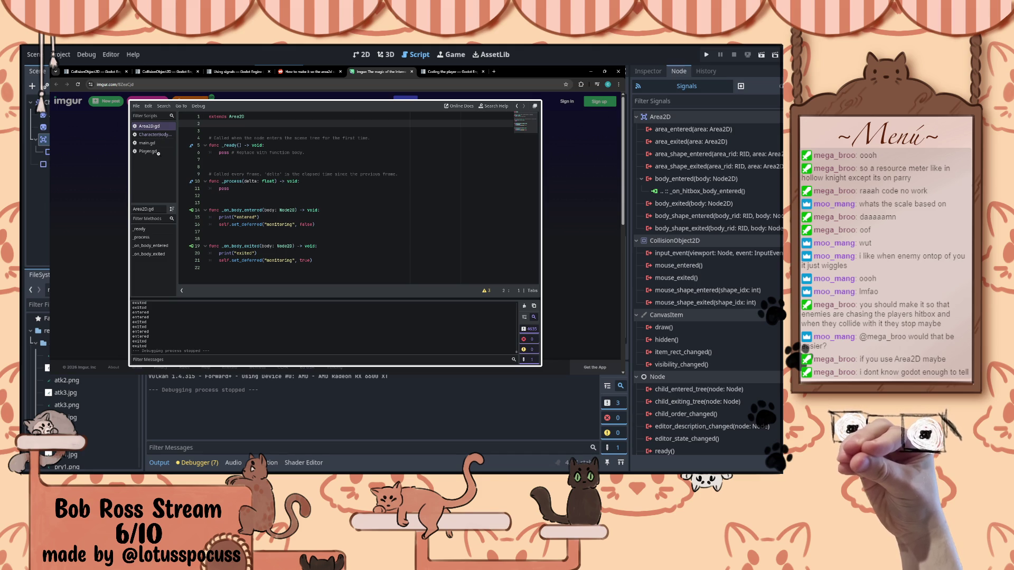
left_click(99, 197)
left_click(309, 72)
- Highlight the attack code enabling weapon collision with set_deferred and a cooldown timer
scroll(349, 238, "down", 3)
scroll(352, 301, "down", 1)
mouse_move(274, 213)
left_mouse_down()
mouse_move(357, 225)
mouse_move(328, 232)
mouse_move(274, 218)
mouse_move(387, 255)
mouse_move(275, 254)
mouse_move(382, 251)
left_mouse_up()
left_click(330, 234)
left_click(281, 241)
left_click(387, 256)
left_click(277, 254)
left_click(290, 266)
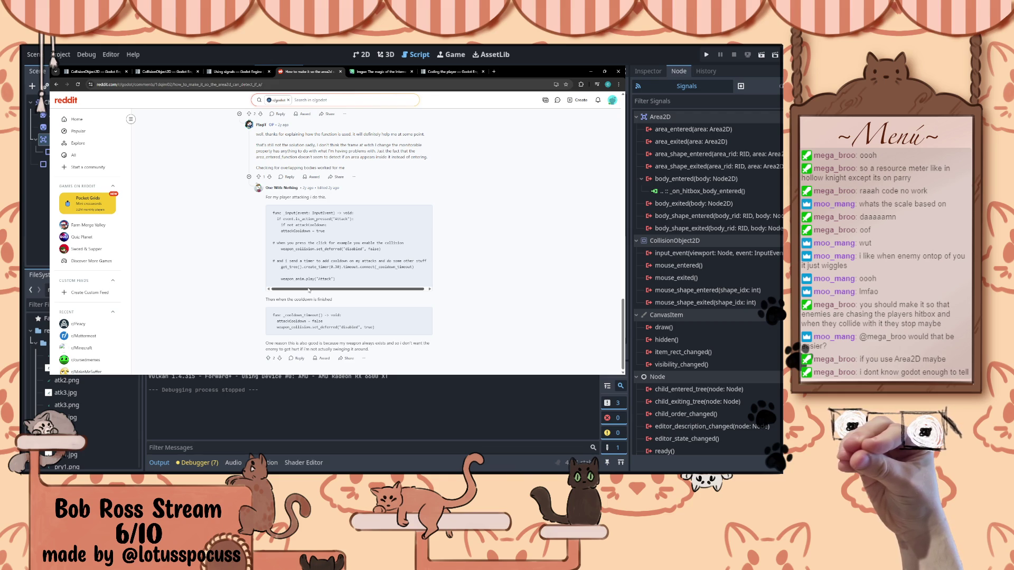
- Reread the overlapping-bodies answer, highlighting its _ready and _process code lines
scroll(312, 304, "up", 3)
scroll(315, 313, "up", 1)
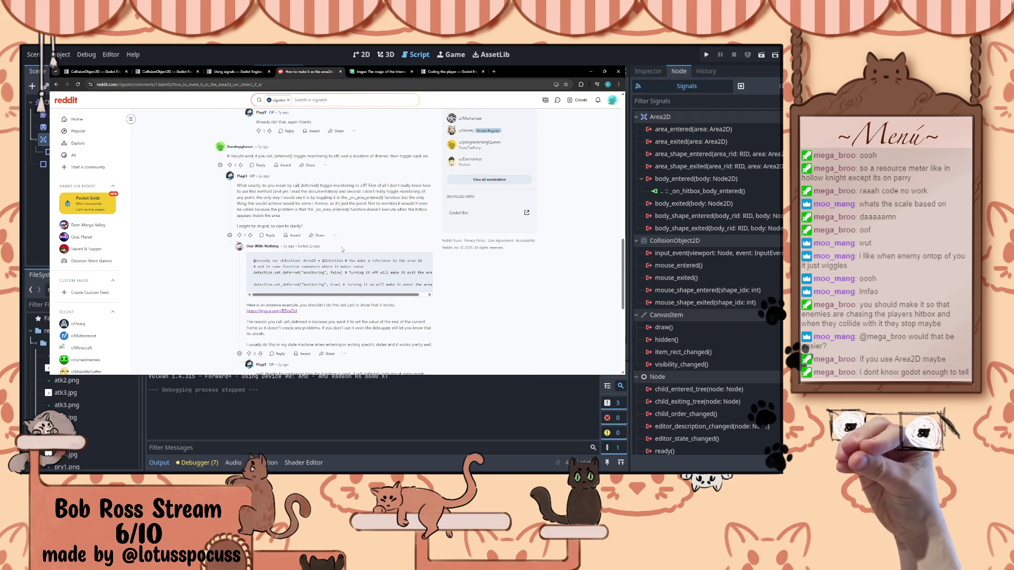
scroll(343, 249, "down", 1)
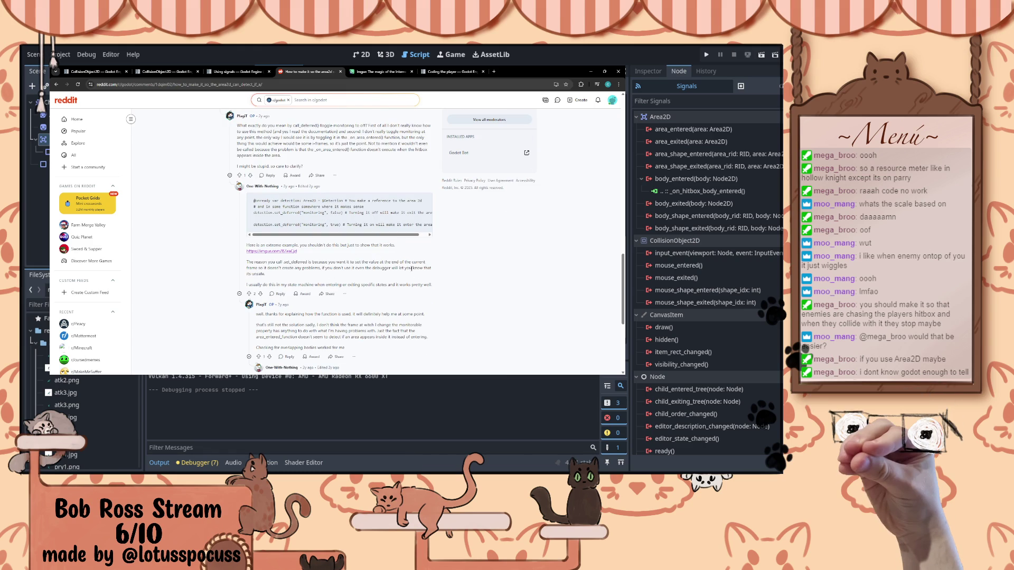
scroll(401, 267, "up", 5)
mouse_move(239, 210)
left_mouse_down()
mouse_move(332, 210)
mouse_move(314, 218)
left_mouse_up()
left_click(316, 218)
scroll(355, 222, "up", 3)
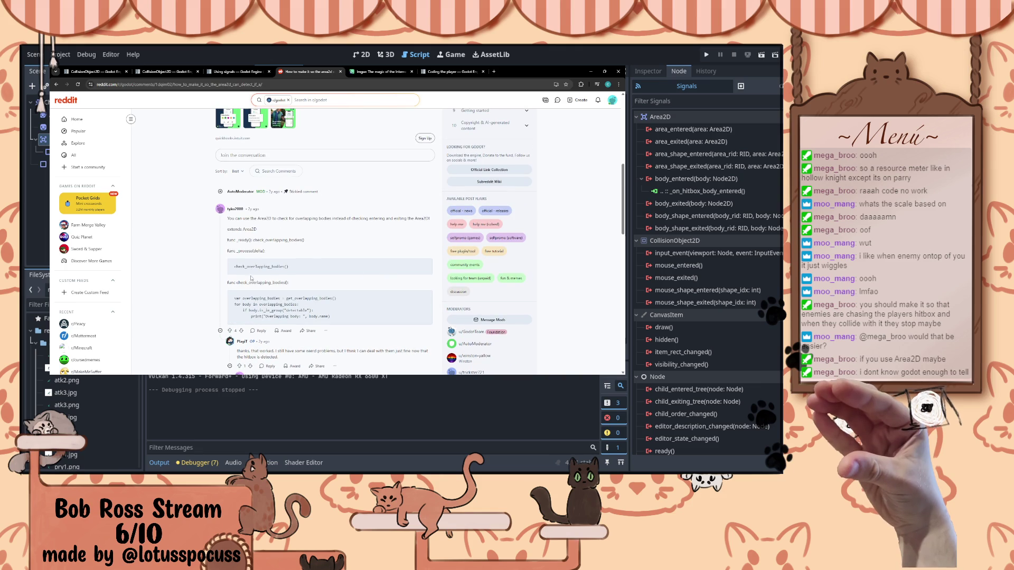
left_click_drag(241, 239, 304, 241)
left_click(317, 242)
mouse_move(239, 241)
left_mouse_down()
mouse_move(317, 249)
mouse_move(235, 240)
mouse_move(295, 240)
mouse_move(244, 240)
mouse_move(232, 226)
mouse_move(238, 252)
mouse_move(232, 219)
mouse_move(233, 259)
mouse_move(232, 218)
mouse_move(225, 263)
mouse_move(228, 218)
mouse_move(227, 254)
mouse_move(331, 237)
left_mouse_up()
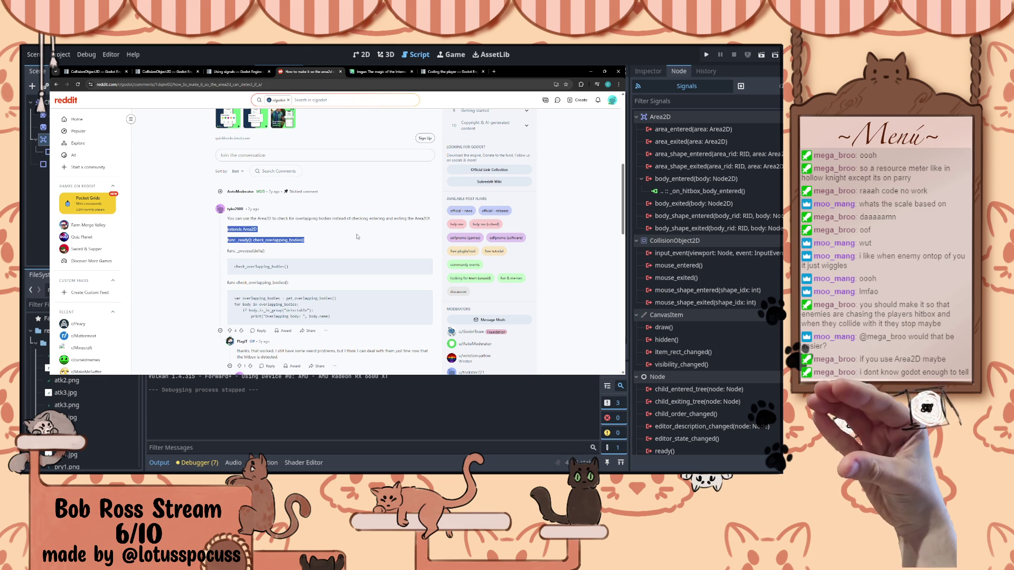
scroll(332, 237, "up", 2)
left_click(352, 254)
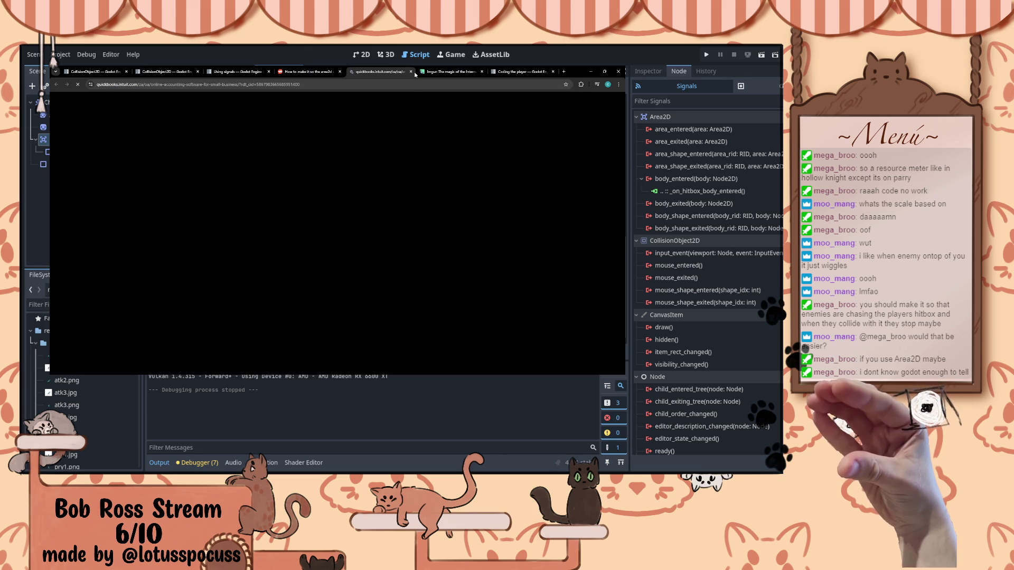
- Close the accidental ad tab, reread the original hitbox/hurtbox question, then return to Google results
left_click(411, 71)
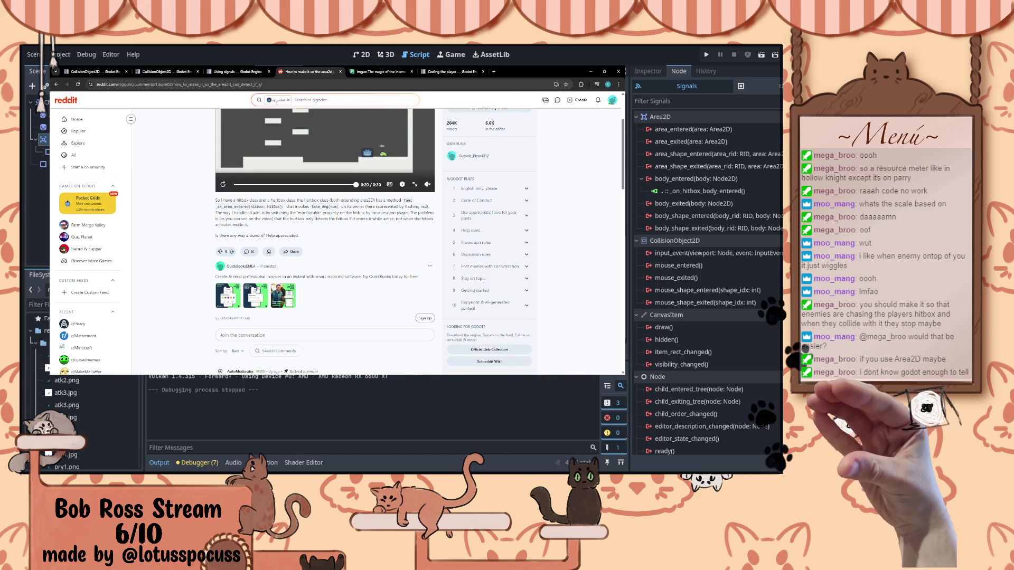
scroll(306, 253, "up", 2)
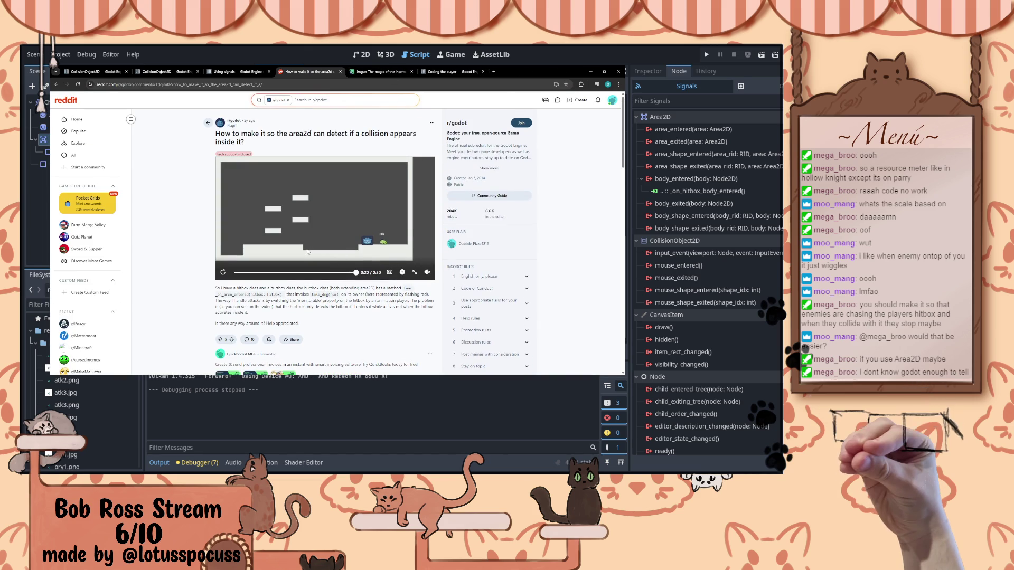
left_click_drag(263, 288, 404, 288)
left_click(404, 288)
mouse_move(243, 288)
left_mouse_down()
mouse_move(402, 289)
mouse_move(233, 288)
mouse_move(256, 285)
left_mouse_up()
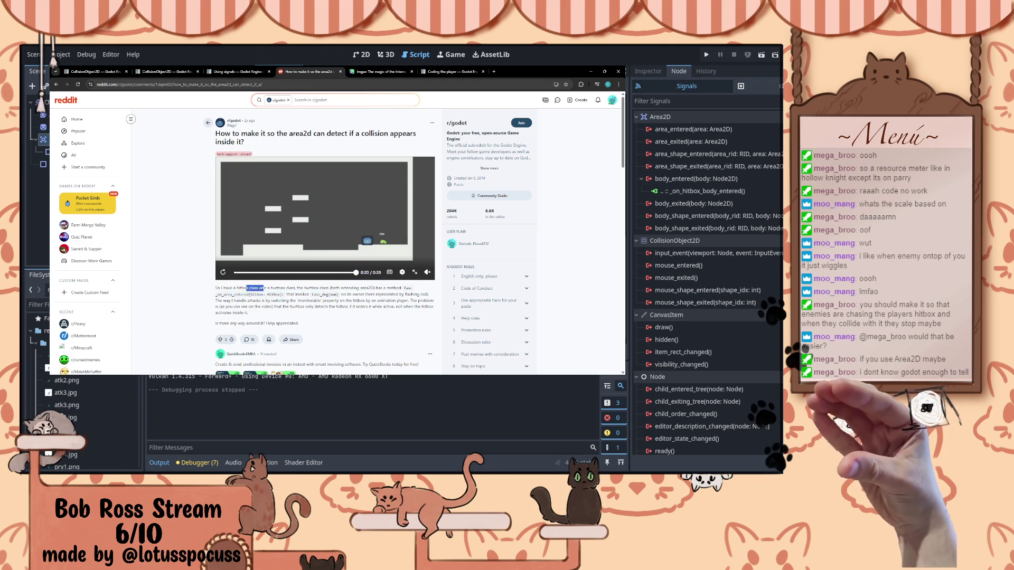
left_click(256, 285)
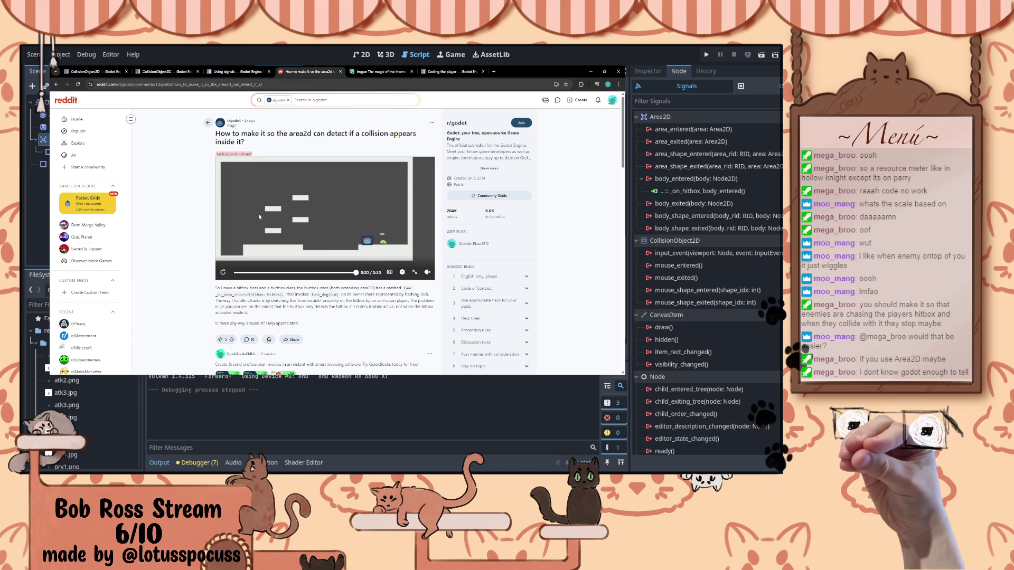
left_click(56, 84)
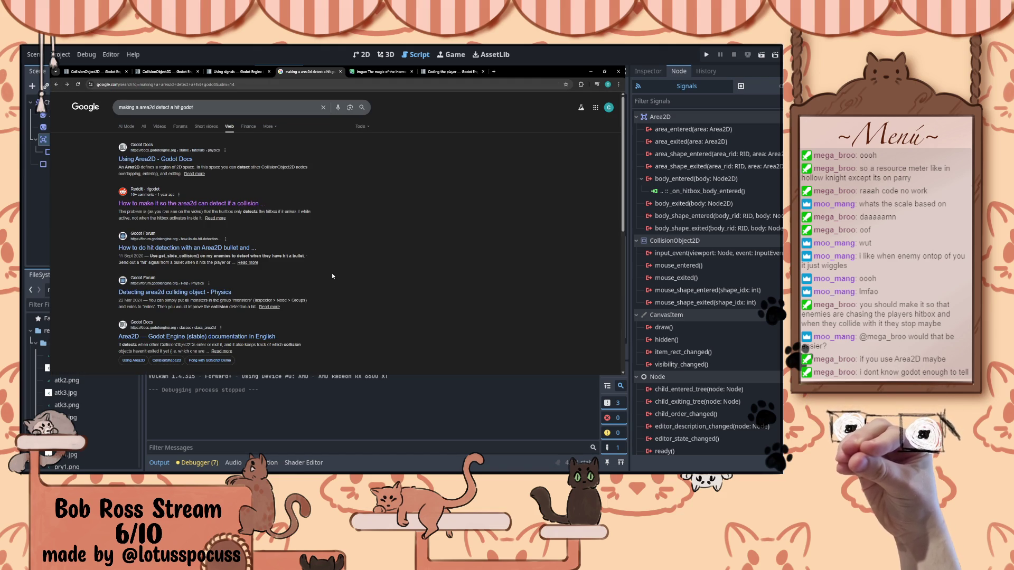
left_click(204, 248)
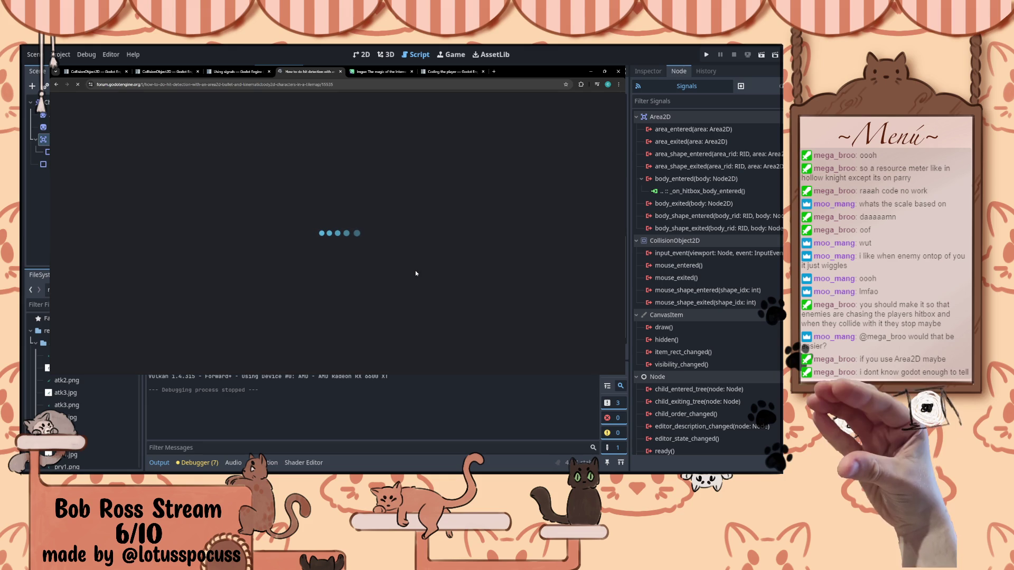
left_click_drag(238, 196, 362, 204)
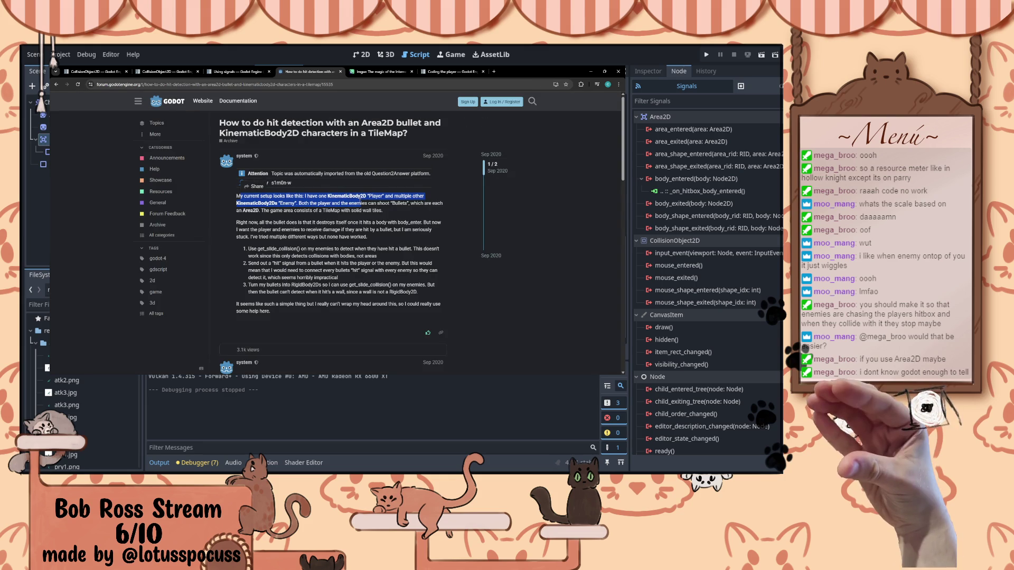
left_click(372, 197)
left_click_drag(240, 197, 346, 198)
left_click(346, 198)
left_click_drag(246, 221, 336, 230)
left_click(350, 229)
left_click_drag(252, 247, 342, 250)
left_click(340, 262)
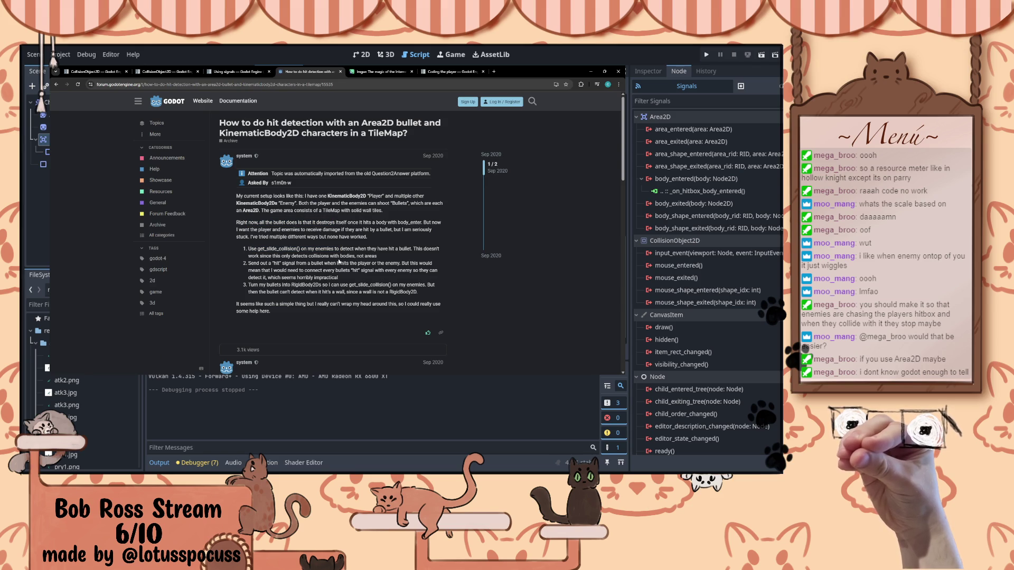
scroll(338, 259, "down", 5)
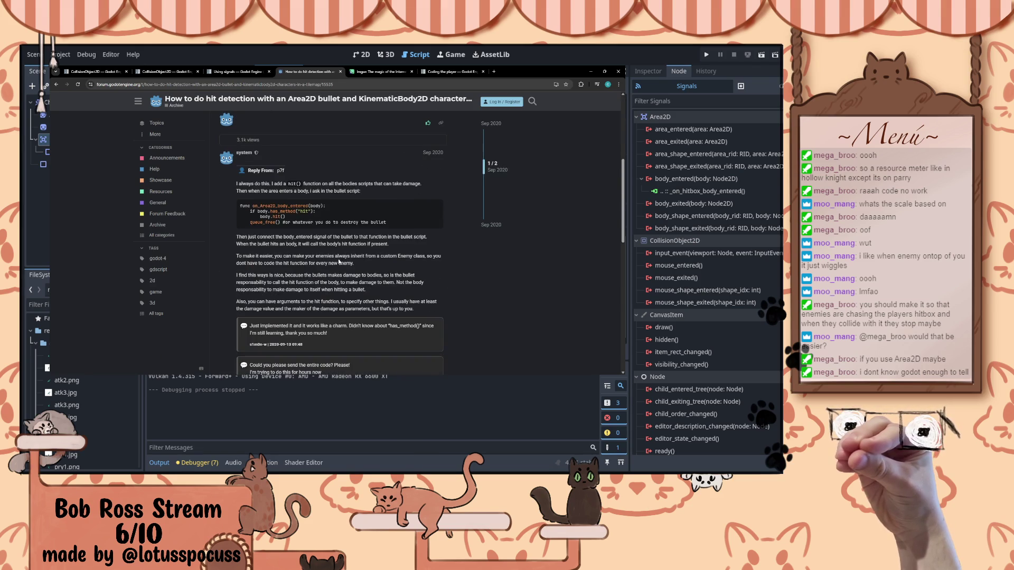
left_click_drag(235, 206, 322, 215)
left_click(322, 216)
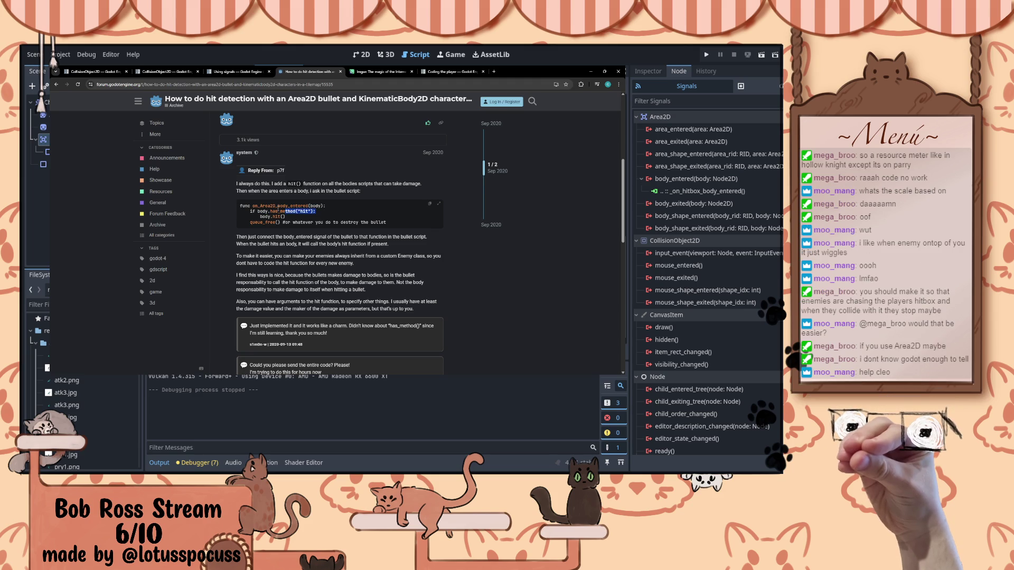
left_click_drag(240, 206, 315, 212)
left_click(277, 207)
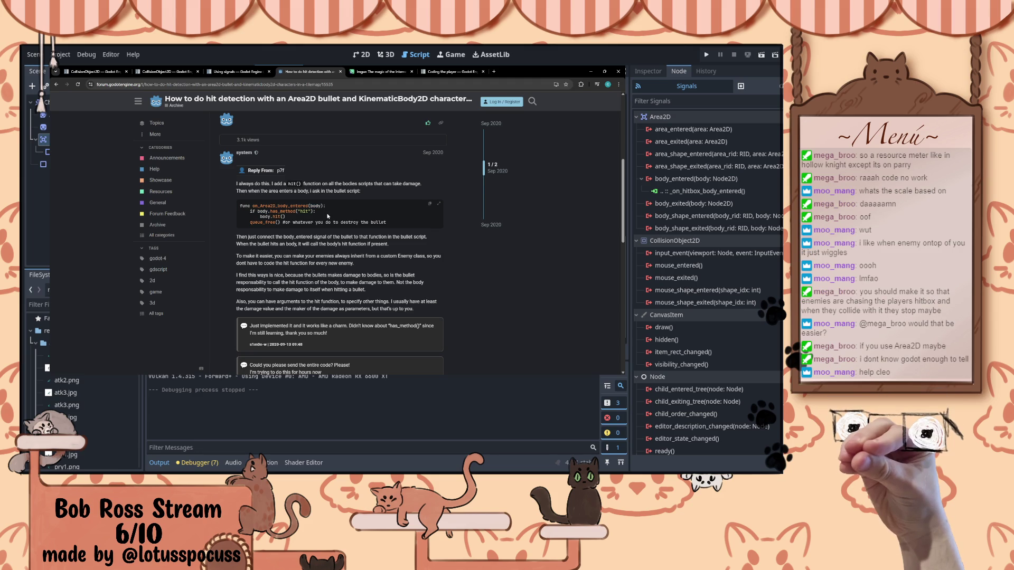
mouse_move(295, 216)
left_mouse_down()
mouse_move(240, 203)
mouse_move(316, 185)
mouse_move(364, 193)
left_mouse_up()
left_click(322, 219)
left_click(365, 193)
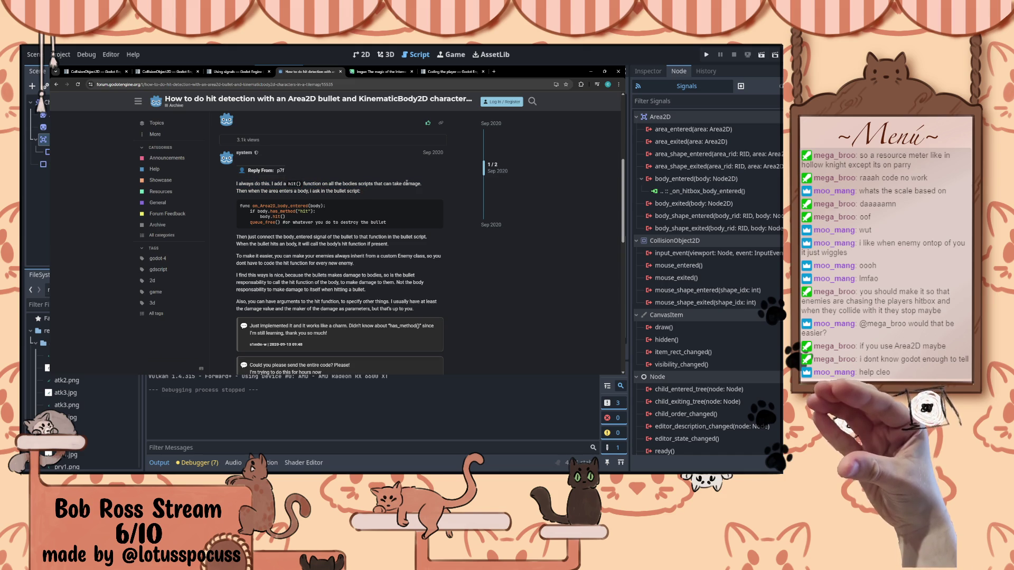
left_click_drag(236, 191, 370, 191)
left_click(369, 192)
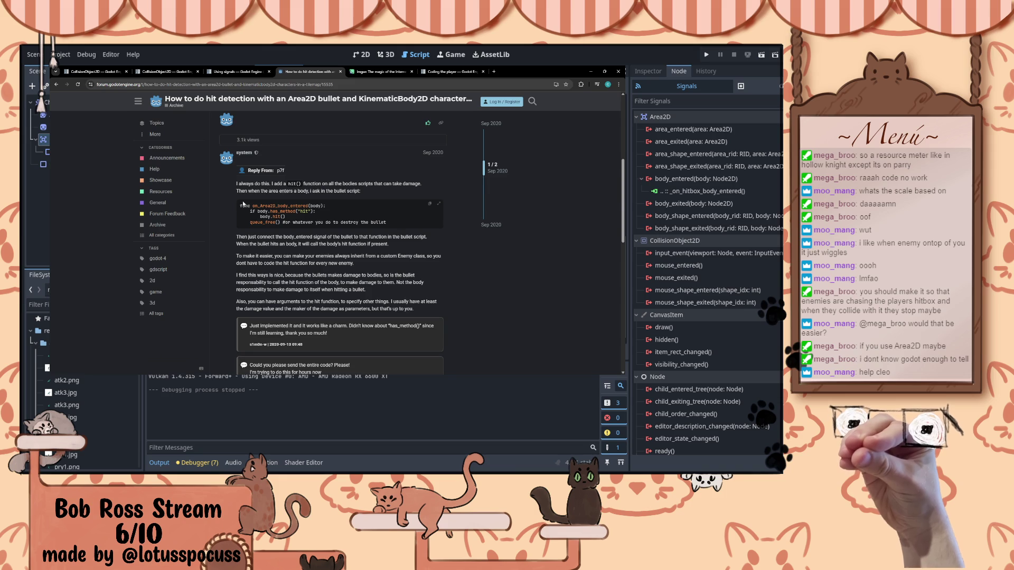
mouse_move(237, 207)
left_mouse_down()
mouse_move(326, 207)
mouse_move(333, 217)
mouse_move(332, 207)
mouse_move(288, 222)
mouse_move(359, 221)
left_mouse_up()
left_click(387, 234)
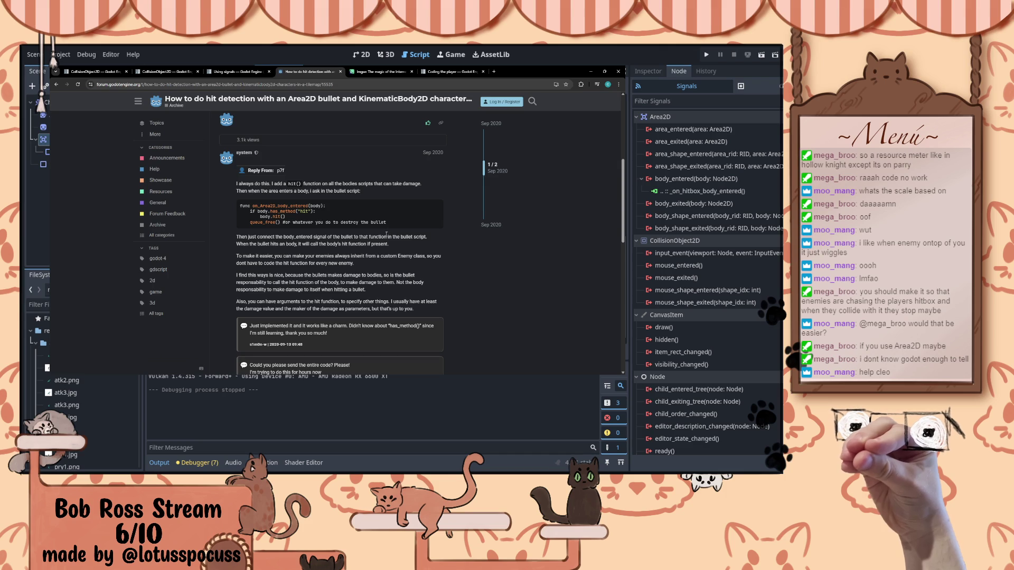
left_click_drag(240, 236, 365, 236)
left_click(365, 238)
scroll(364, 241, "down", 1)
scroll(364, 241, "down", 6)
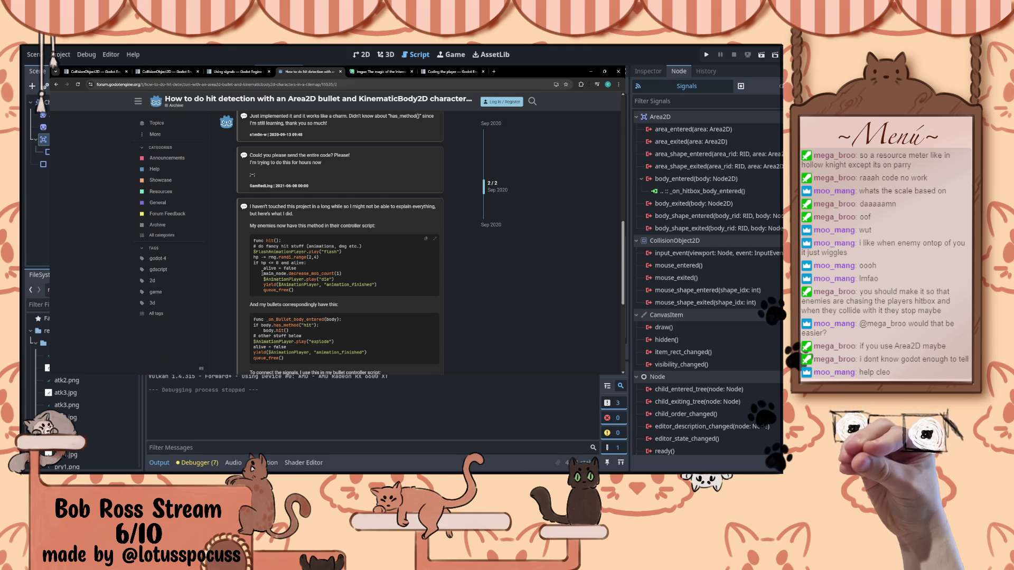
scroll(262, 274, "down", 1)
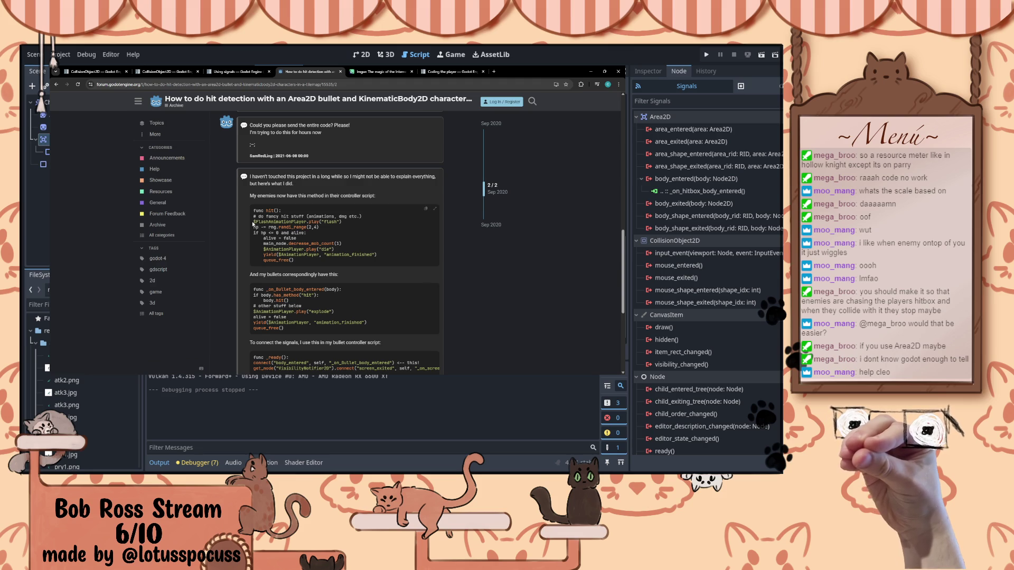
scroll(321, 277, "down", 3)
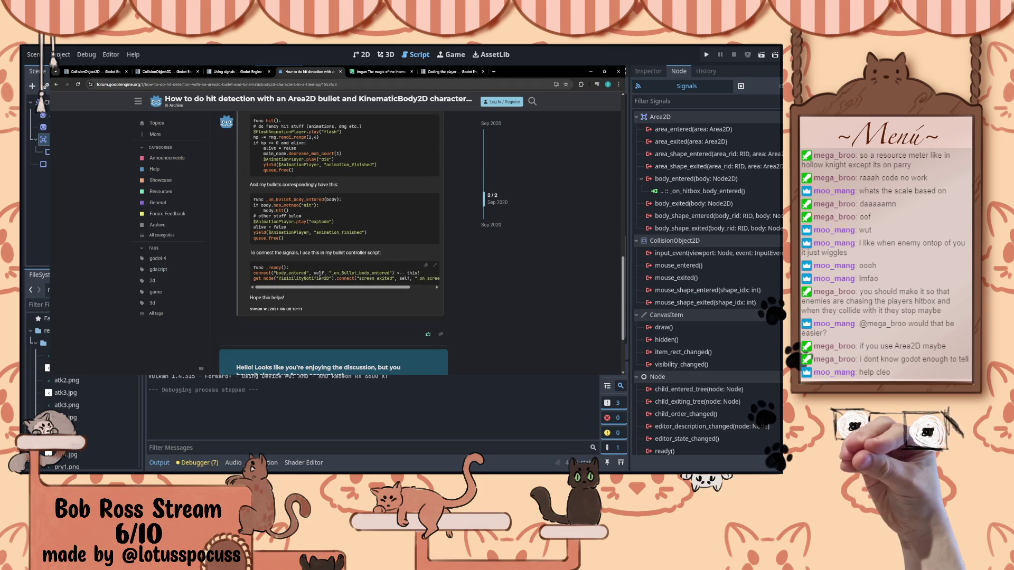
scroll(320, 277, "up", 10)
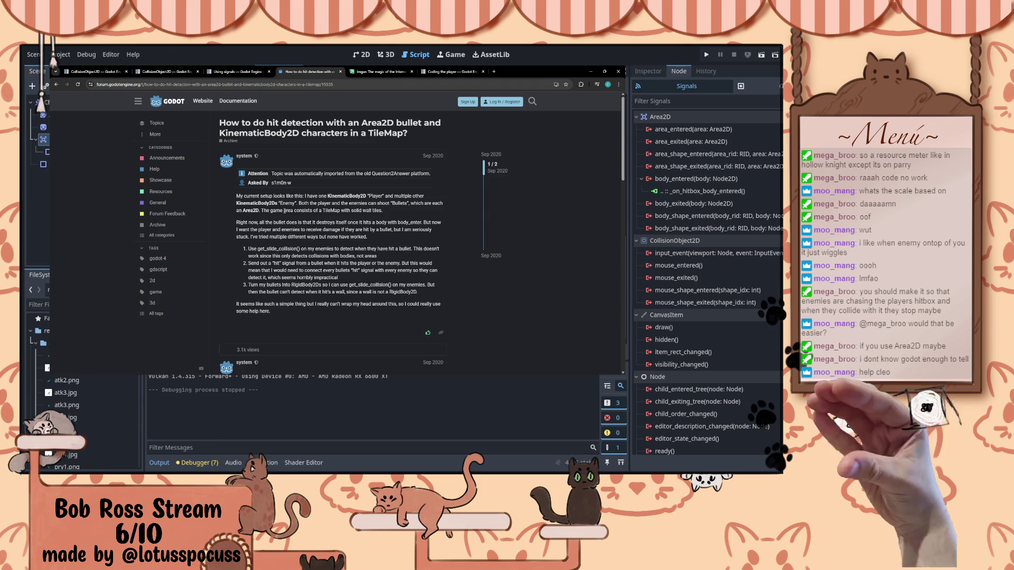
mouse_move(247, 246)
left_mouse_down()
mouse_move(334, 249)
mouse_move(248, 255)
mouse_move(341, 264)
left_mouse_up()
left_click(347, 267)
scroll(348, 268, "down", 4)
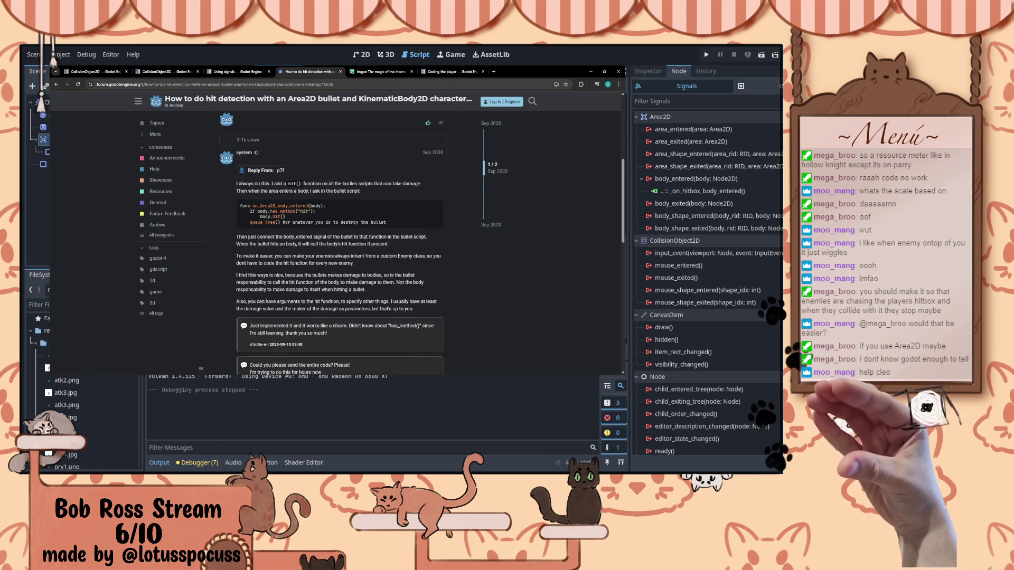
mouse_move(301, 183)
left_mouse_down()
mouse_move(277, 192)
mouse_move(360, 184)
mouse_move(238, 182)
left_mouse_up()
left_click(375, 282)
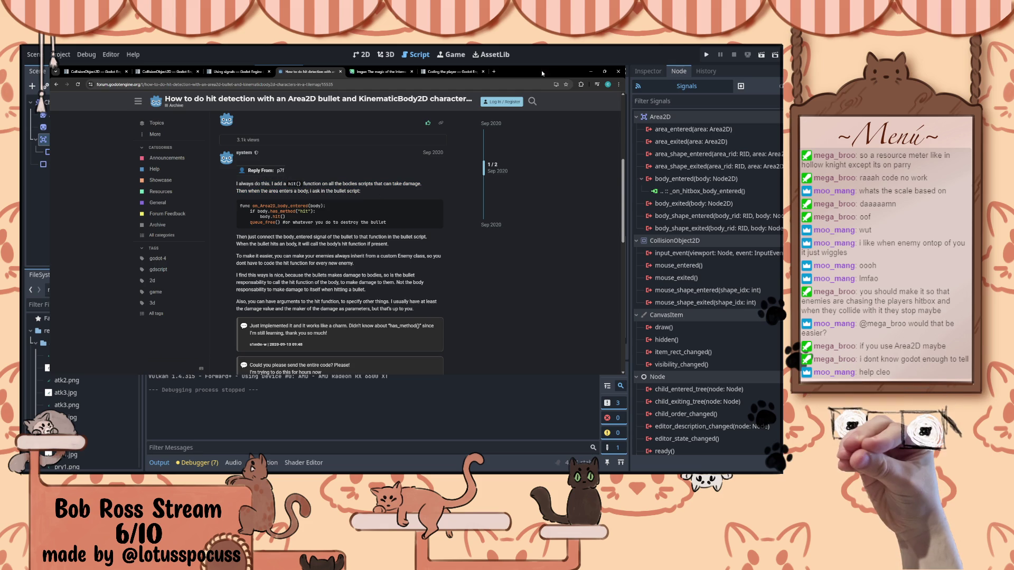
left_click(591, 71)
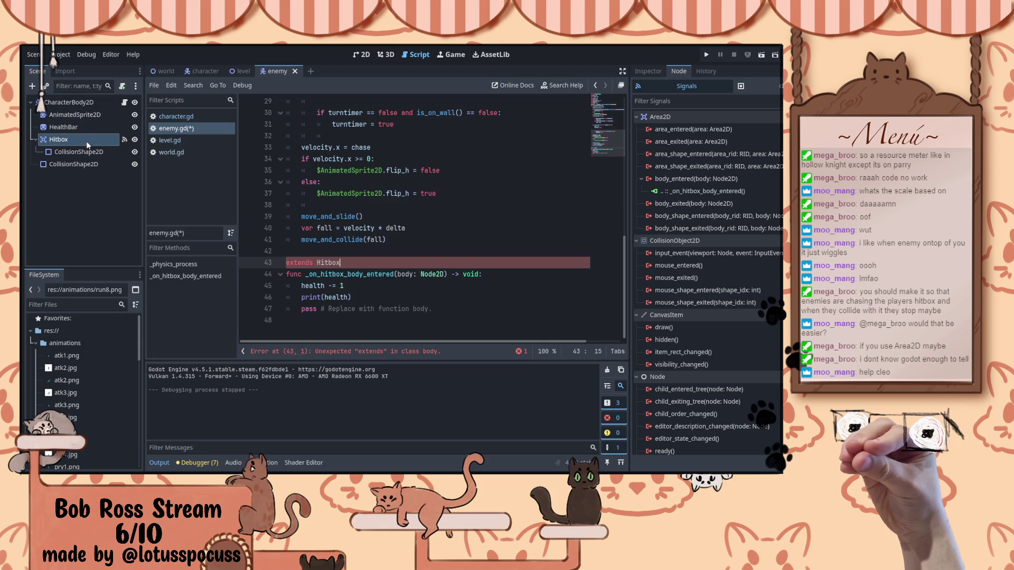
- Give the Hitbox node its hitbox.gd script, check its properties and signals, and save
left_click(87, 103)
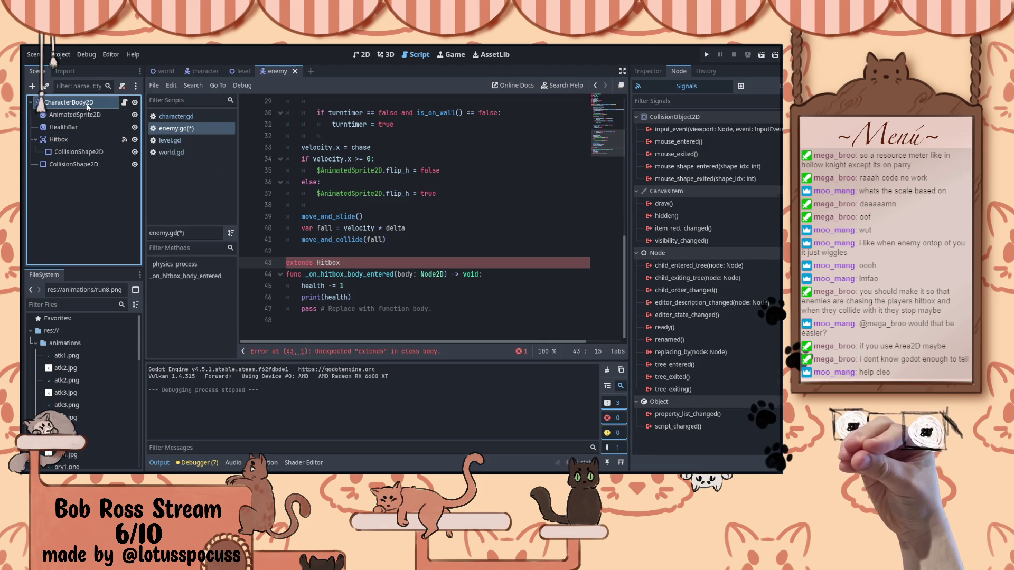
left_click(58, 140)
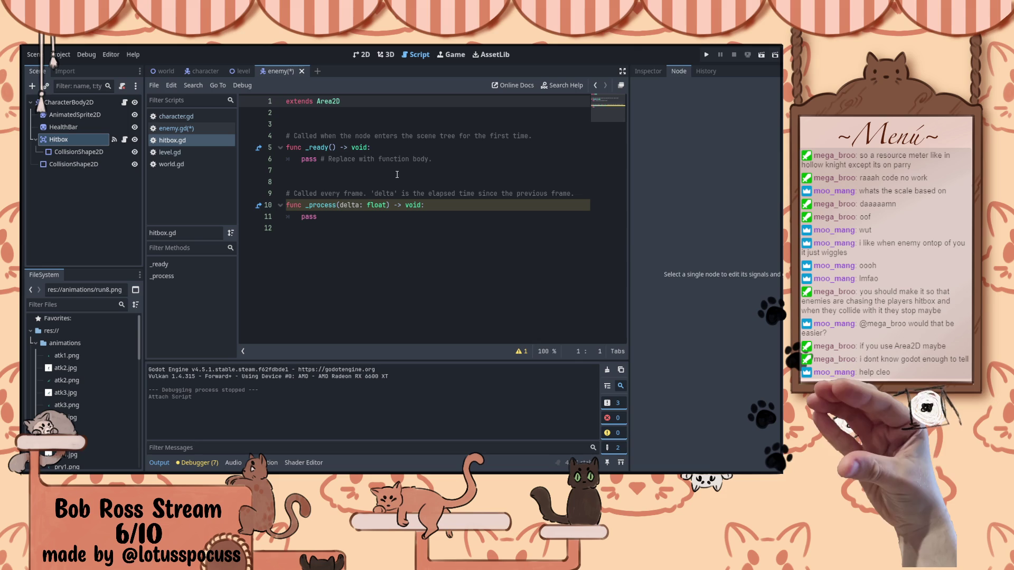
left_click(317, 170)
left_click(290, 113)
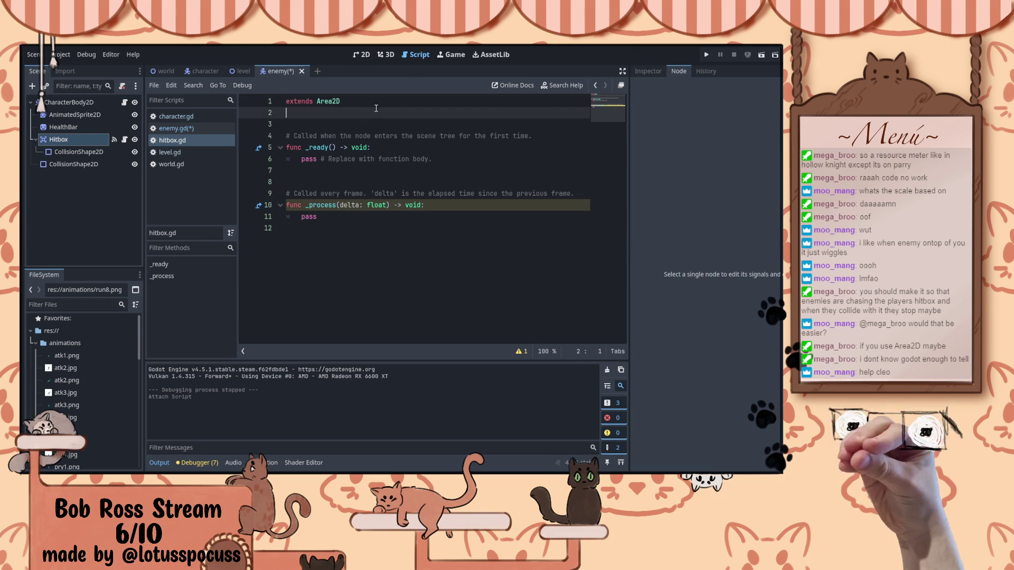
left_click(663, 74)
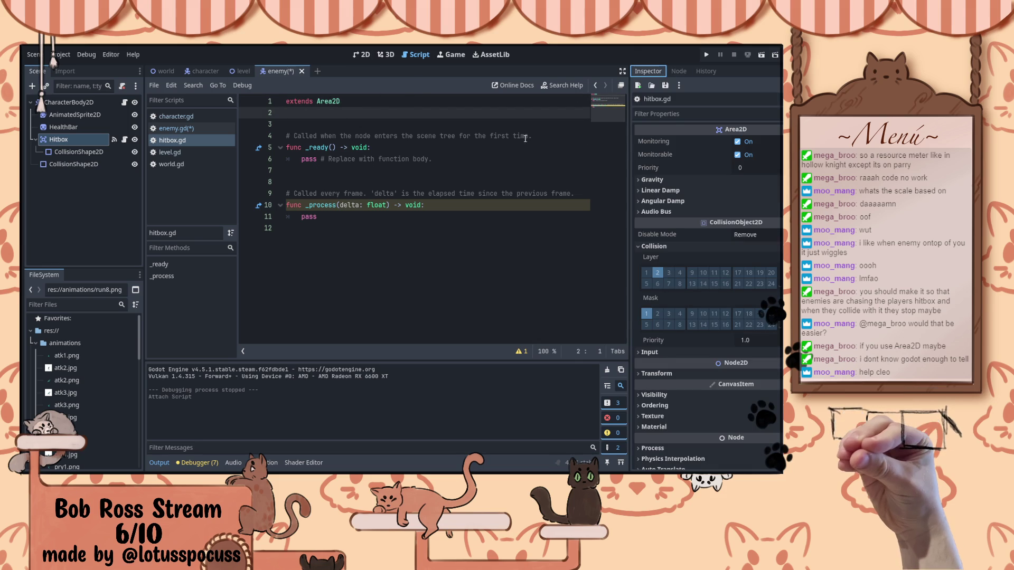
left_click(670, 72)
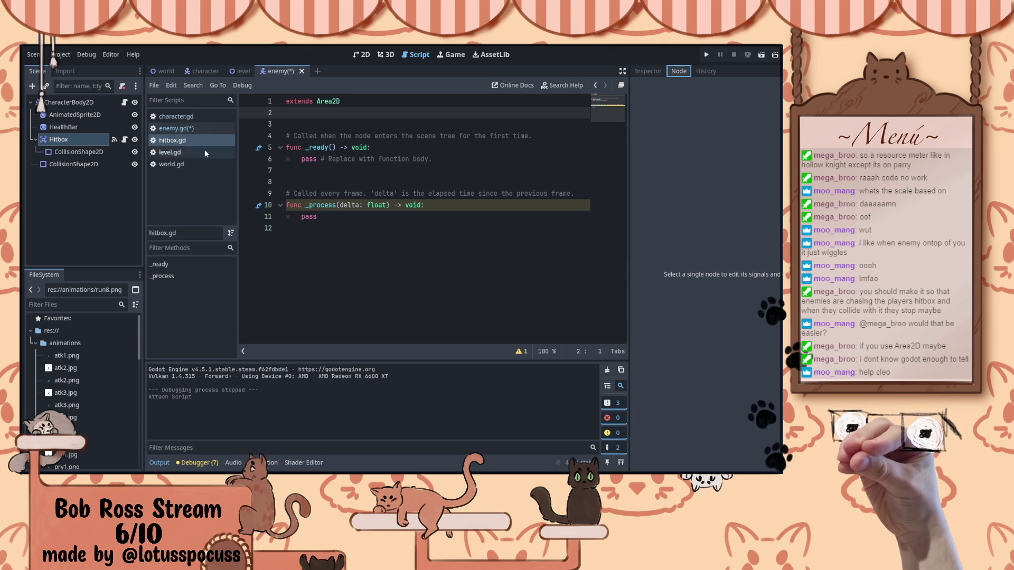
key("ctrl+s")
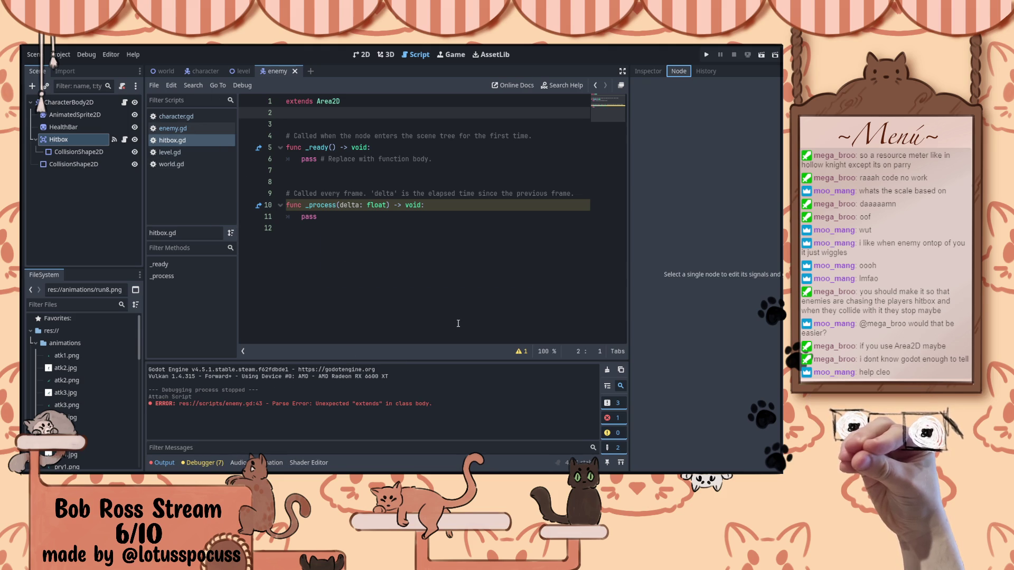
- Delete the stray 'extends Hitbox' line 43 from enemy.gd, save, and bring the forum thread back
left_click(169, 132)
left_click_drag(341, 262, 280, 261)
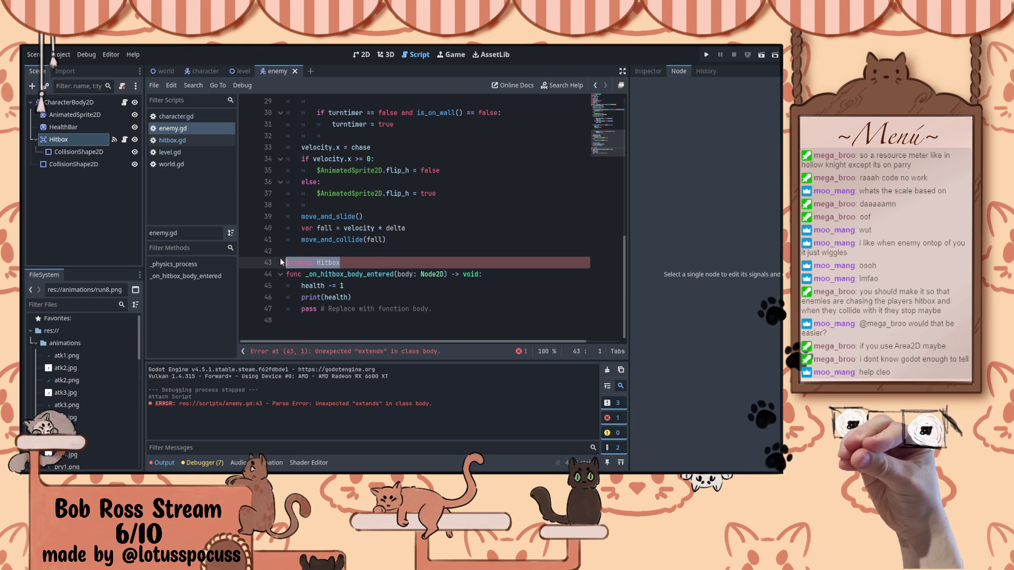
key("BackSpace")
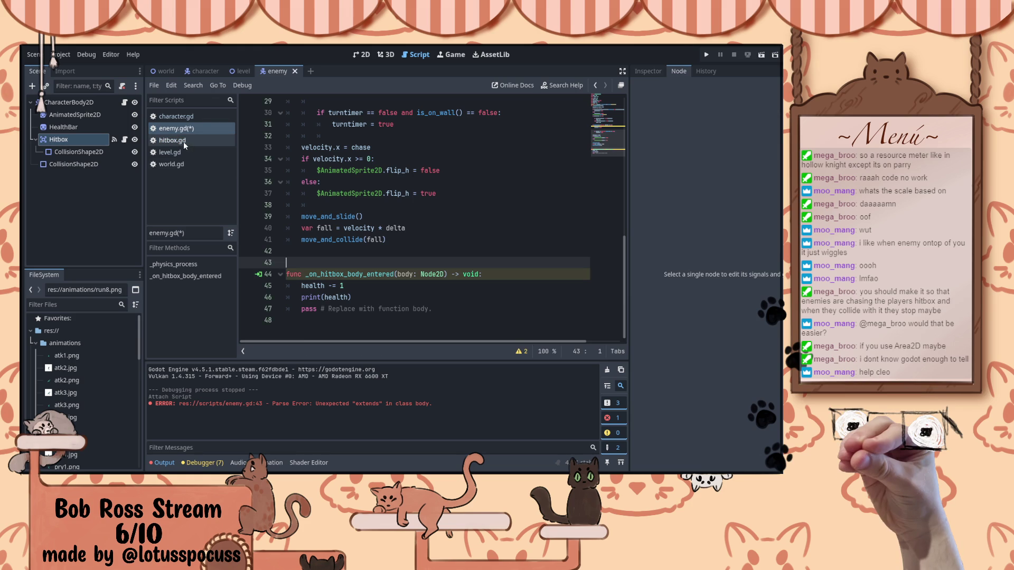
key("ctrl+s")
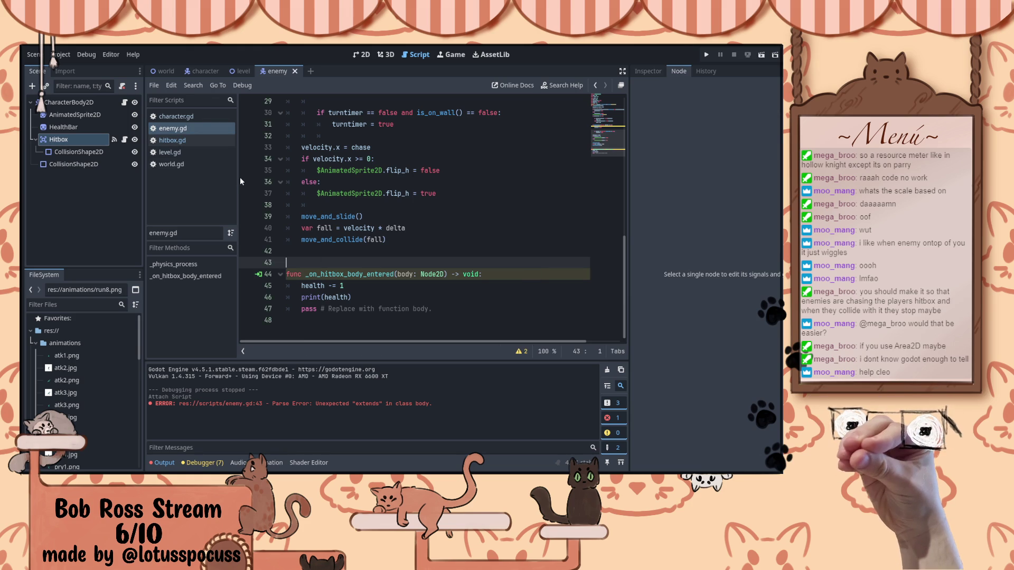
left_click(172, 140)
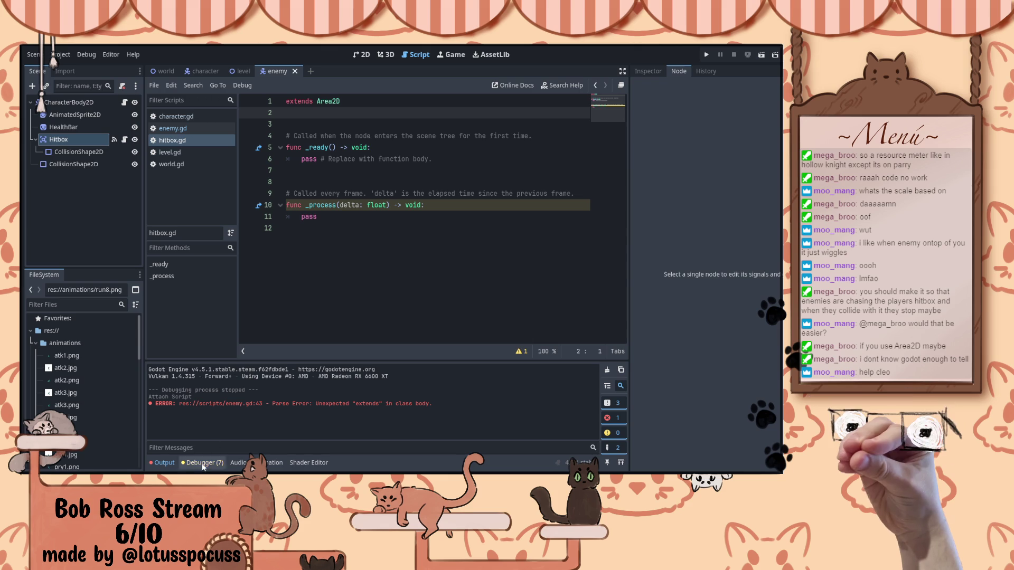
key("alt+Tab")
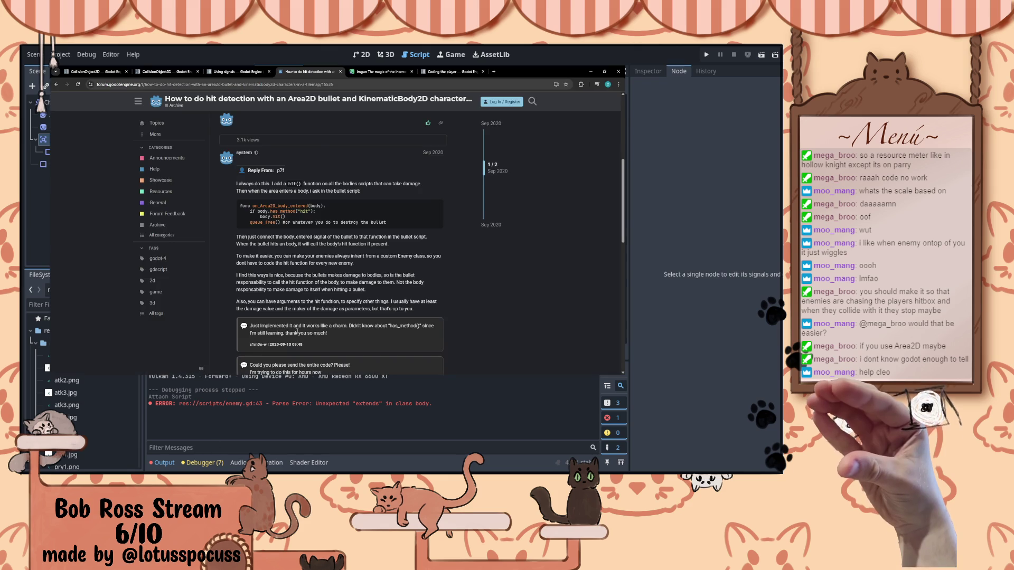
- Cycle through the browser tabs to the Using signals and Coding the player docs pages
key("ctrl+Tab")
key("ctrl+shift+Tab")
key("ctrl+shift+Tab")
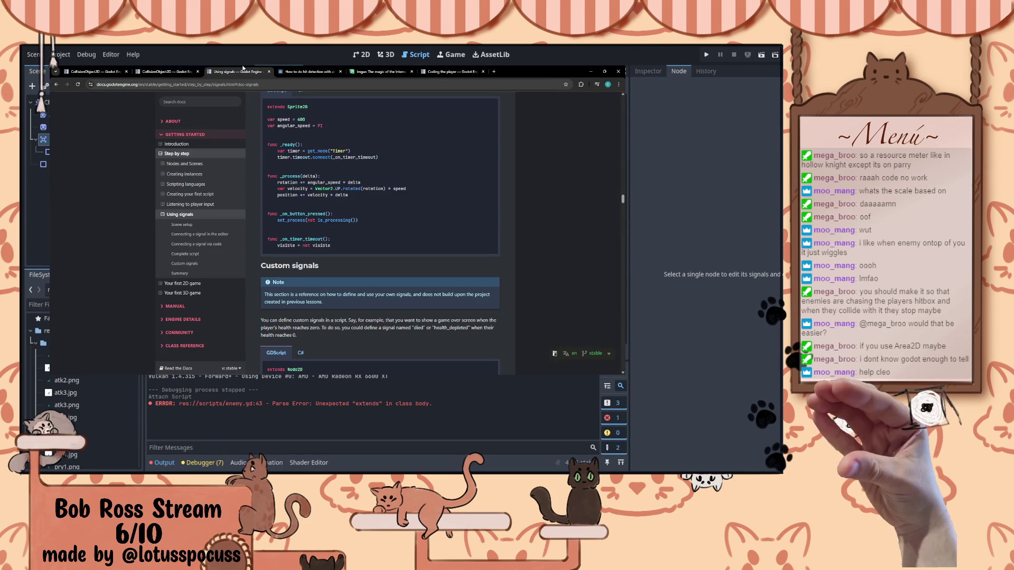
key("ctrl+Tab")
key("ctrl+Tab")
key("ctrl+Tab")
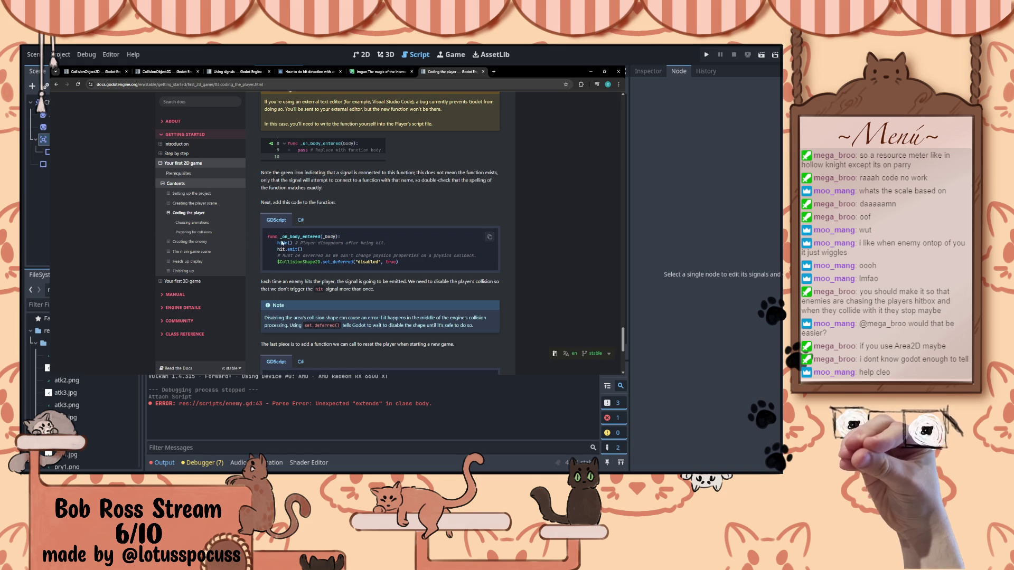
- View the Imgur screenshot, then return to hitbox.gd with the caret on line 8
left_click(378, 72)
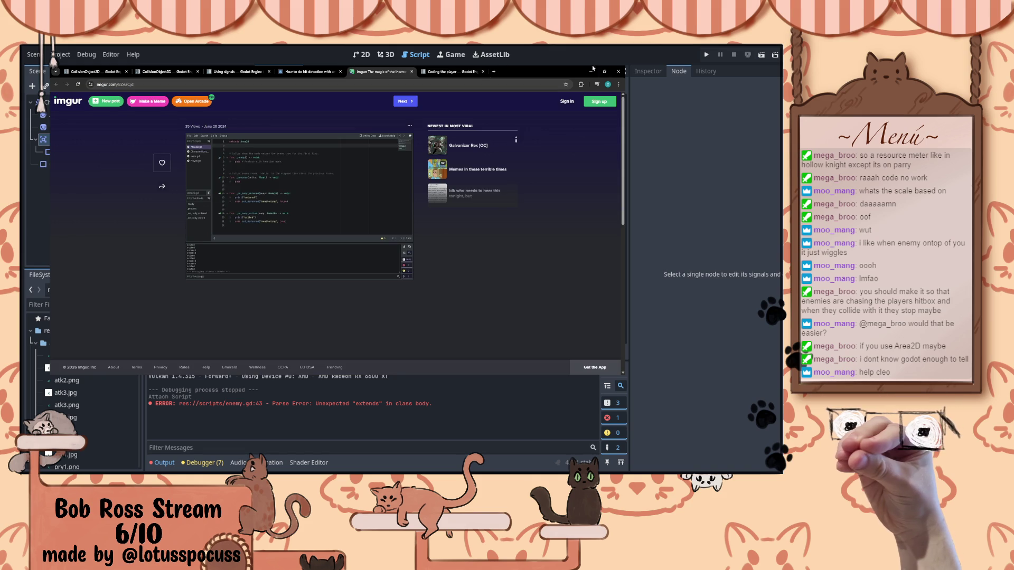
left_click(592, 74)
left_click(369, 182)
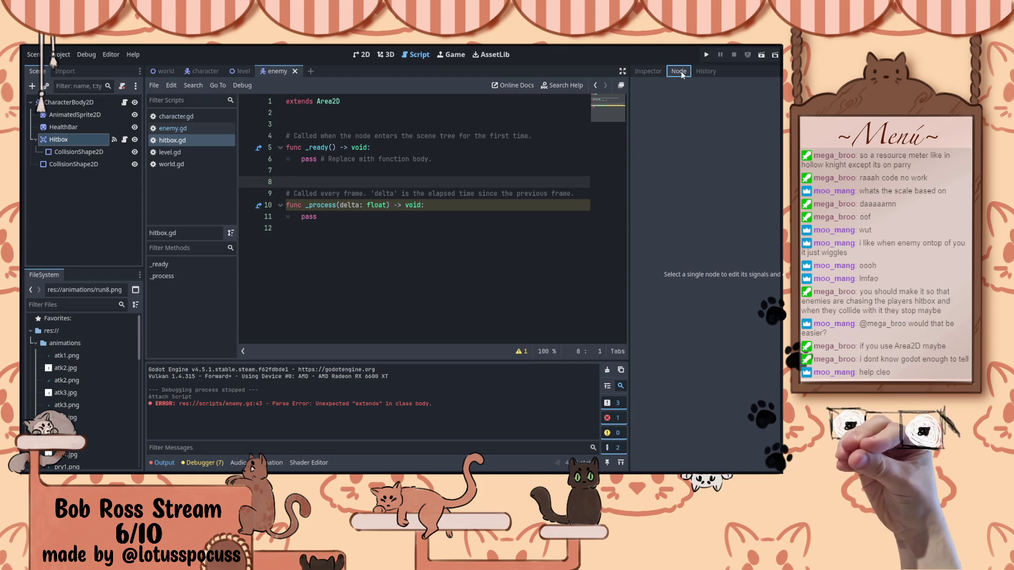
- Select CollisionShape2D, then the Hitbox node, to confirm body_entered connects to _on_hitbox_body_entered
left_click(65, 152)
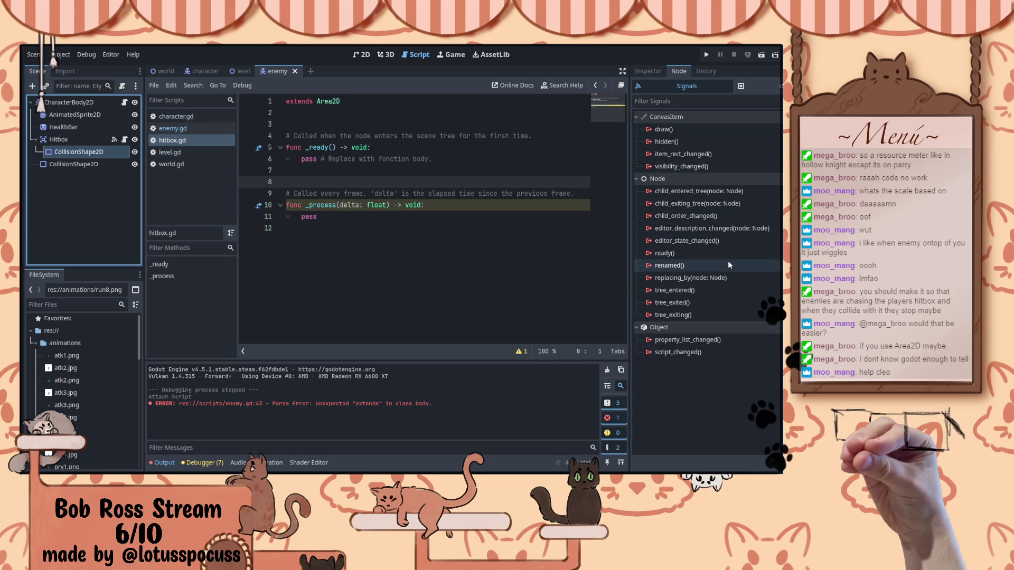
left_click(401, 233)
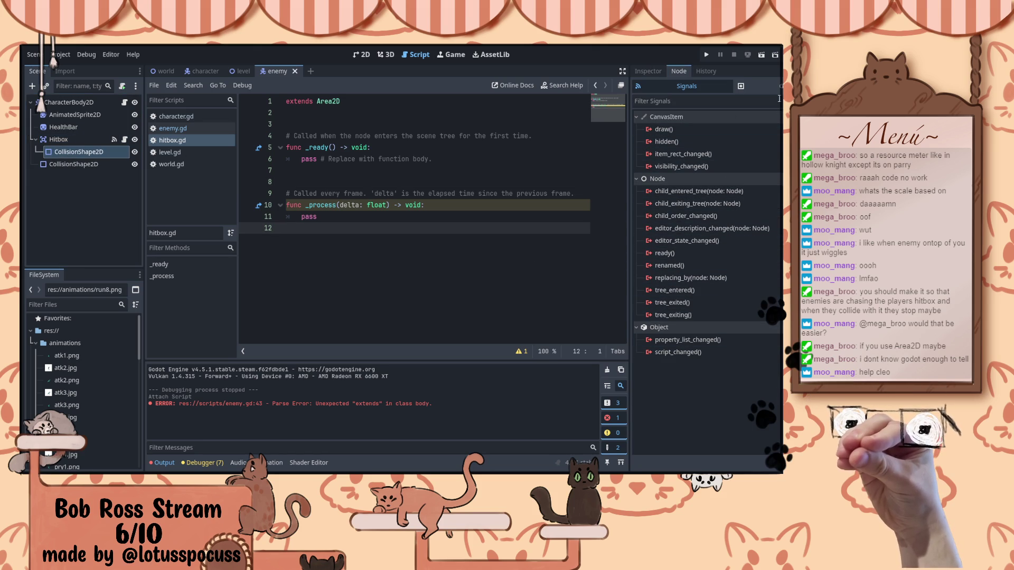
left_click(688, 88)
left_click(81, 139)
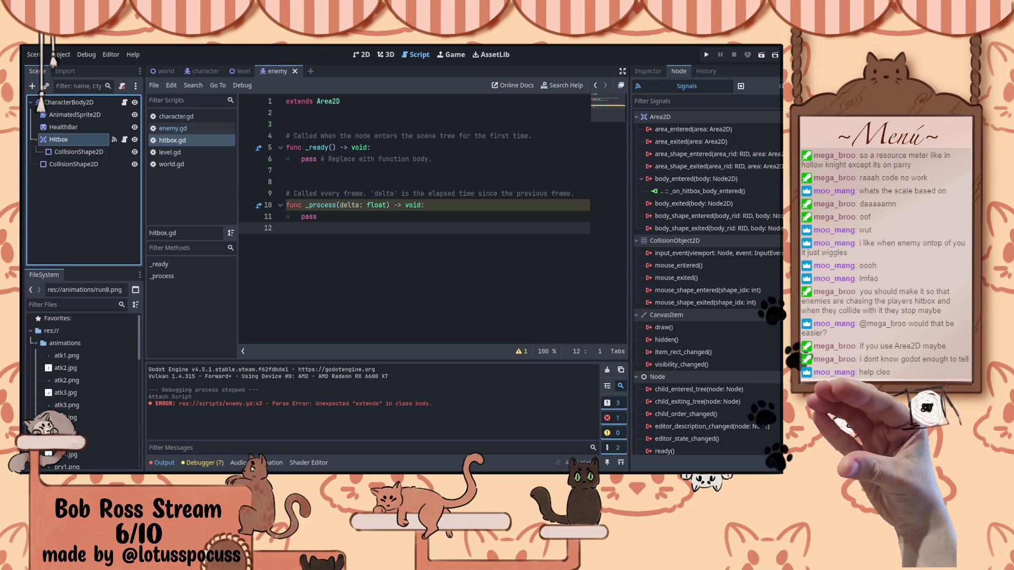
key("alt+Tab")
- Go to the Coding the player docs page and scroll down through its comments
left_click(317, 72)
left_click(445, 67)
scroll(366, 265, "down", 15)
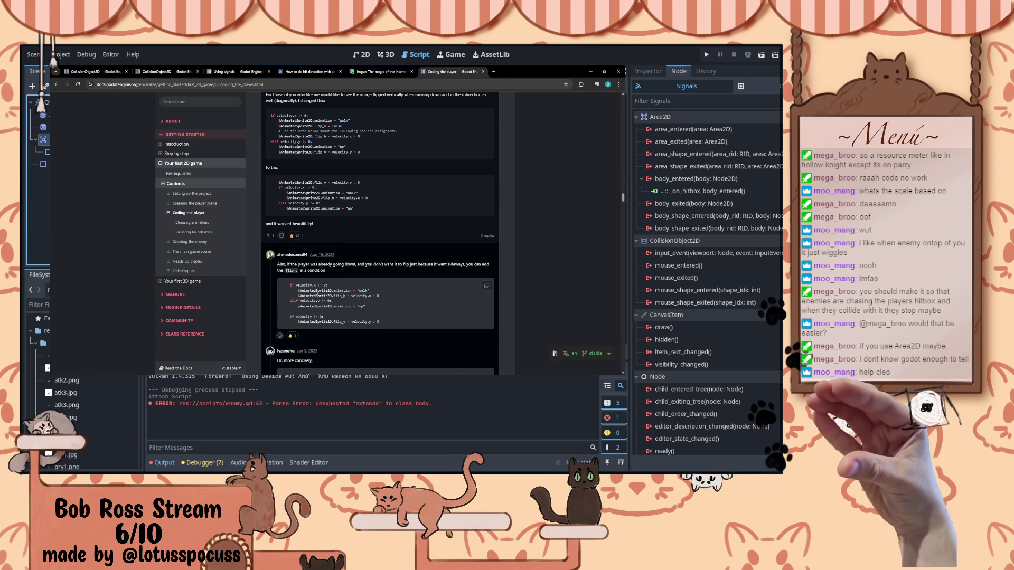
scroll(318, 293, "up", 5)
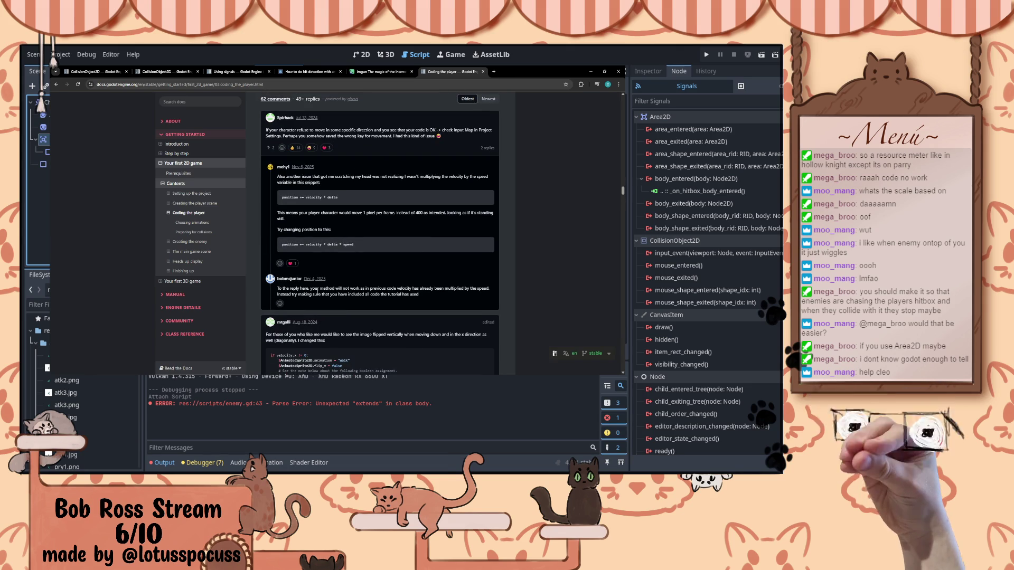
scroll(318, 289, "down", 10)
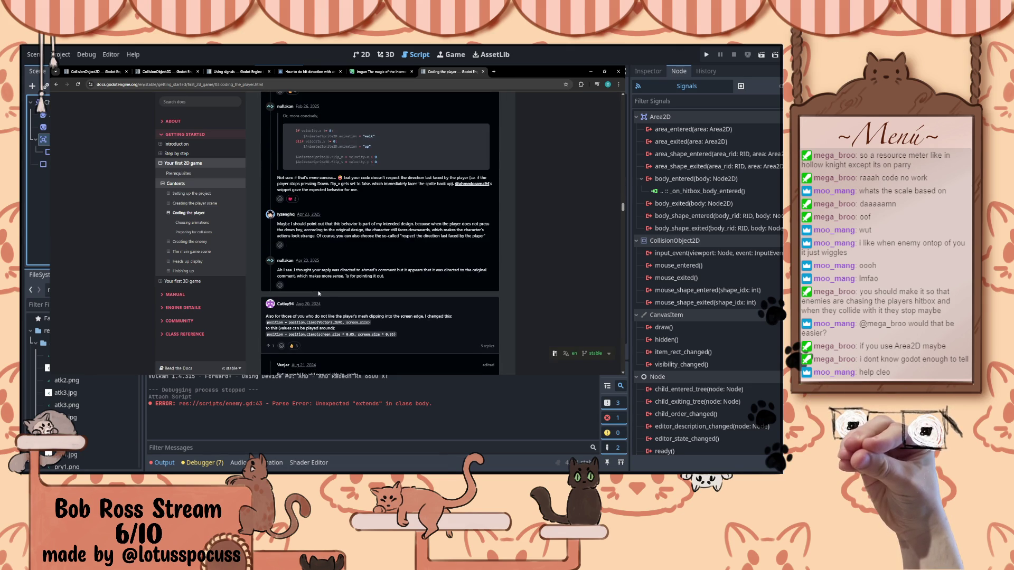
scroll(318, 293, "down", 8)
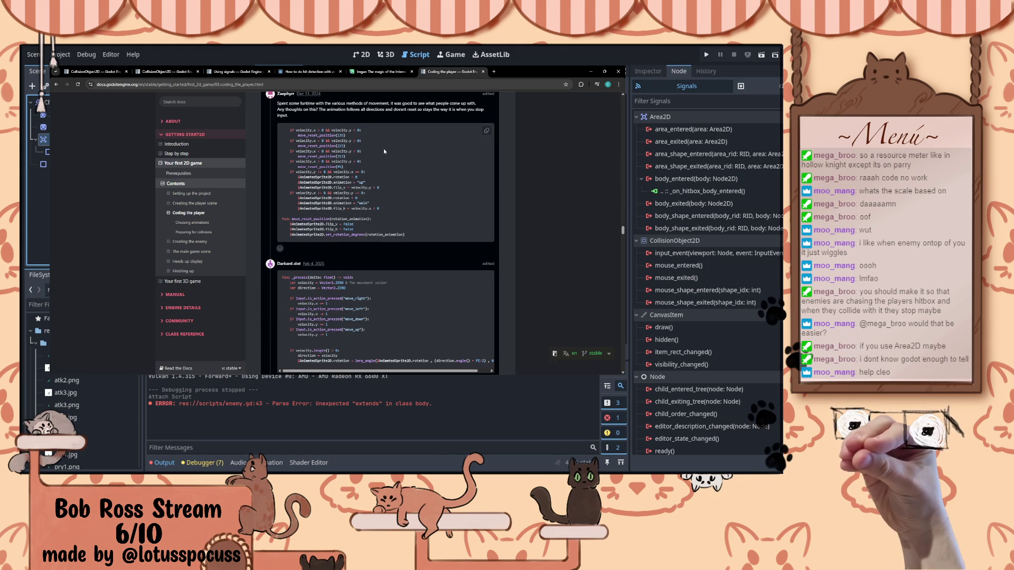
scroll(384, 152, "down", 5)
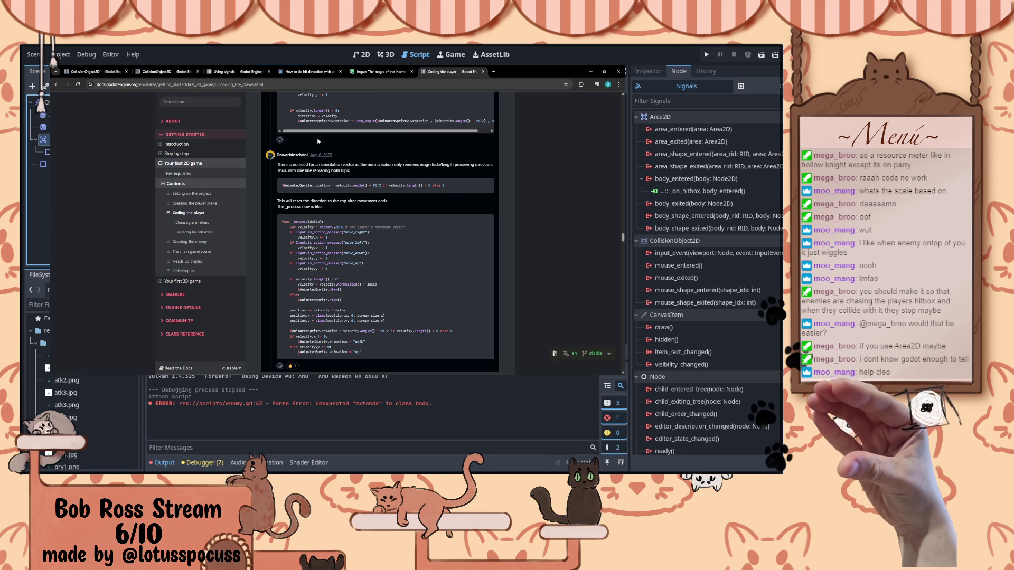
scroll(432, 237, "down", 5)
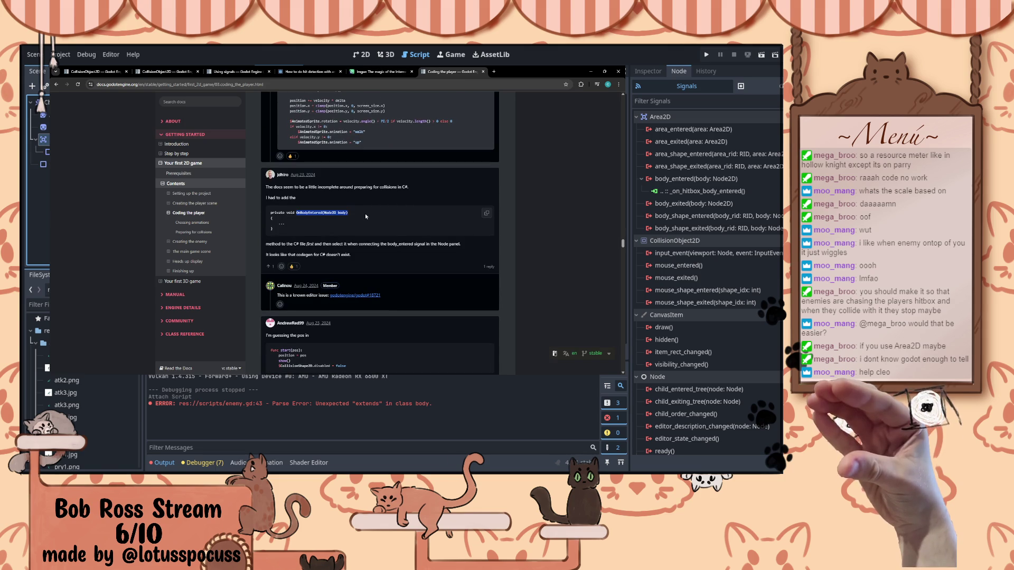
scroll(364, 217, "down", 3)
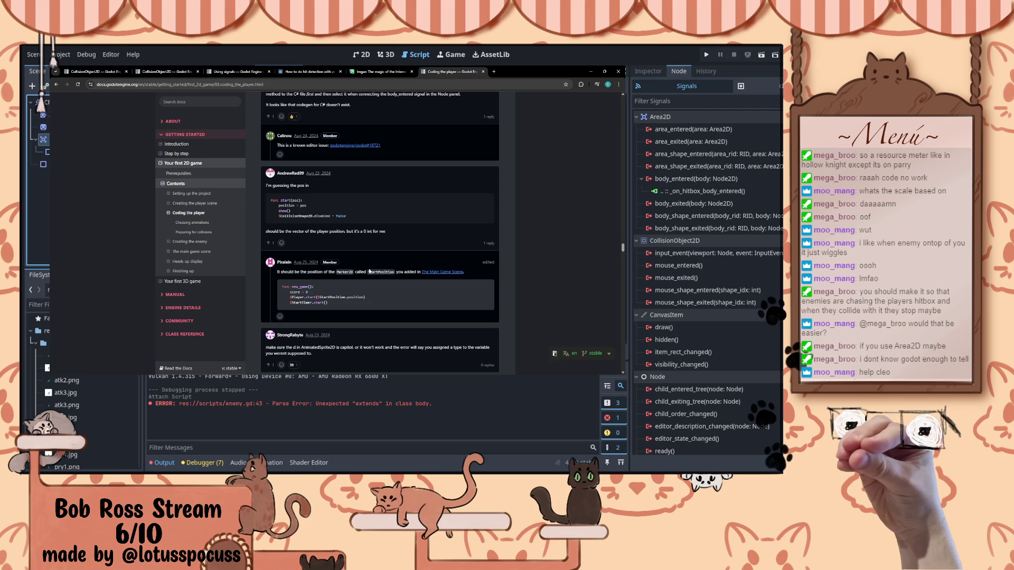
scroll(367, 278, "down", 4)
scroll(367, 279, "down", 2)
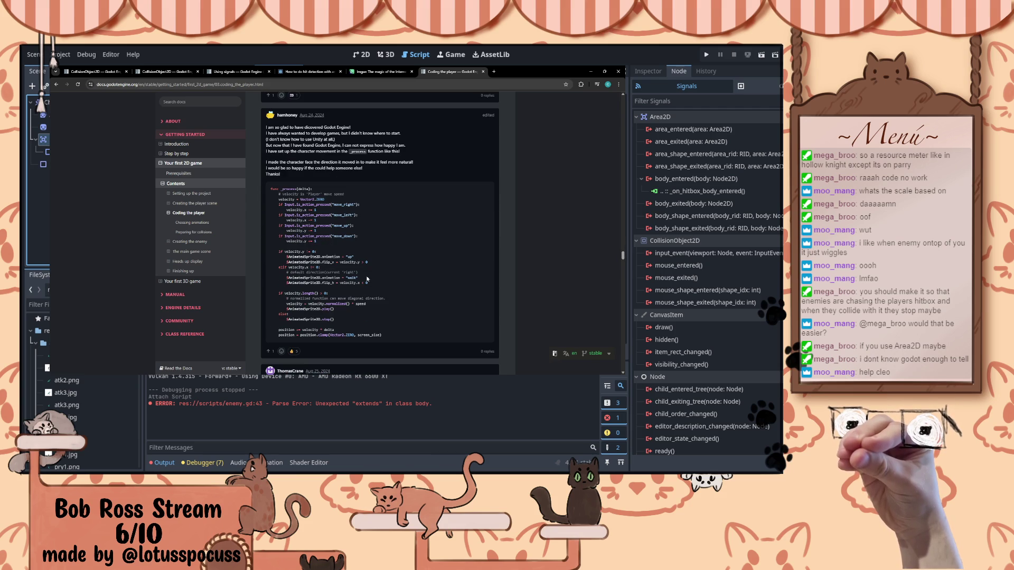
scroll(367, 279, "down", 10)
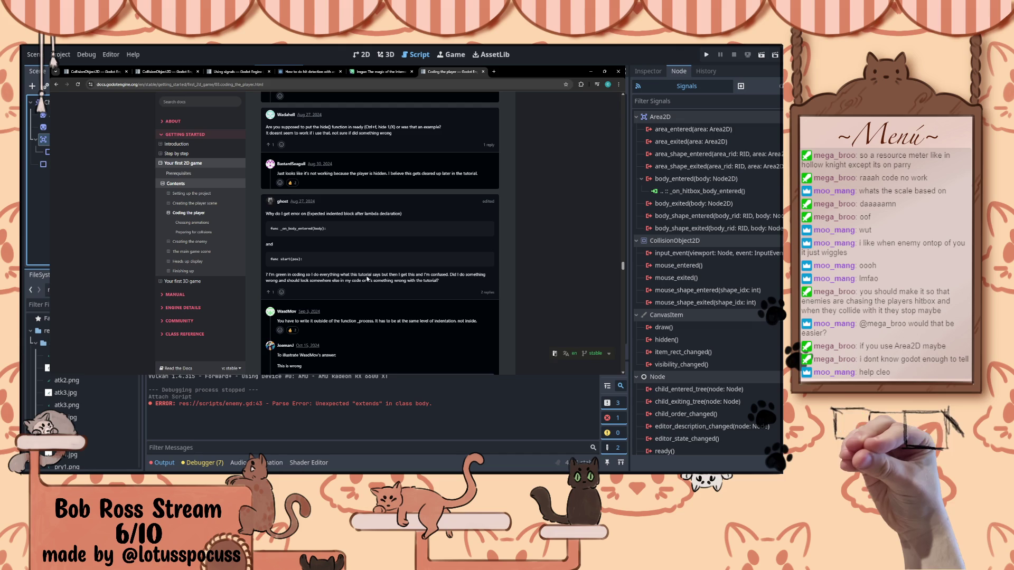
scroll(360, 264, "down", 5)
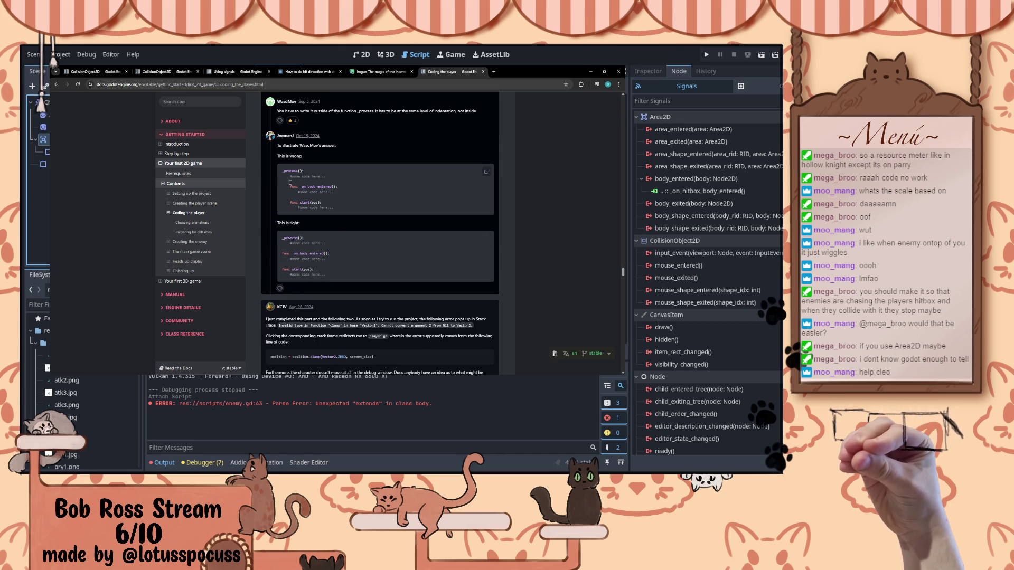
left_click_drag(290, 191, 276, 134)
left_click(416, 191)
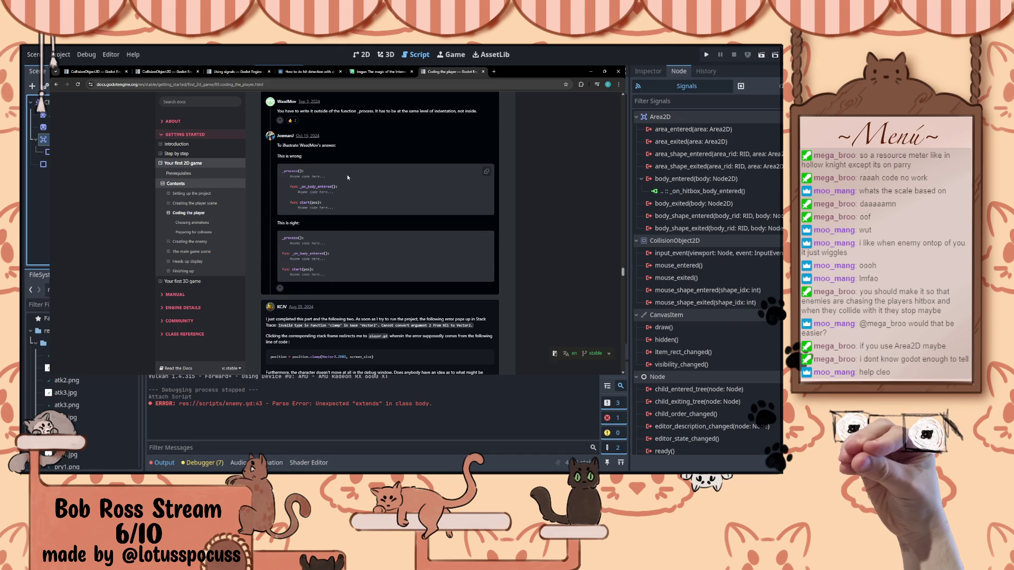
scroll(348, 177, "up", 1)
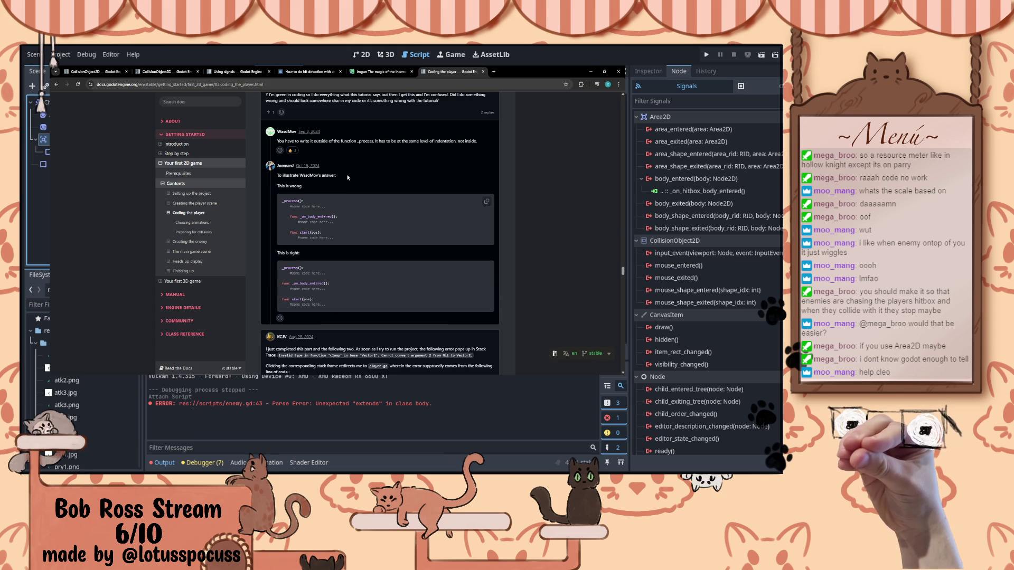
scroll(347, 177, "up", 3)
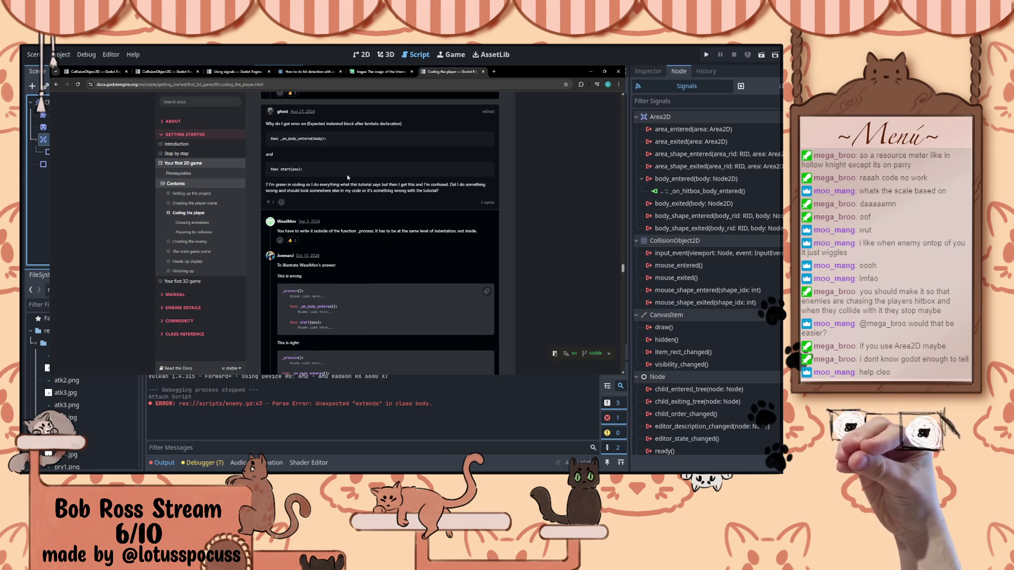
scroll(347, 178, "up", 3)
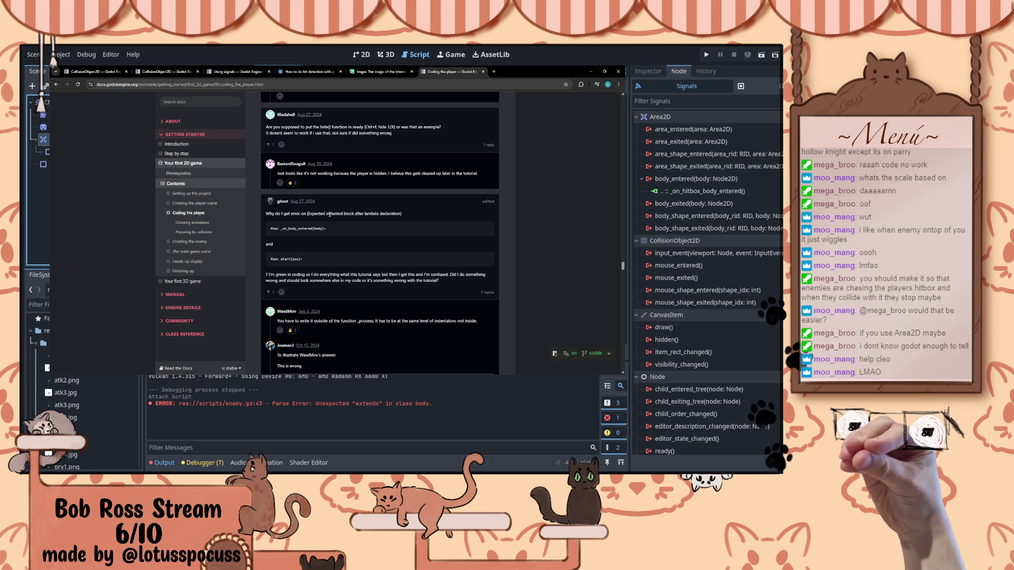
scroll(306, 269, "down", 4)
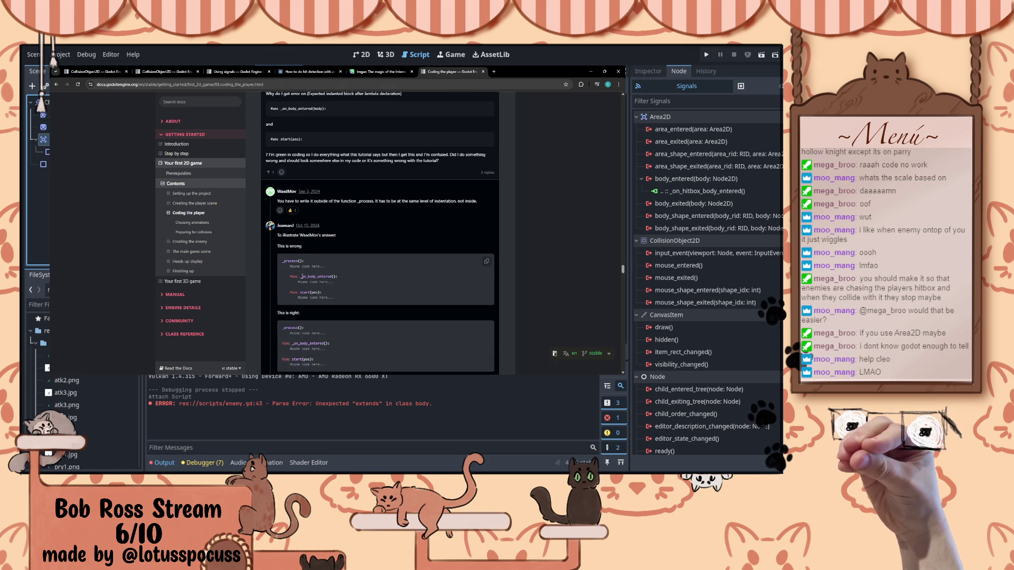
left_click_drag(299, 276, 337, 277)
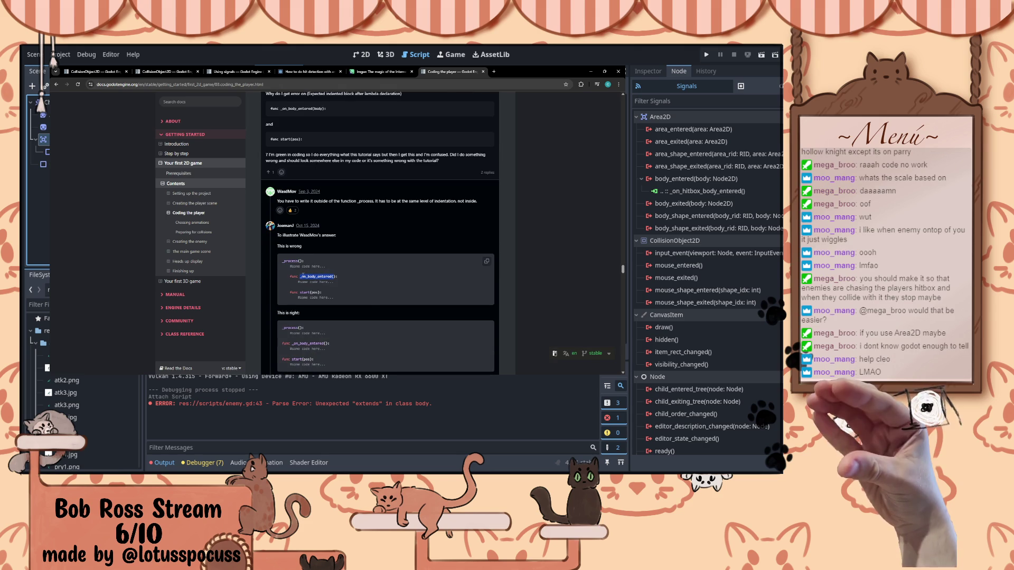
left_click(590, 71)
left_click(172, 128)
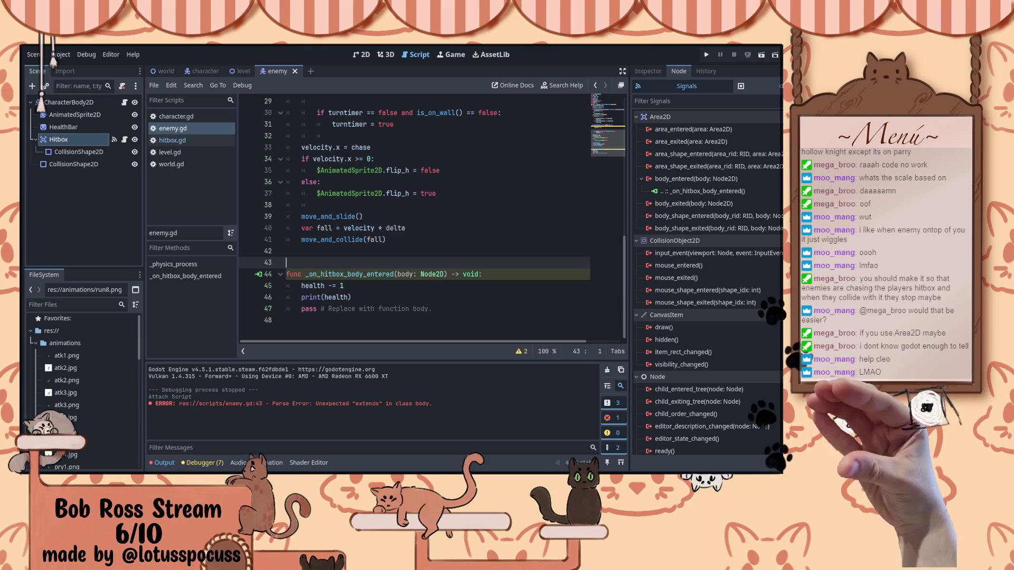
key("alt+Tab")
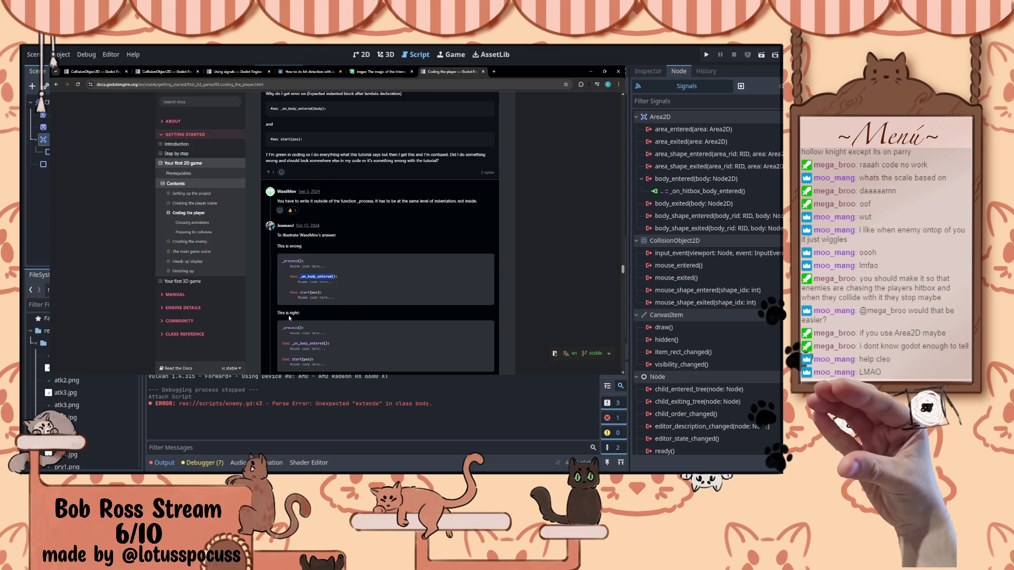
- Read WasdMov's advice that signal handlers belong outside _process, then return to enemy.gd
left_click(328, 288)
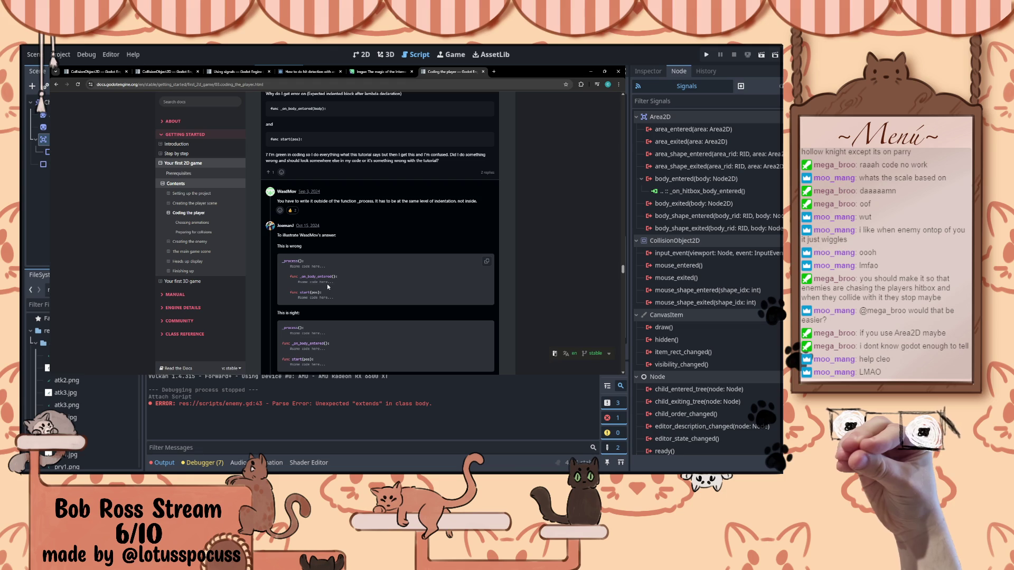
scroll(327, 284, "down", 2)
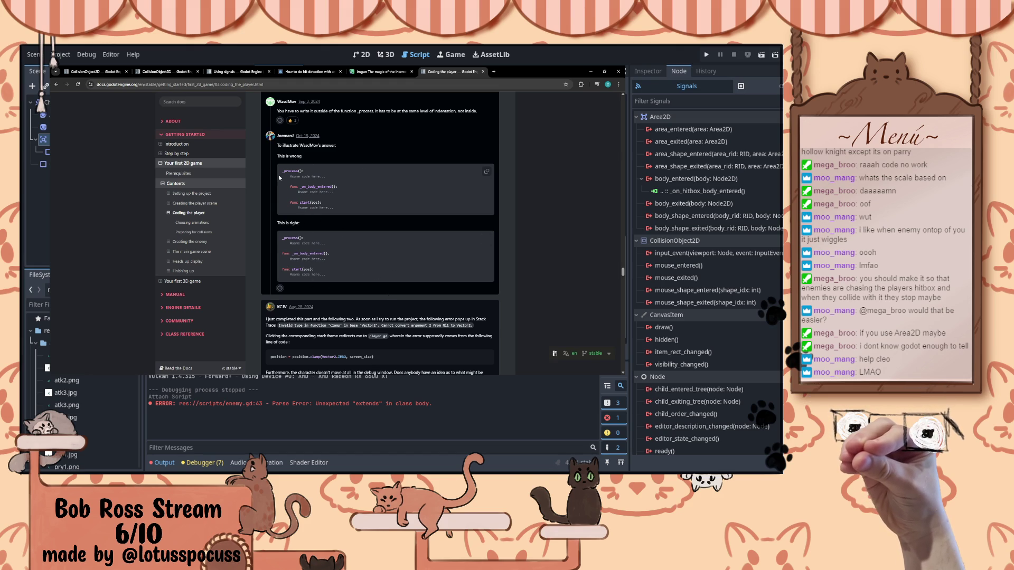
left_click(333, 211)
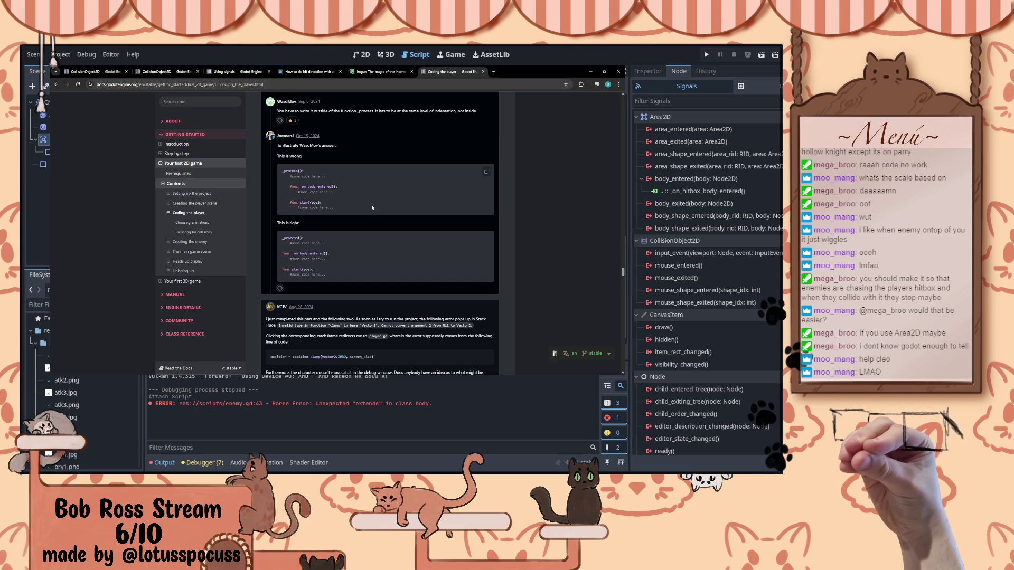
scroll(394, 175, "up", 2)
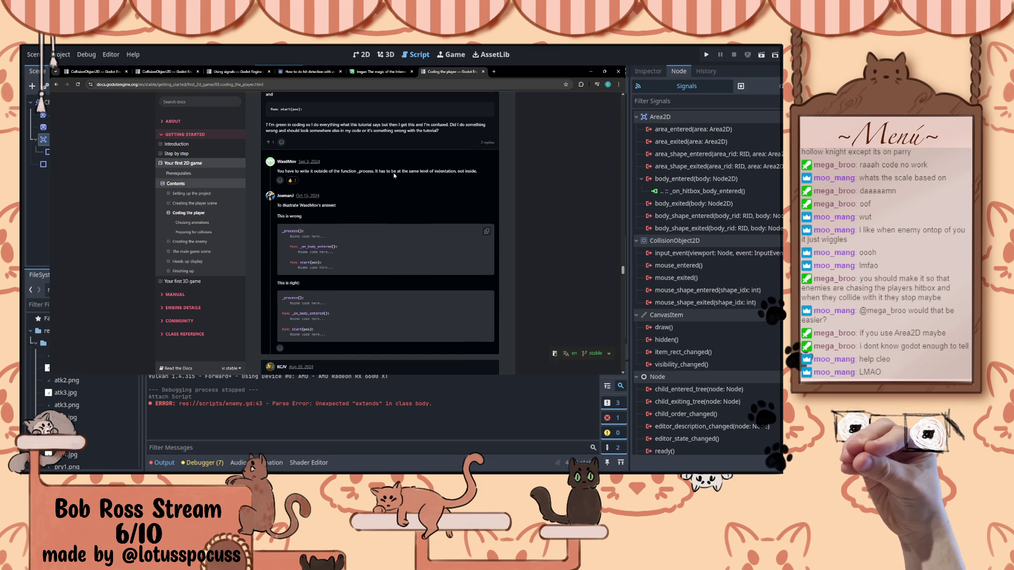
left_click_drag(315, 170, 394, 171)
left_click(396, 170)
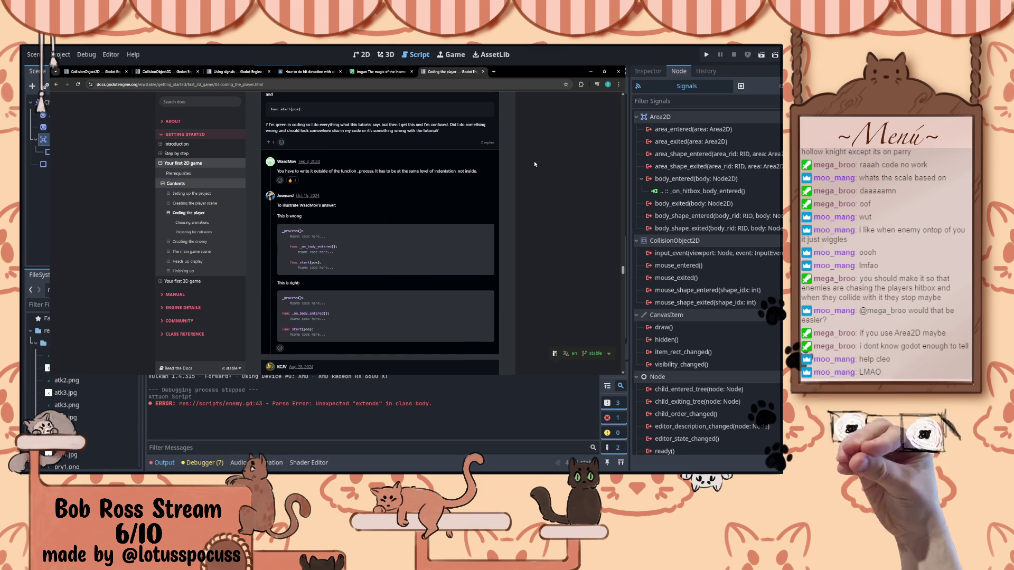
left_click(591, 69)
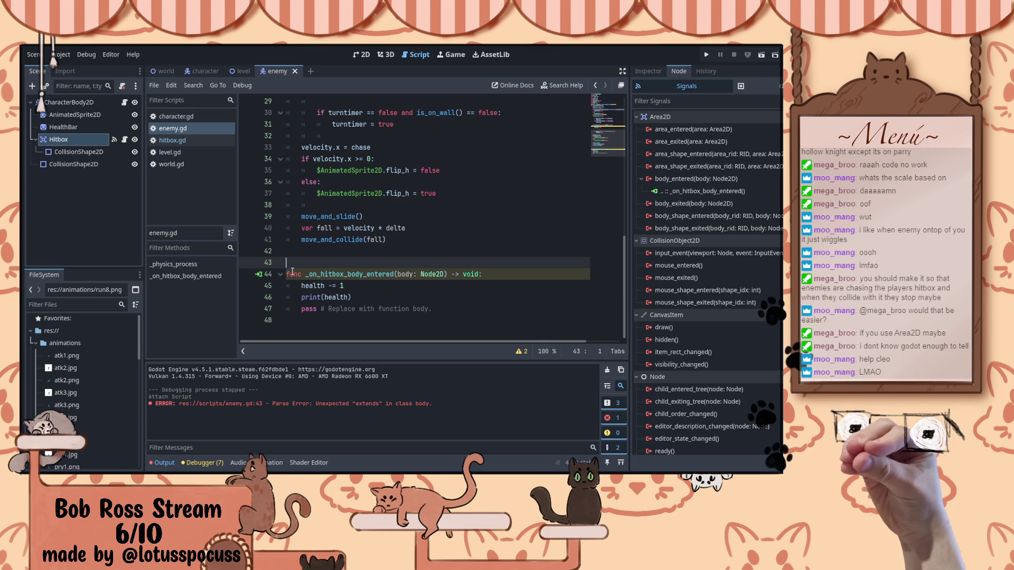
- Fold _physics_process in enemy.gd to confirm _on_hitbox_body_entered sits at top level
scroll(279, 237, "up", 9)
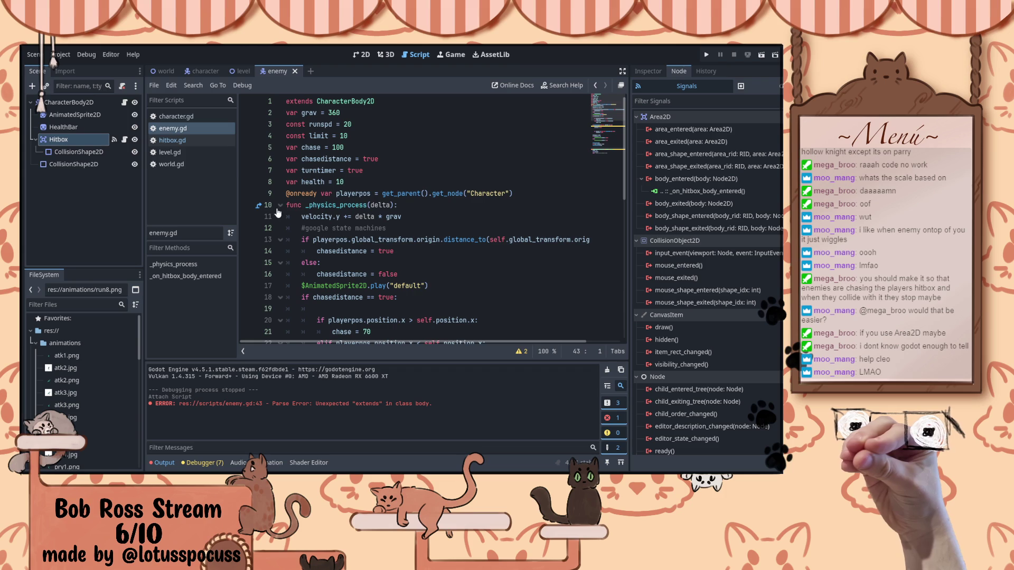
left_click(280, 205)
left_click(351, 204)
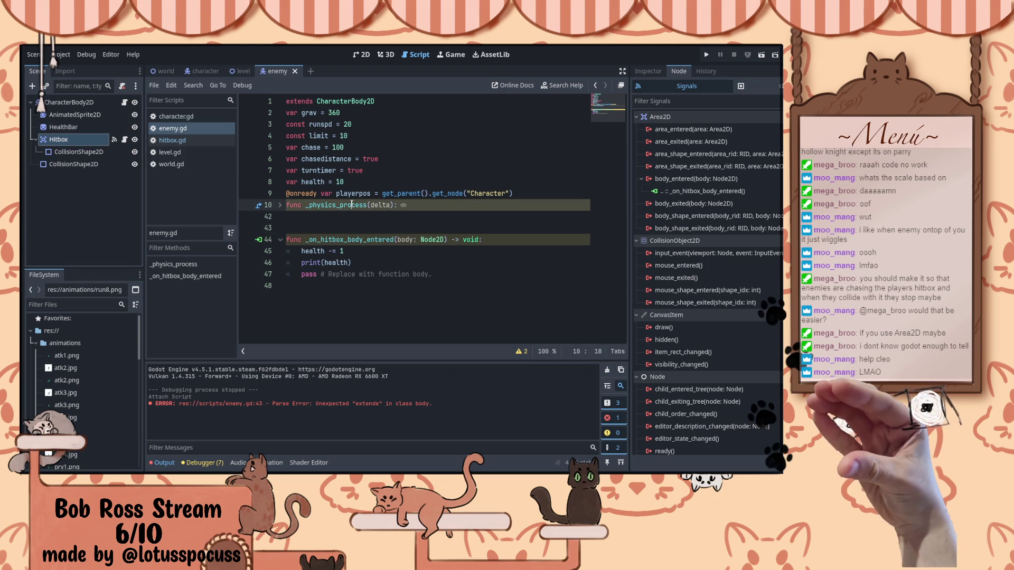
left_click(343, 262)
left_click(391, 305)
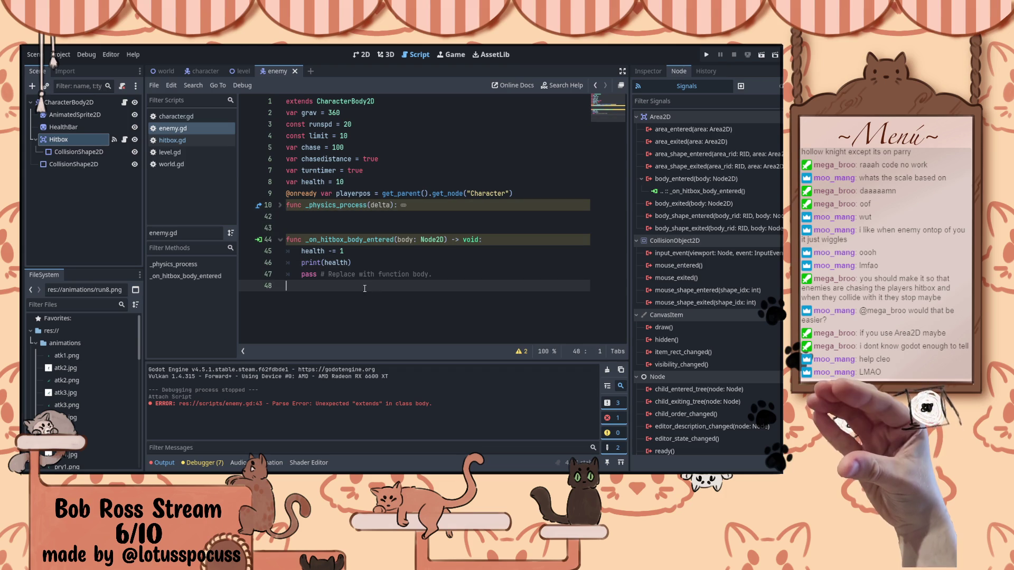
left_click(280, 239)
left_click(281, 239)
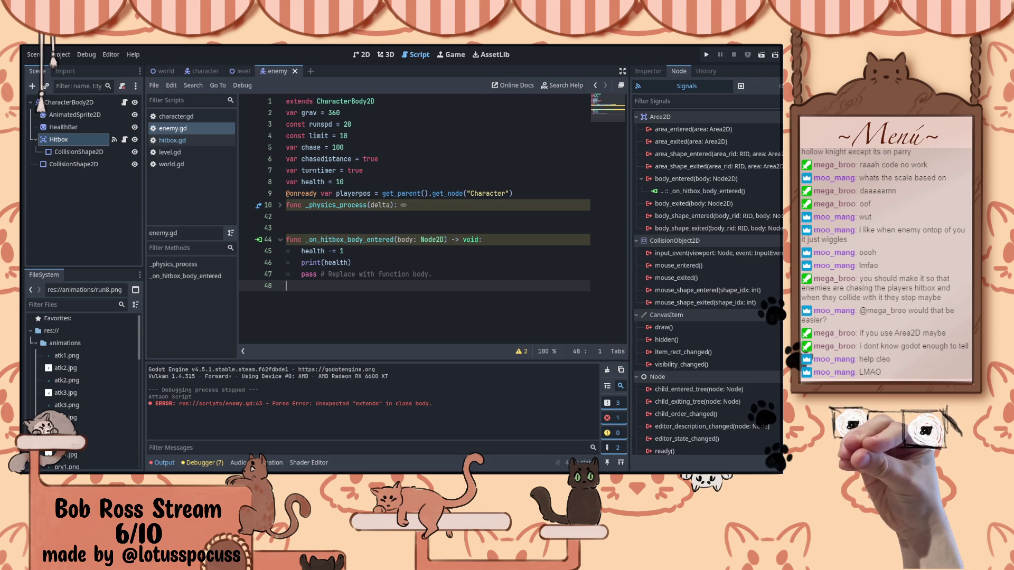
key("alt+Tab")
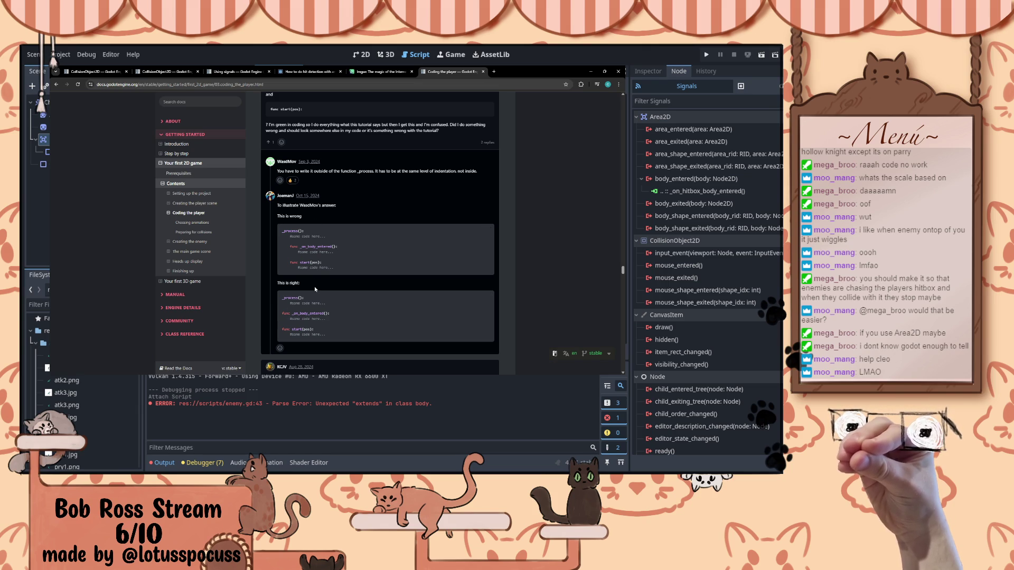
scroll(314, 286, "down", 3)
scroll(315, 286, "down", 1)
scroll(299, 287, "down", 2)
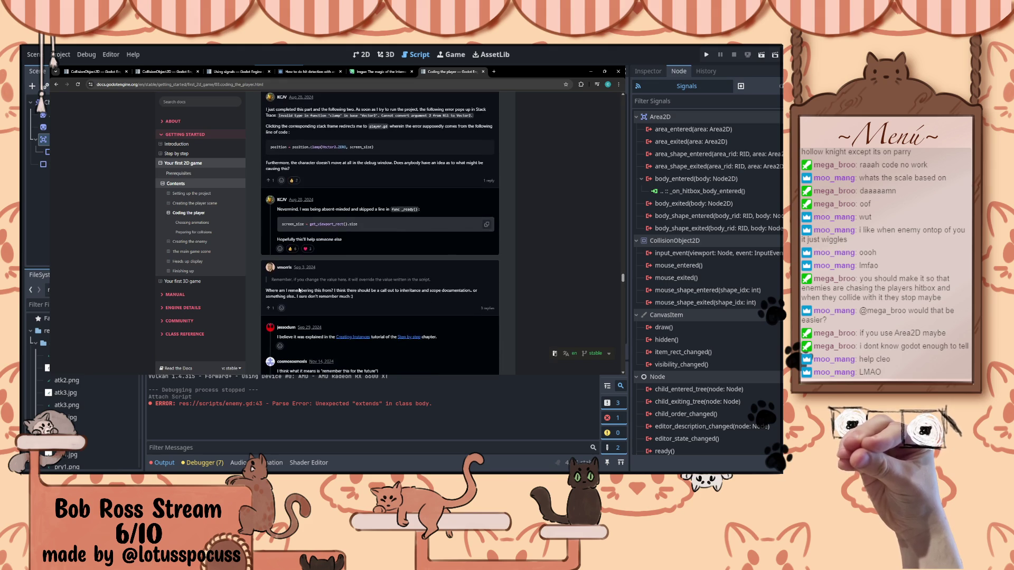
scroll(299, 290, "down", 1)
scroll(299, 287, "down", 2)
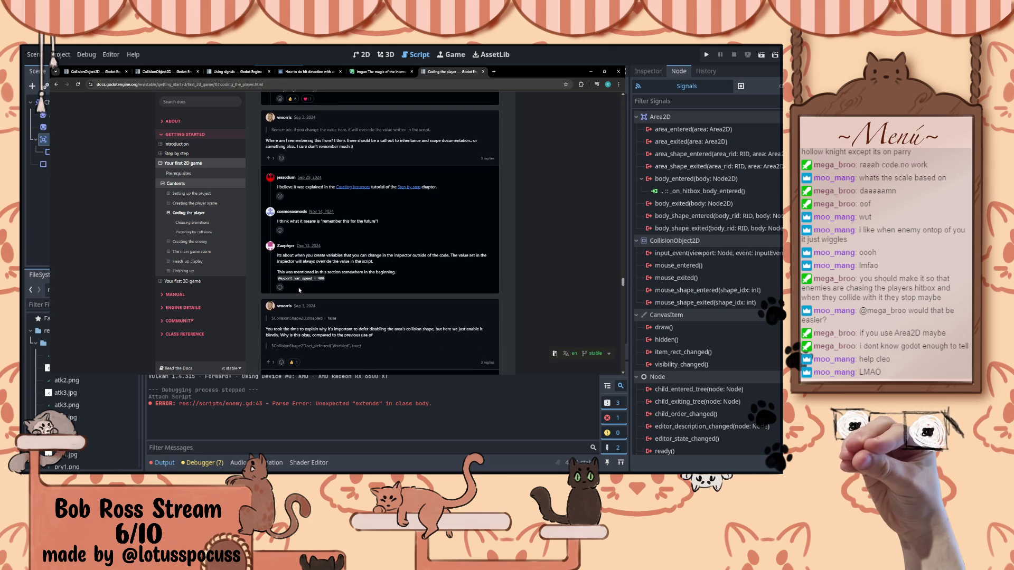
scroll(299, 288, "down", 2)
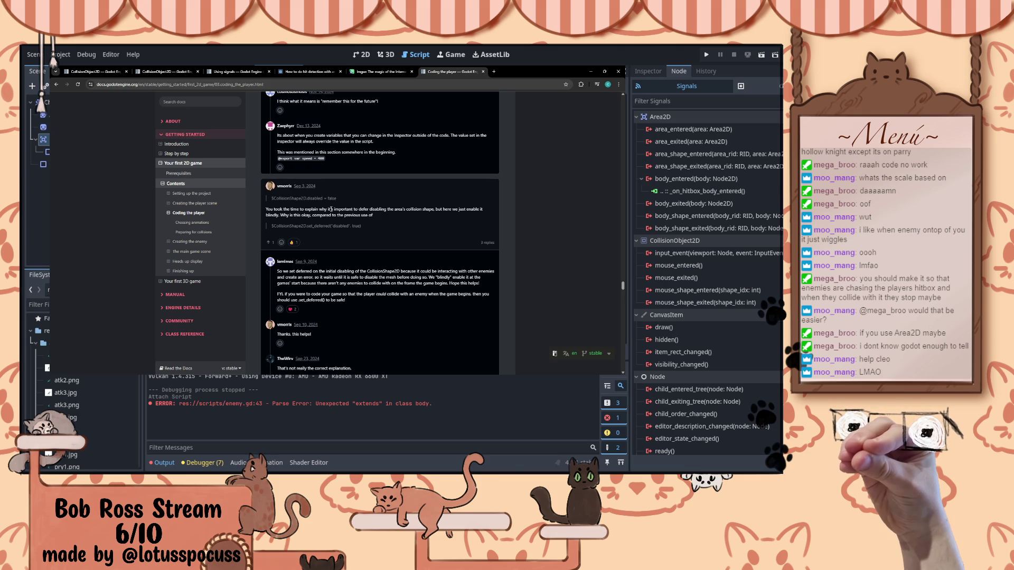
scroll(330, 209, "down", 1)
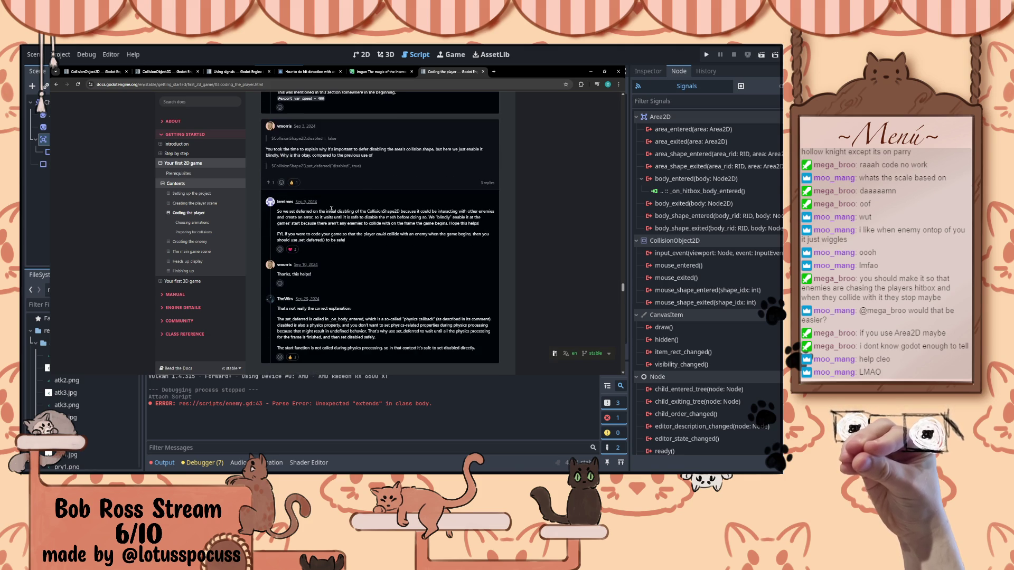
- Highlight the comment about renaming _on_body_entered, then scroll back up the comments
scroll(331, 209, "up", 8)
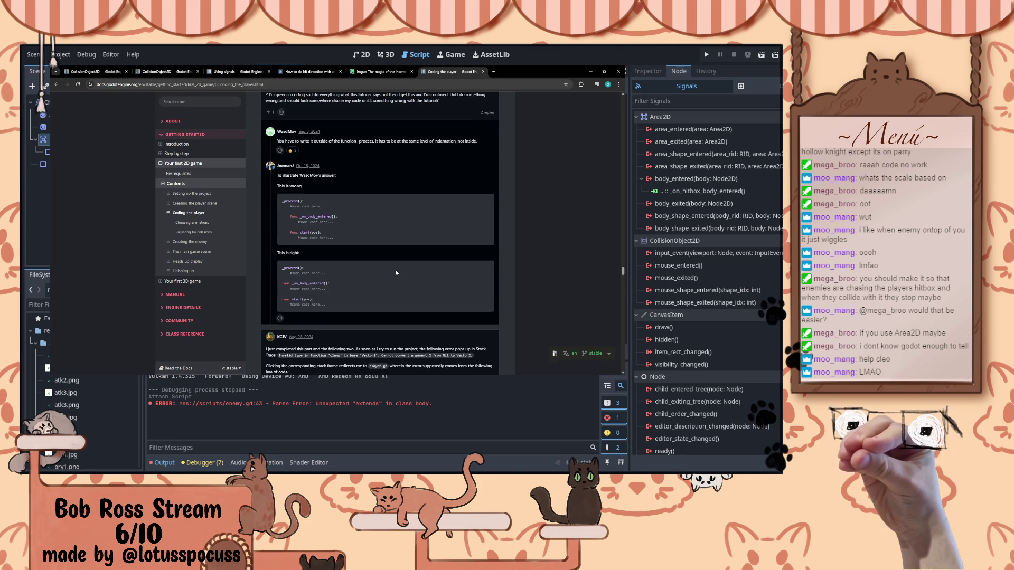
scroll(396, 273, "up", 5)
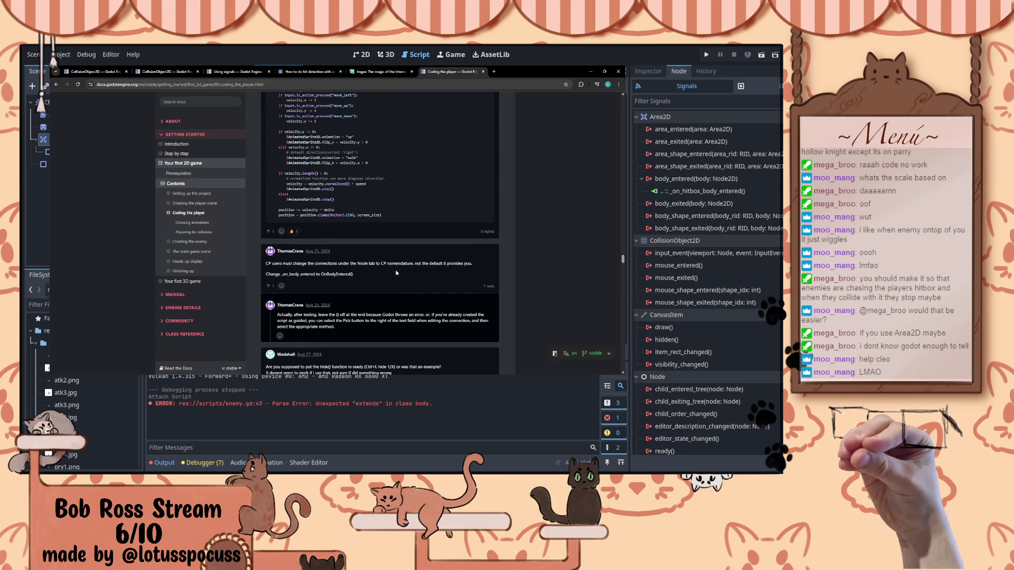
left_click_drag(381, 284, 271, 264)
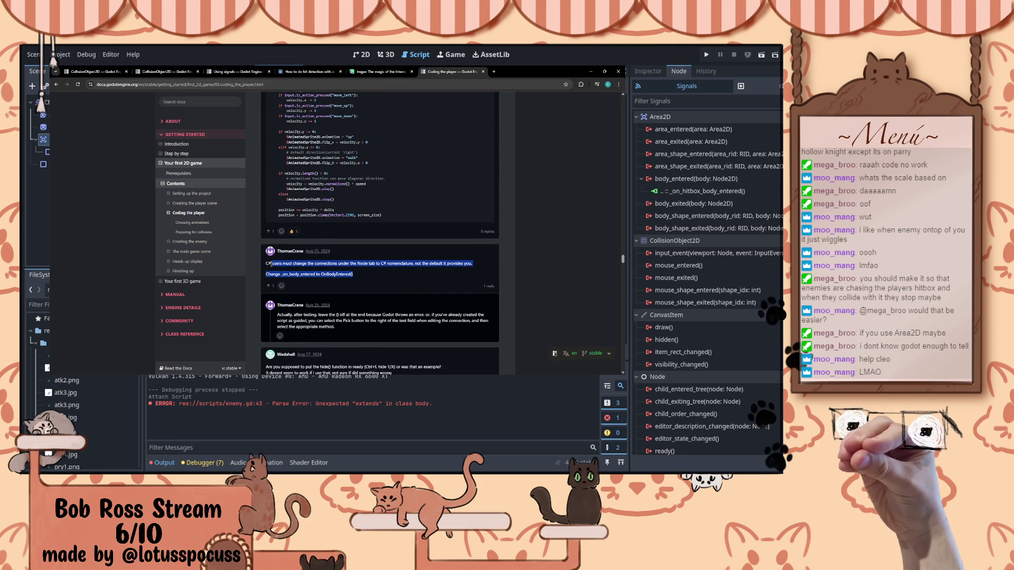
left_click(362, 283)
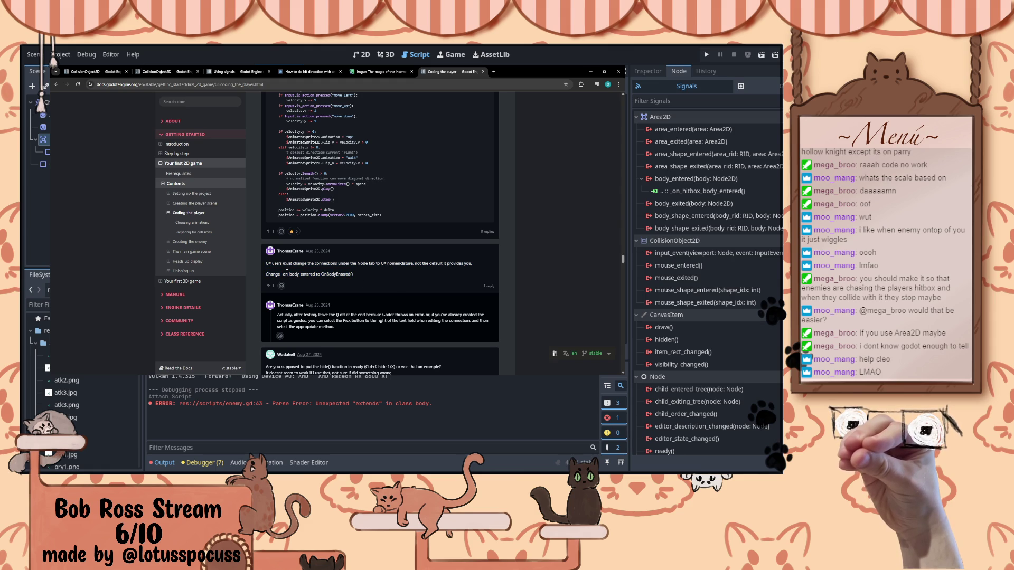
scroll(363, 269, "up", 3)
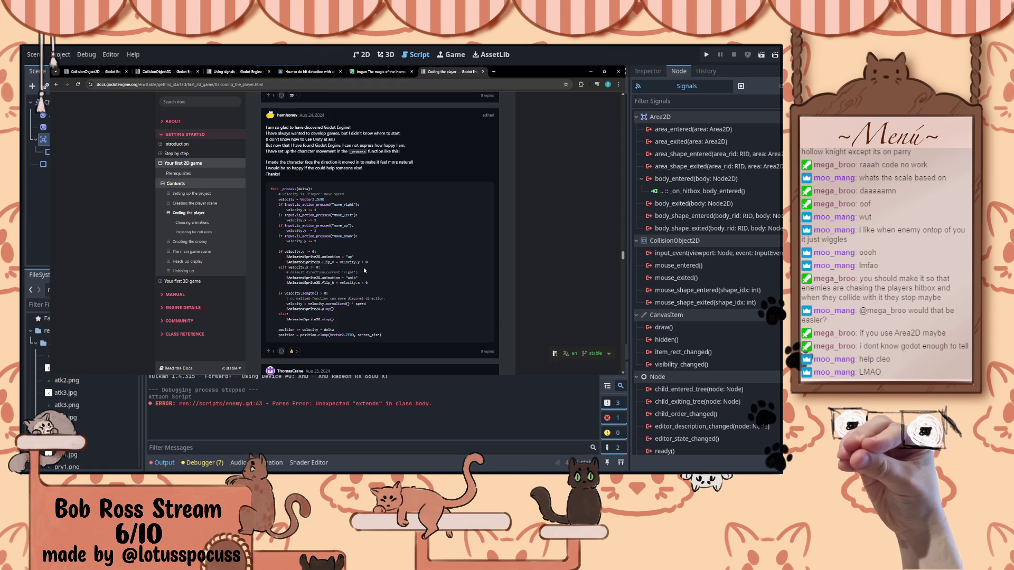
scroll(364, 268, "up", 4)
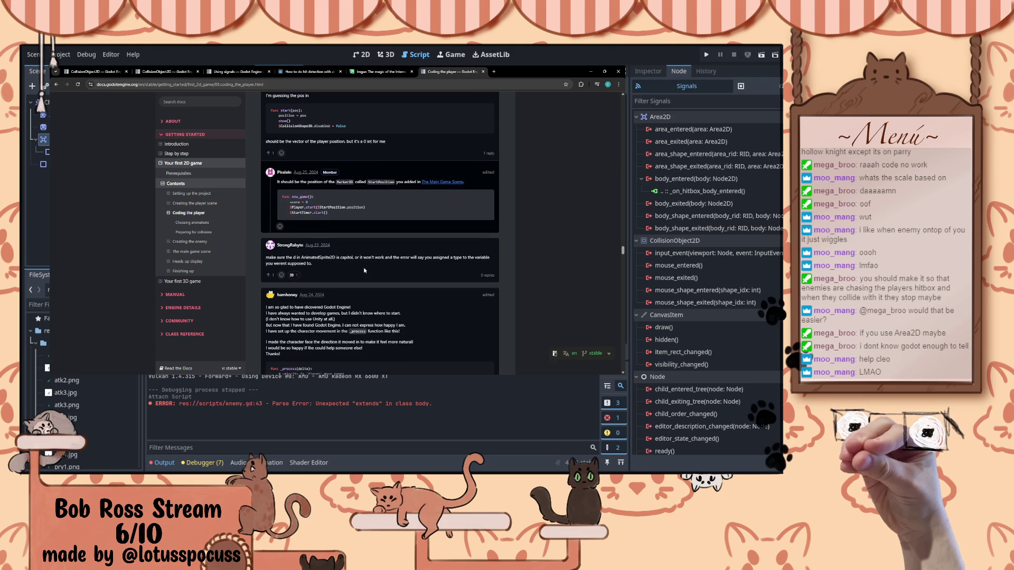
scroll(222, 70, "up", 4)
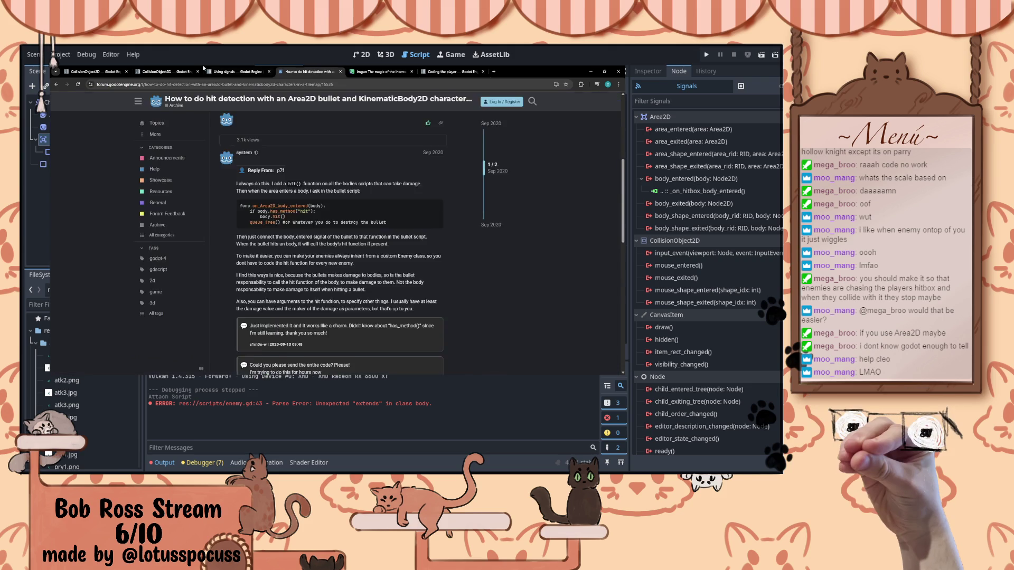
- Search the Godot Docs for on_body_entered and open the Static typing in GDScript result
left_click(237, 71)
scroll(370, 238, "up", 3)
left_click(185, 101)
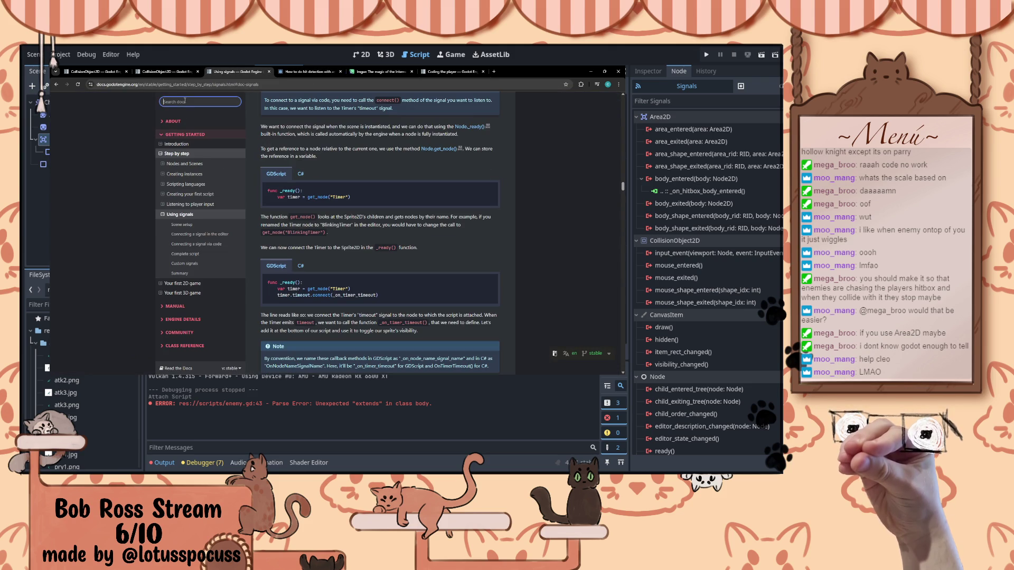
type("on")
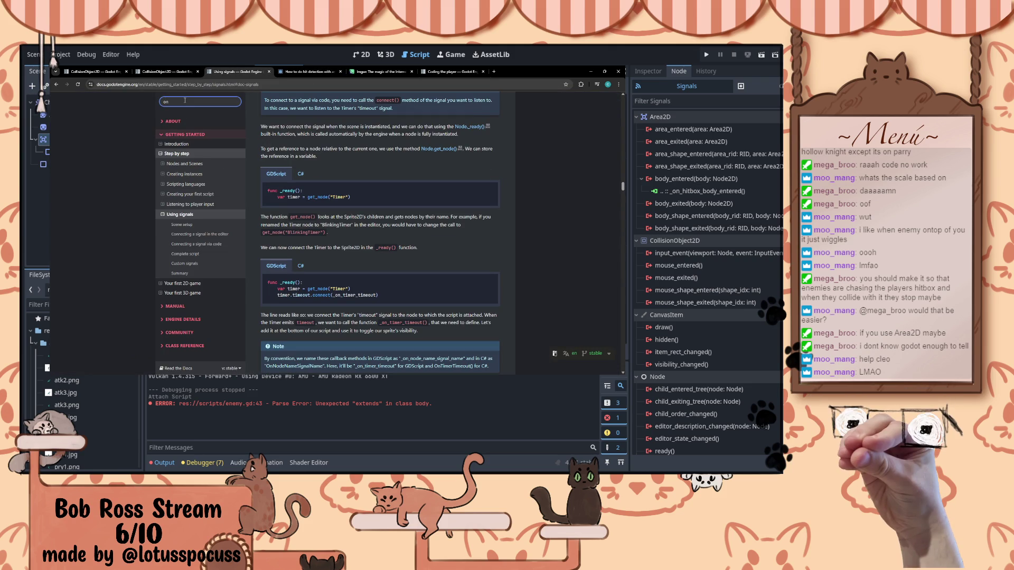
type("_bod")
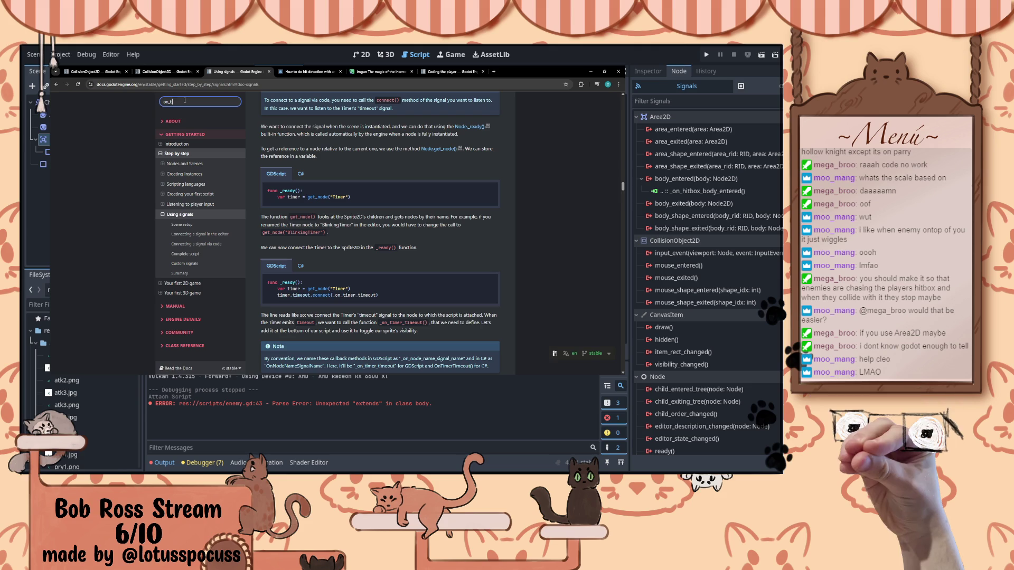
type("y_entered")
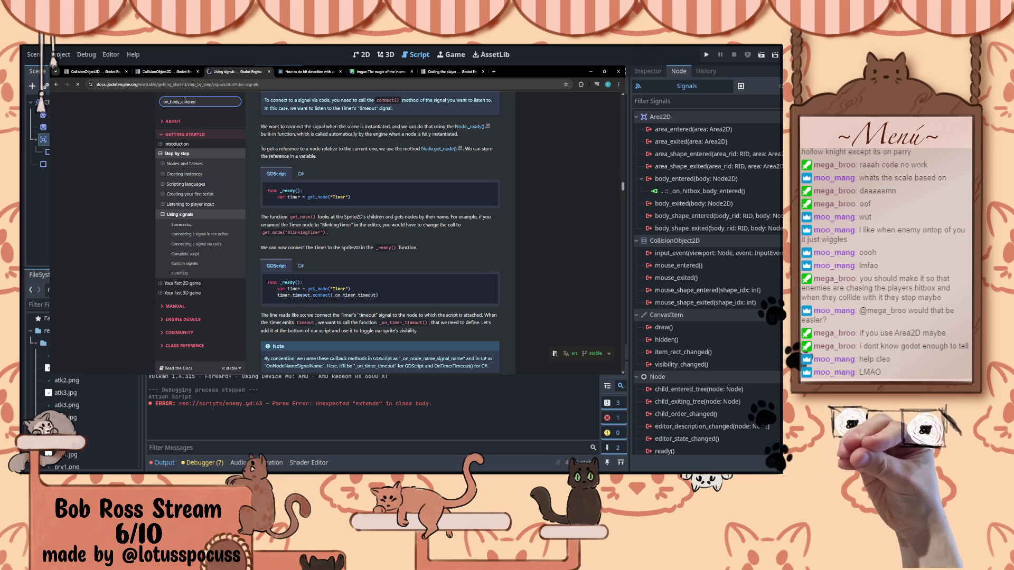
key("Return")
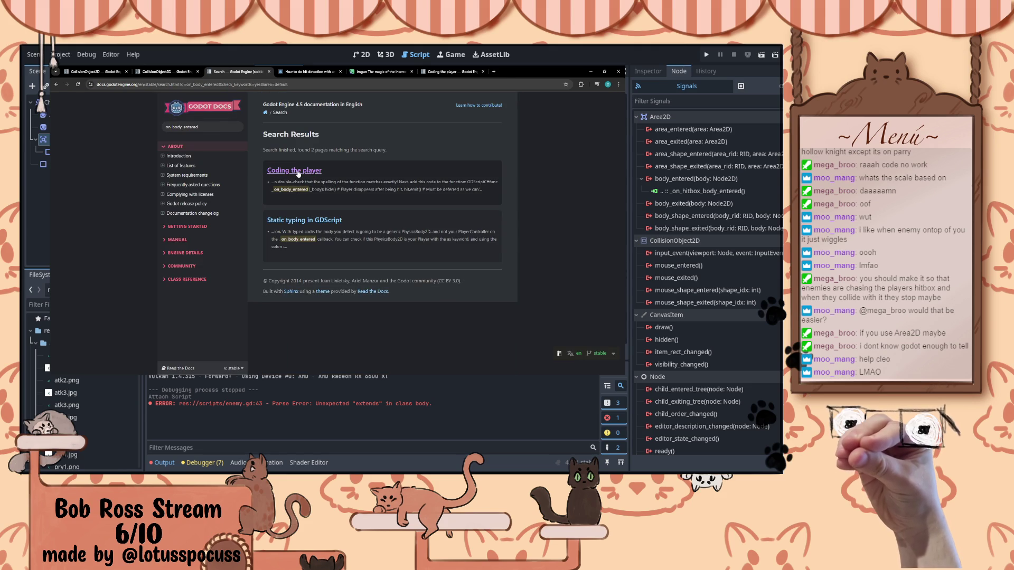
left_click(303, 221)
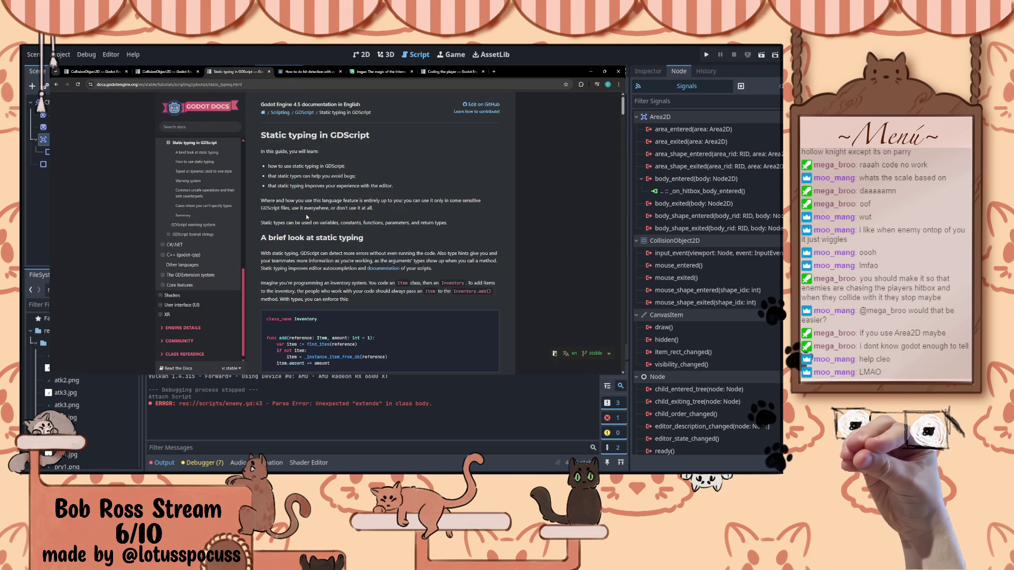
- Scroll down the Static typing in GDScript page to the Type casting section
scroll(362, 219, "down", 3)
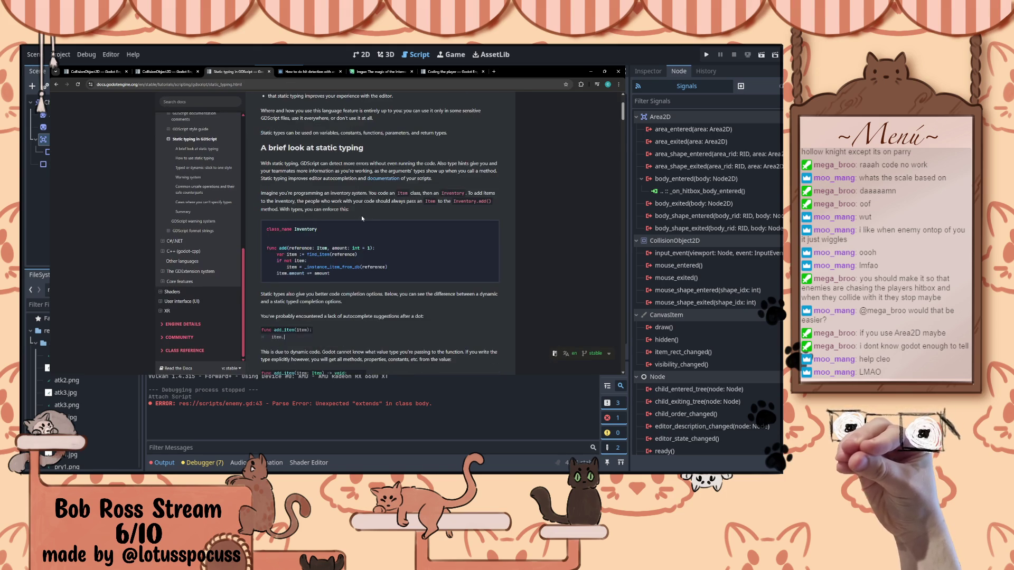
scroll(343, 239, "down", 1)
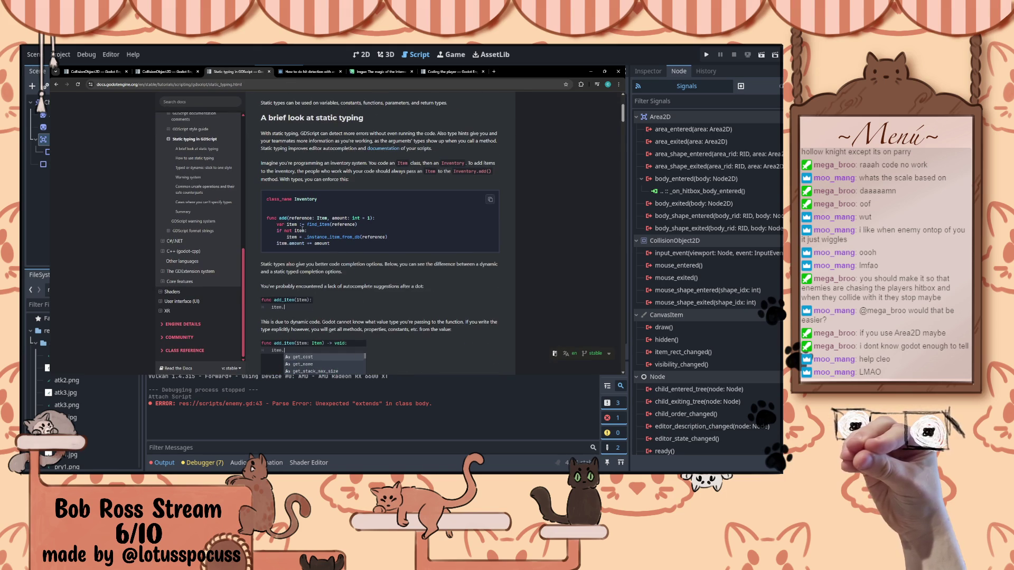
scroll(312, 229, "down", 8)
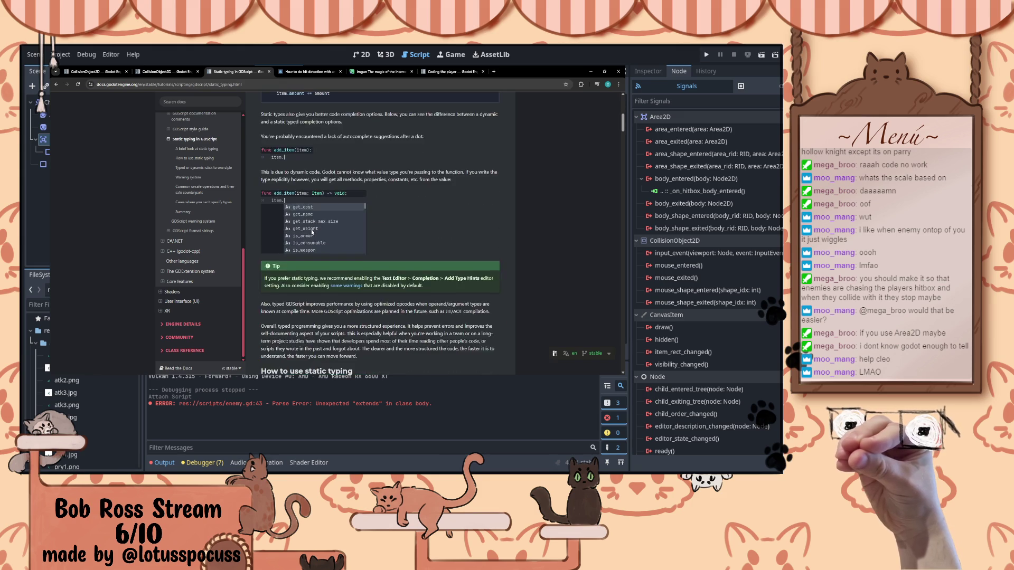
scroll(312, 229, "down", 6)
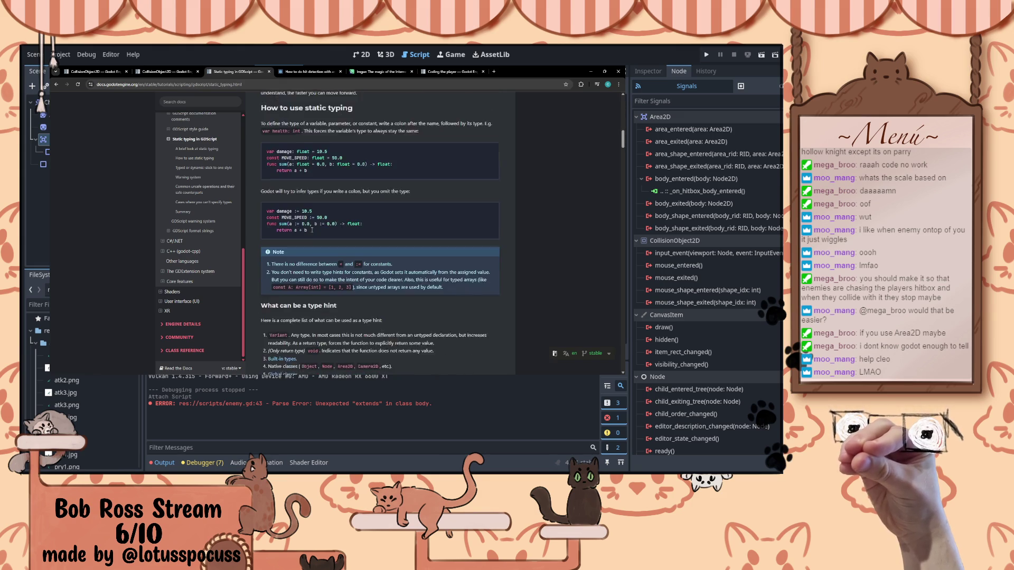
scroll(311, 229, "down", 6)
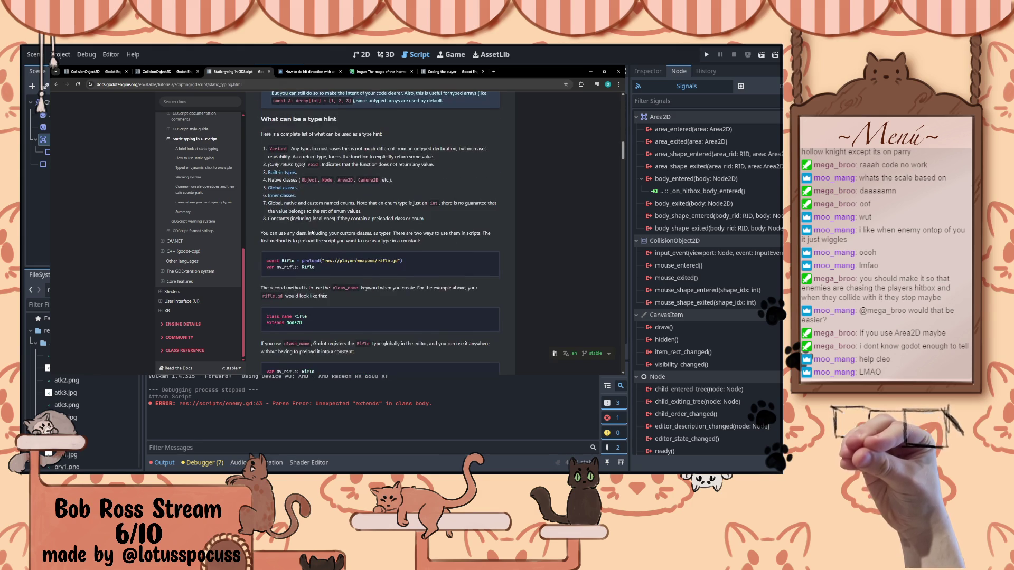
scroll(311, 228, "down", 1)
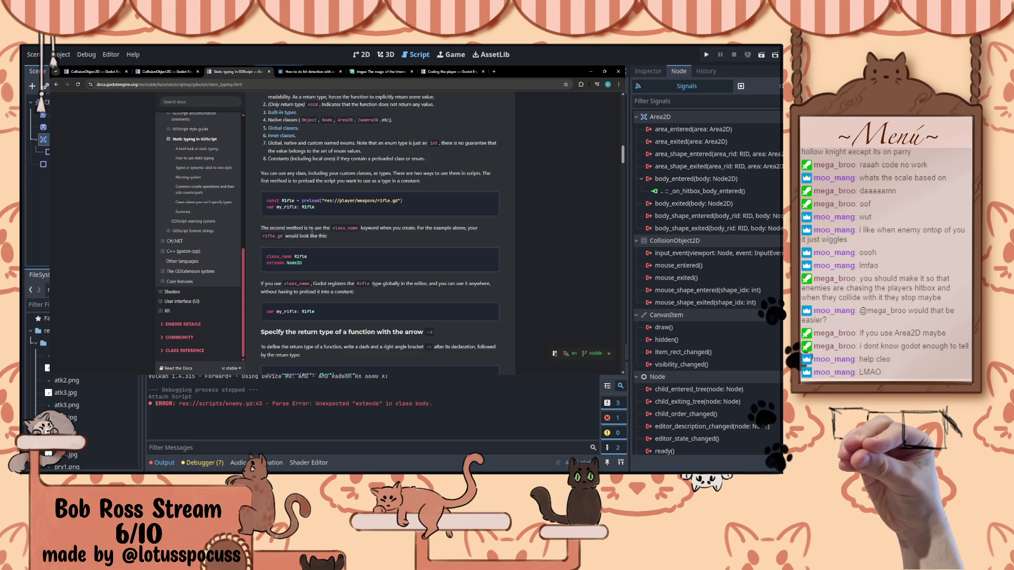
scroll(312, 230, "down", 3)
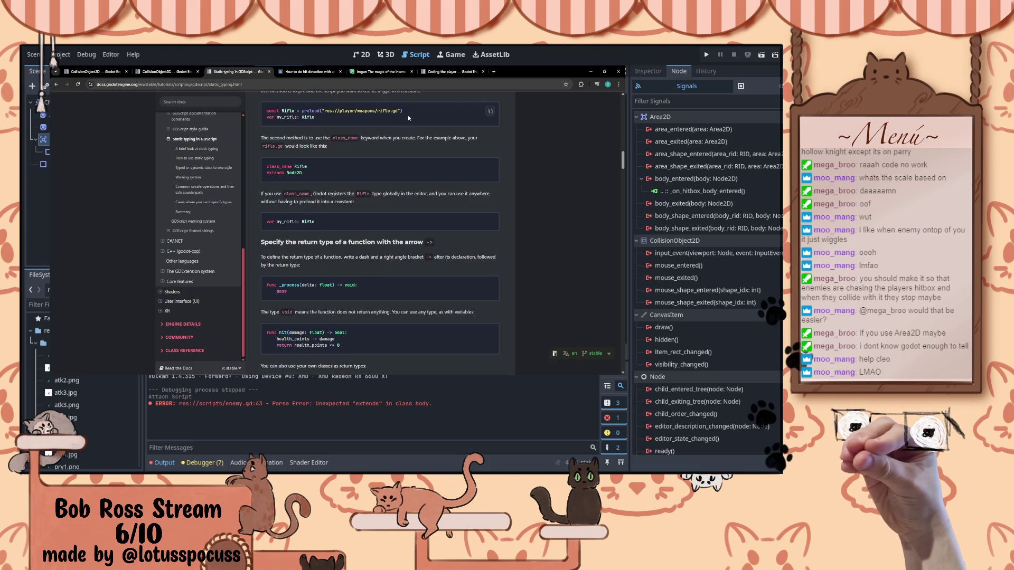
scroll(353, 183, "down", 5)
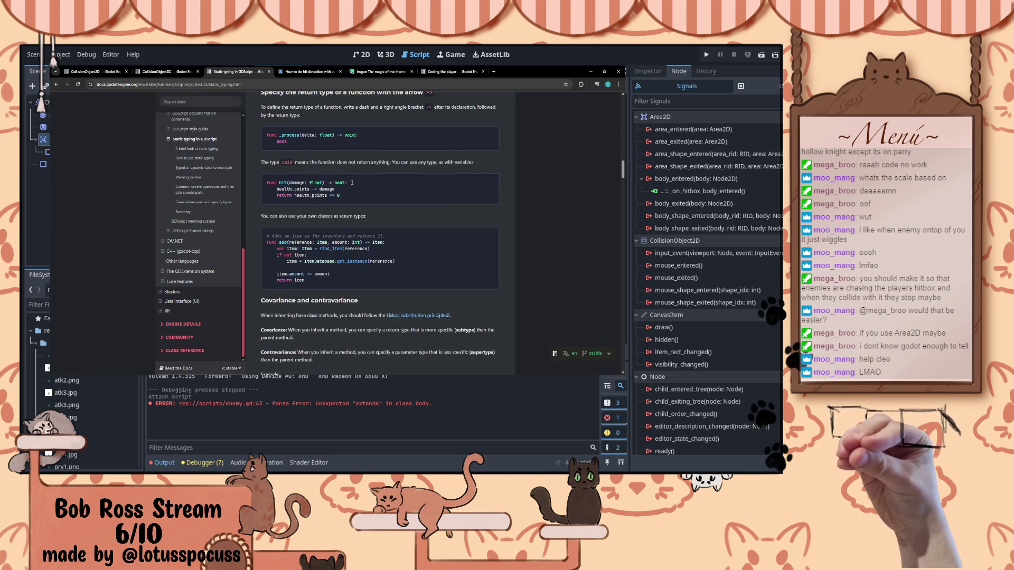
scroll(351, 194, "down", 7)
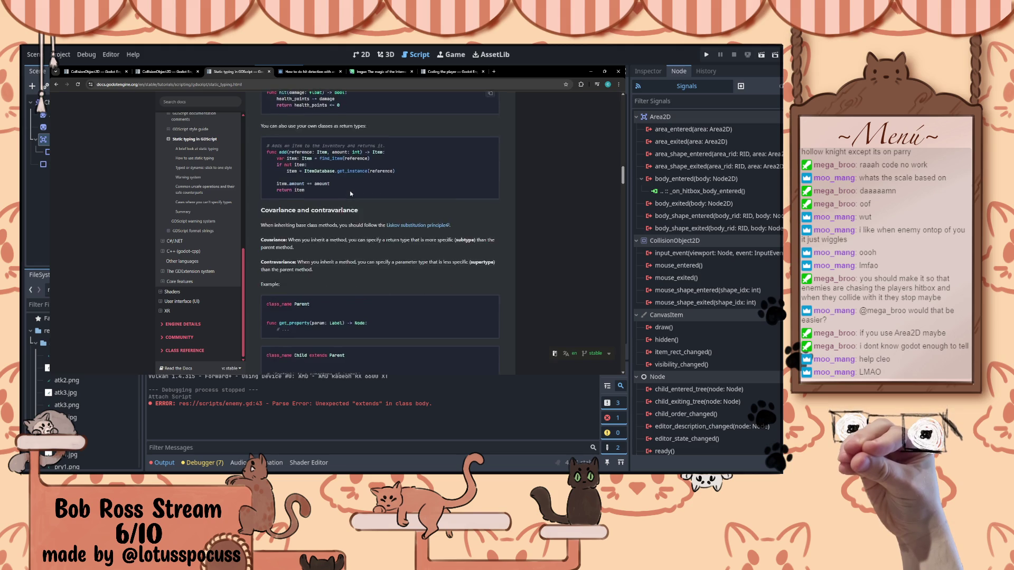
scroll(350, 194, "down", 10)
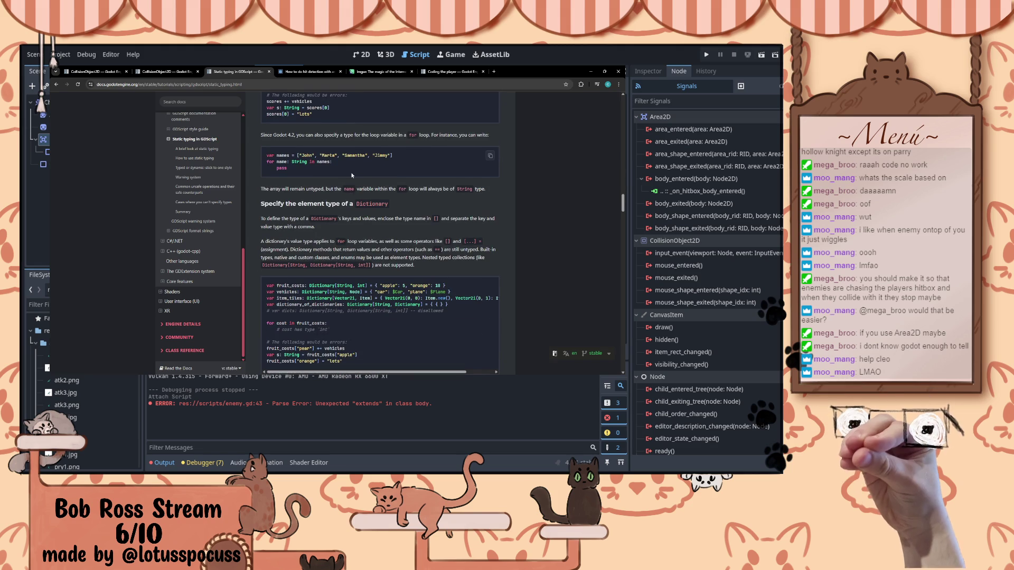
scroll(351, 175, "down", 3)
scroll(346, 221, "down", 3)
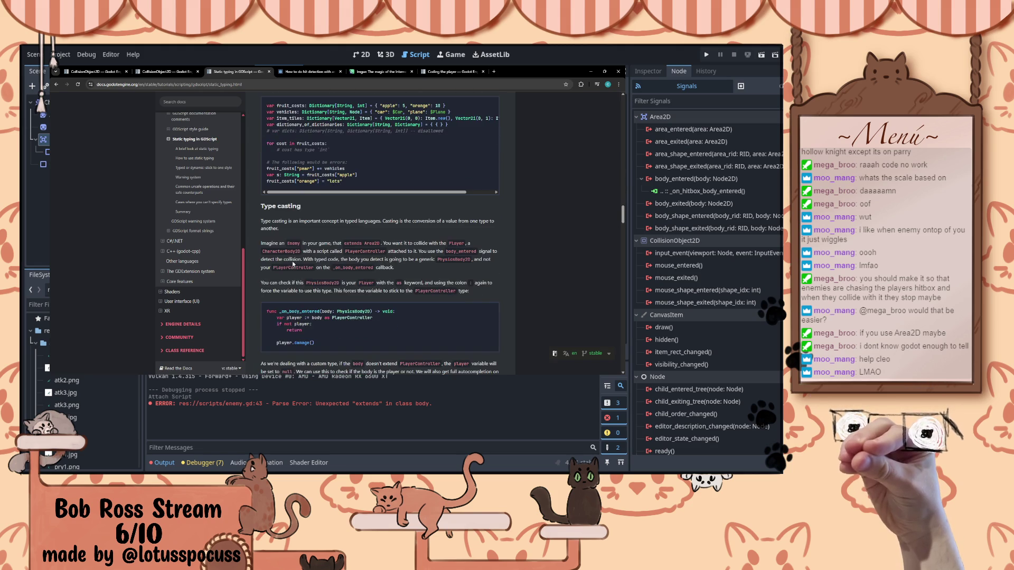
scroll(317, 251, "down", 3)
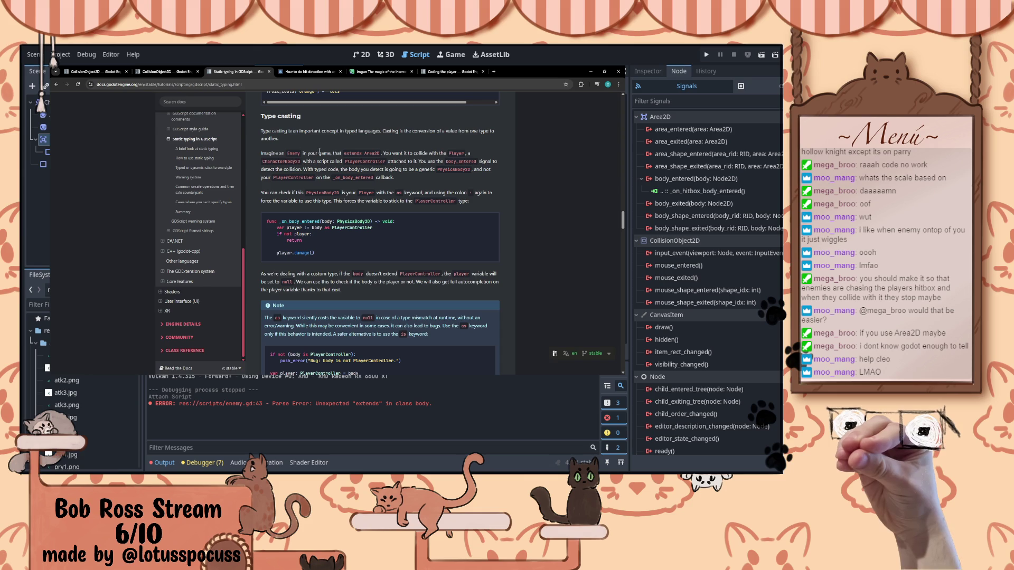
- Read the Type casting example where _on_body_entered casts body to PlayerController
mouse_move(339, 152)
left_mouse_down()
mouse_move(370, 132)
mouse_move(401, 161)
mouse_move(381, 135)
mouse_move(393, 158)
mouse_move(311, 162)
mouse_move(415, 168)
left_mouse_up()
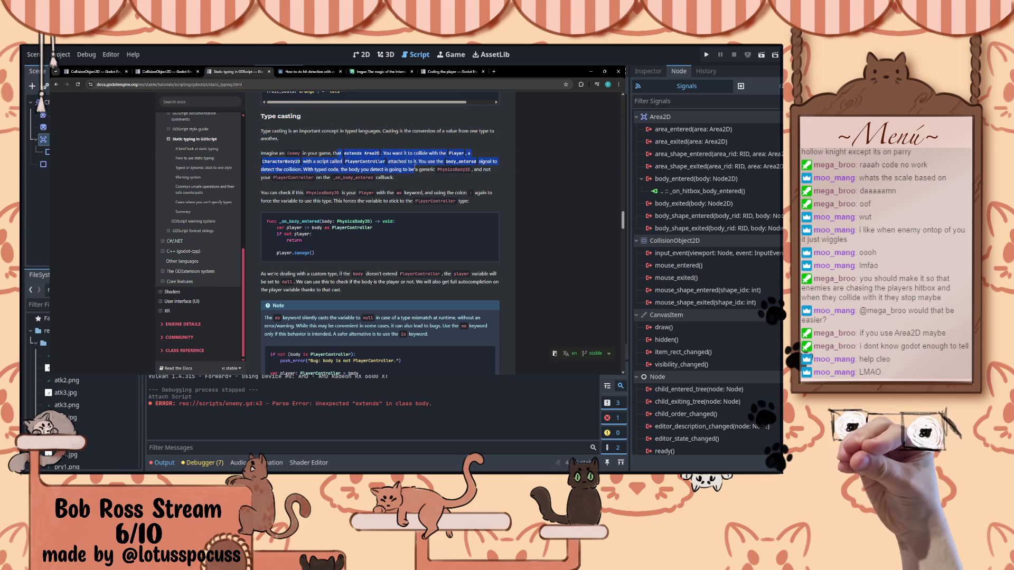
left_click(414, 167)
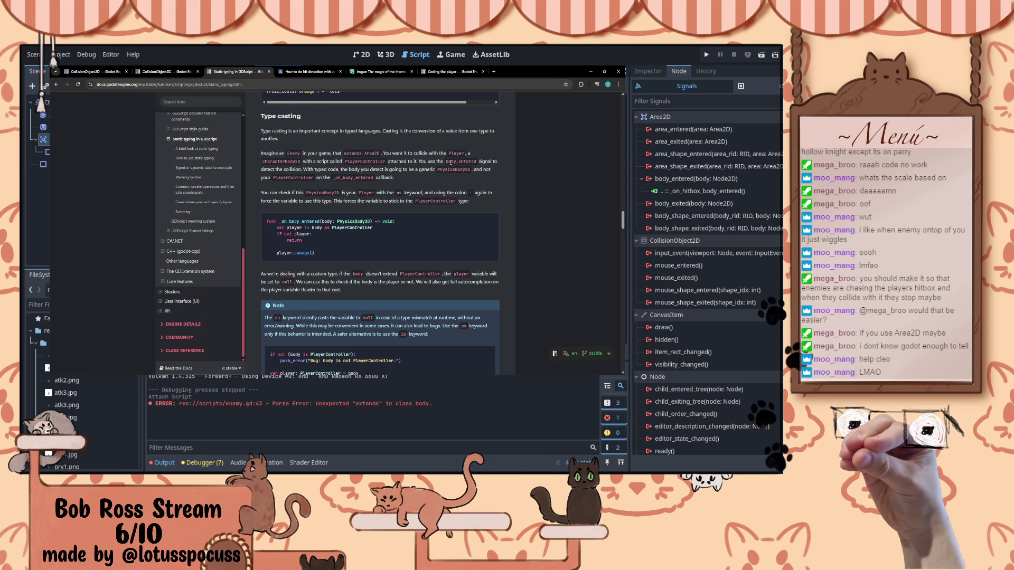
mouse_move(444, 162)
left_mouse_down()
mouse_move(483, 163)
mouse_move(463, 170)
left_mouse_up()
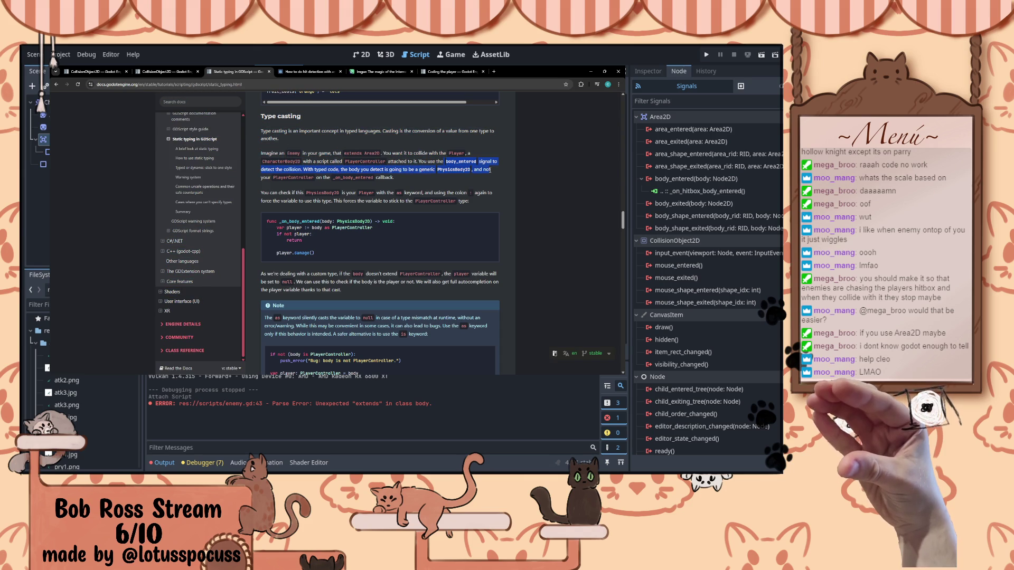
left_click(462, 171)
left_click_drag(296, 167, 468, 169)
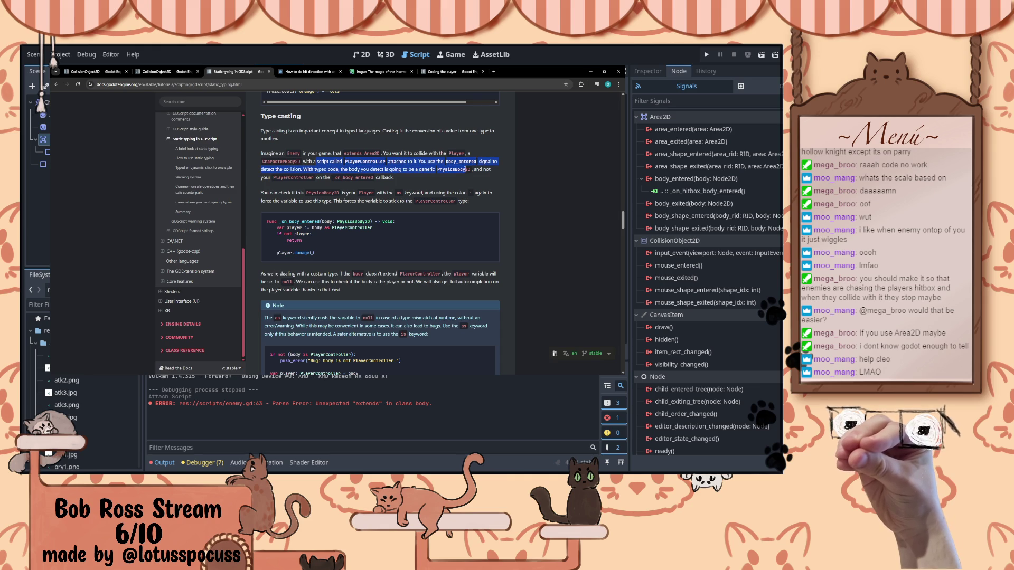
left_click(254, 174)
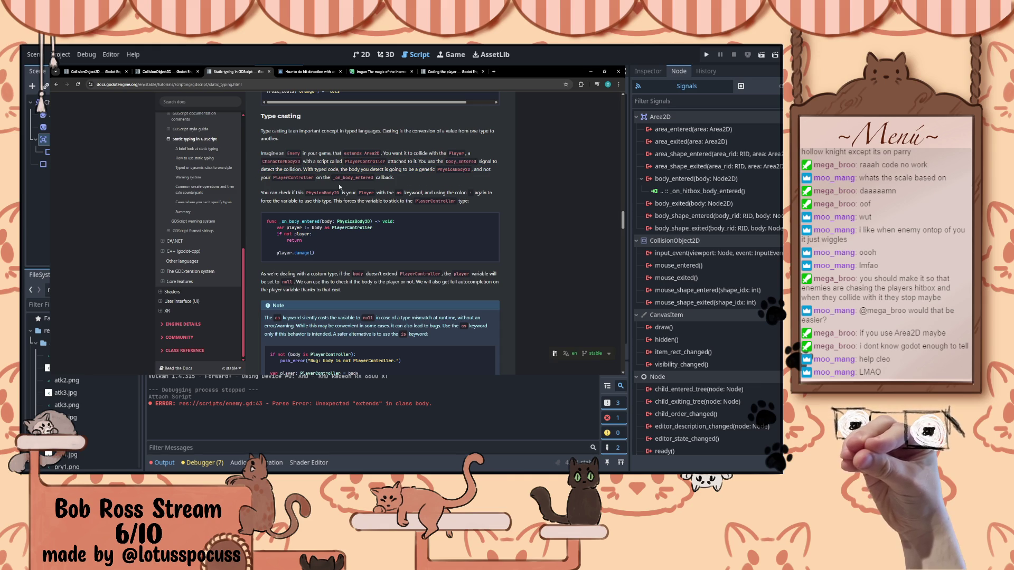
mouse_move(261, 223)
left_mouse_down()
mouse_move(396, 223)
mouse_move(418, 243)
mouse_move(423, 215)
mouse_move(441, 201)
mouse_move(352, 205)
left_mouse_up()
left_click(351, 206)
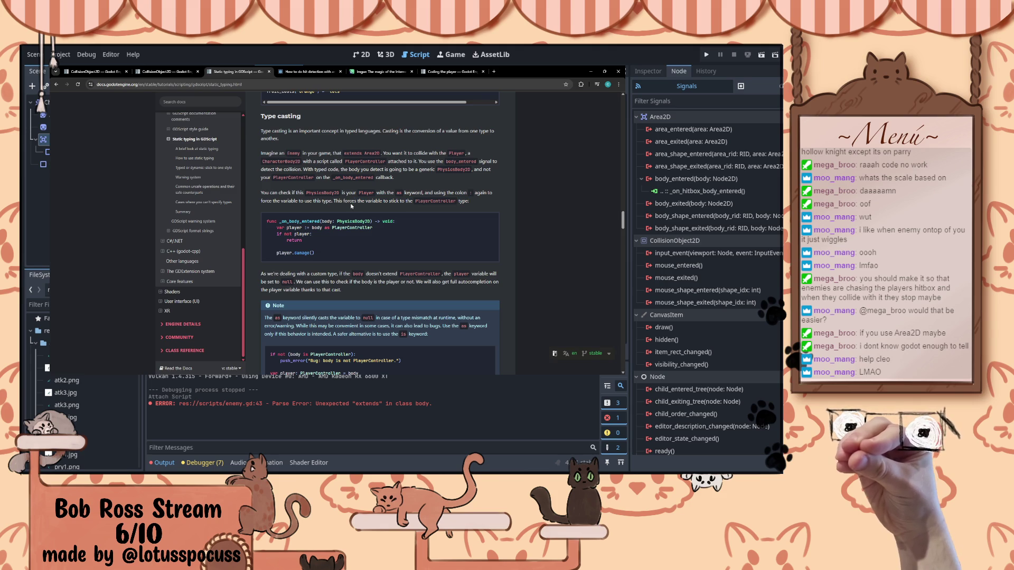
scroll(351, 206, "down", 3)
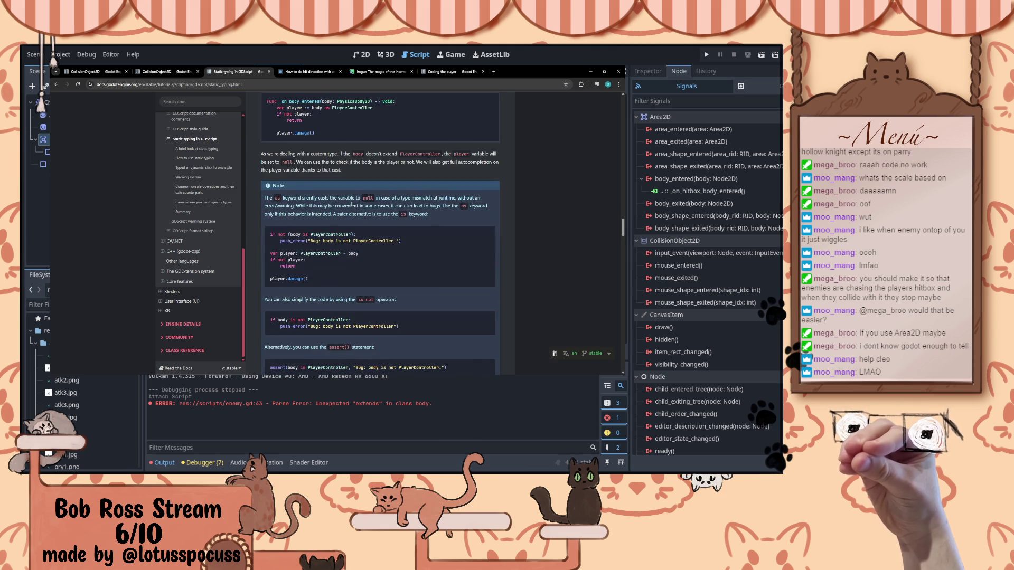
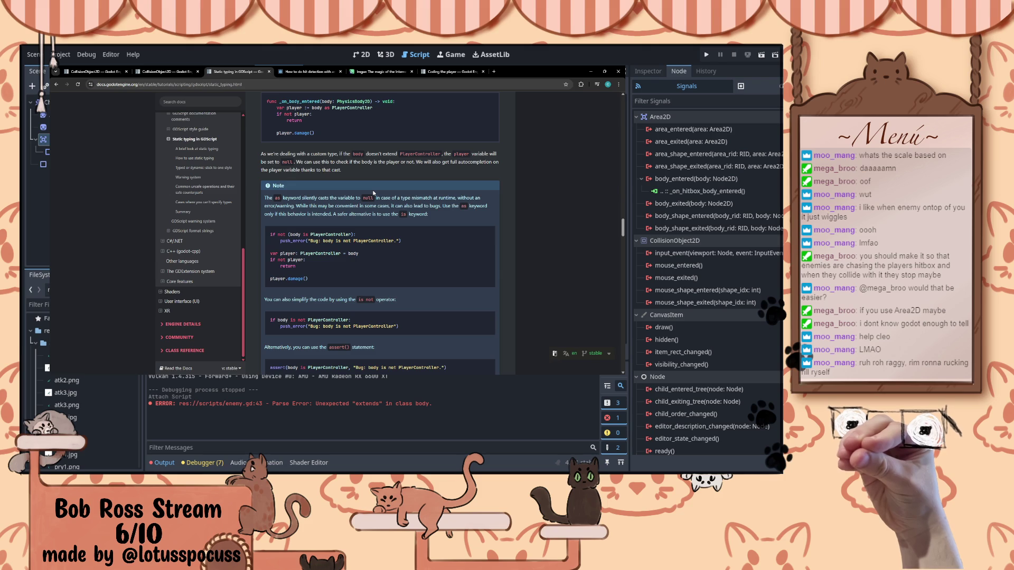
- Read the docs' sample code and select its _on_body_entered handler name
scroll(347, 166, "up", 3)
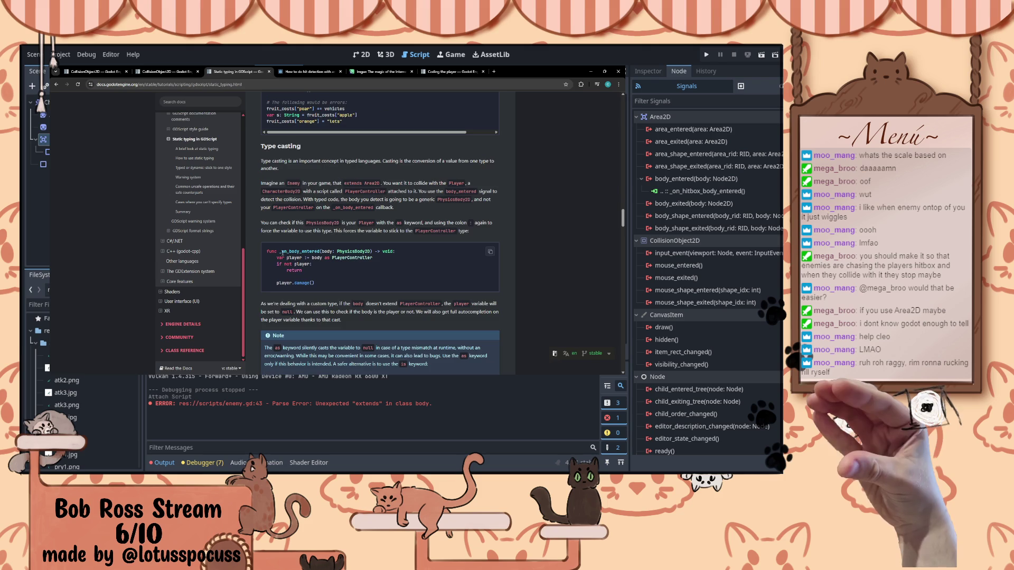
double_click(282, 252)
left_click(363, 450)
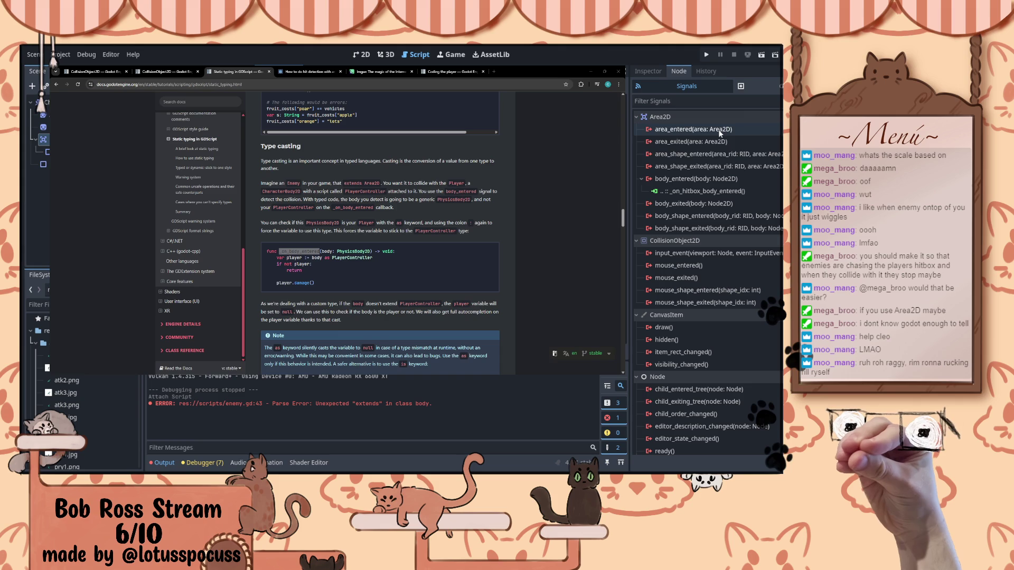
scroll(718, 287, "down", 5)
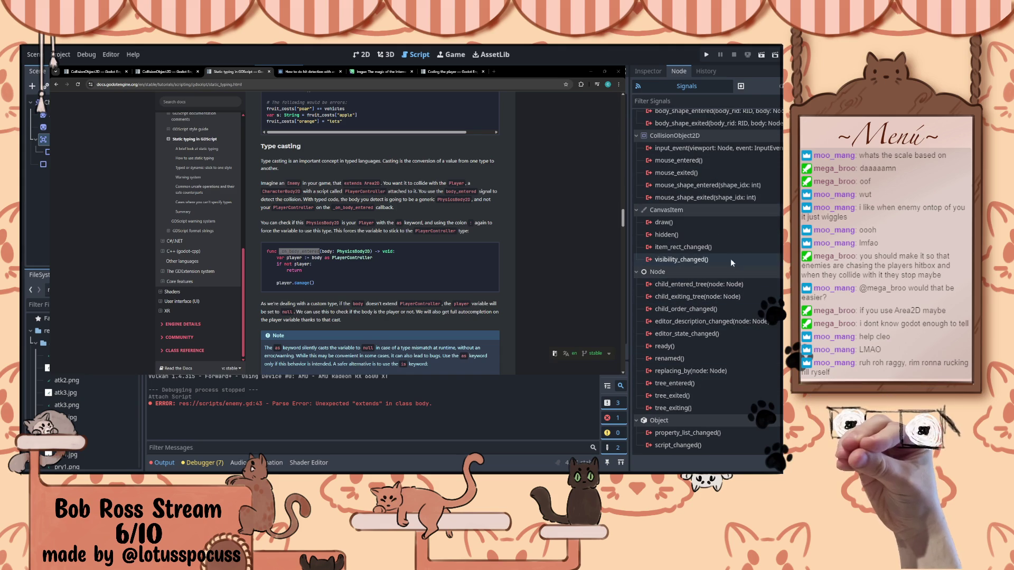
scroll(726, 268, "up", 5)
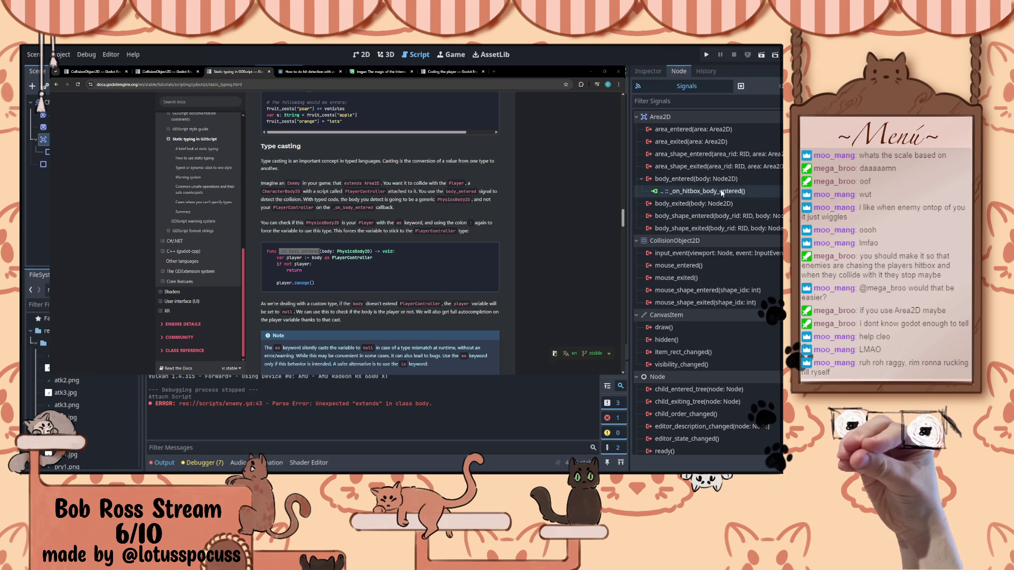
- Pick the hitbox's body_entered signal and read the Type casting is/as examples before returning to the editor
left_click(698, 179)
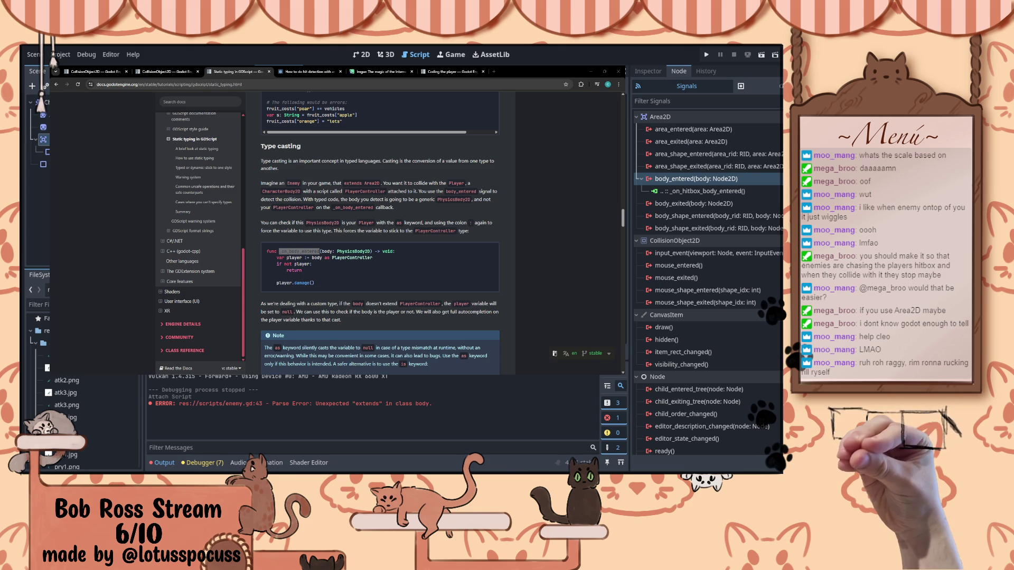
left_click(337, 280)
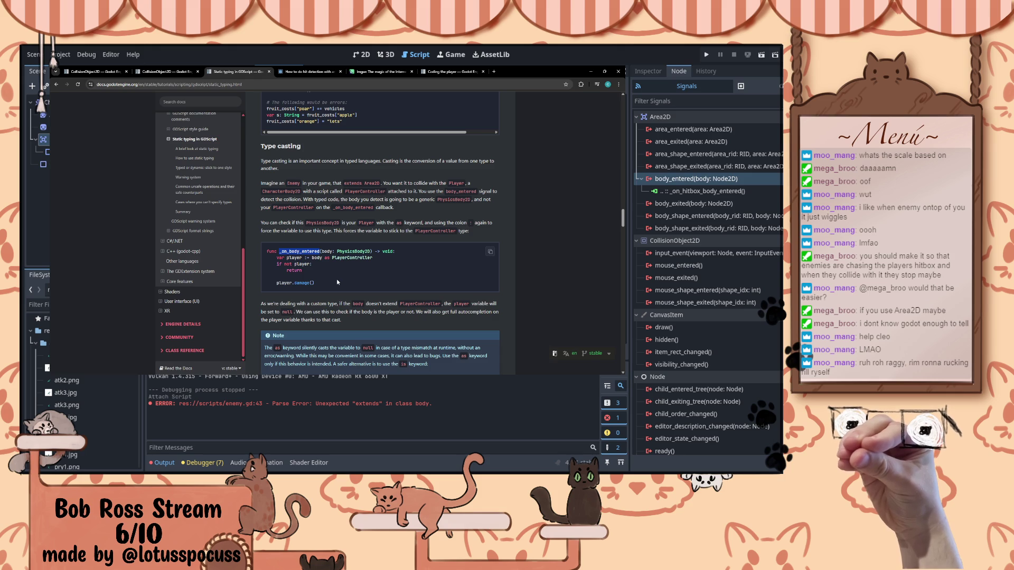
scroll(320, 283, "down", 2)
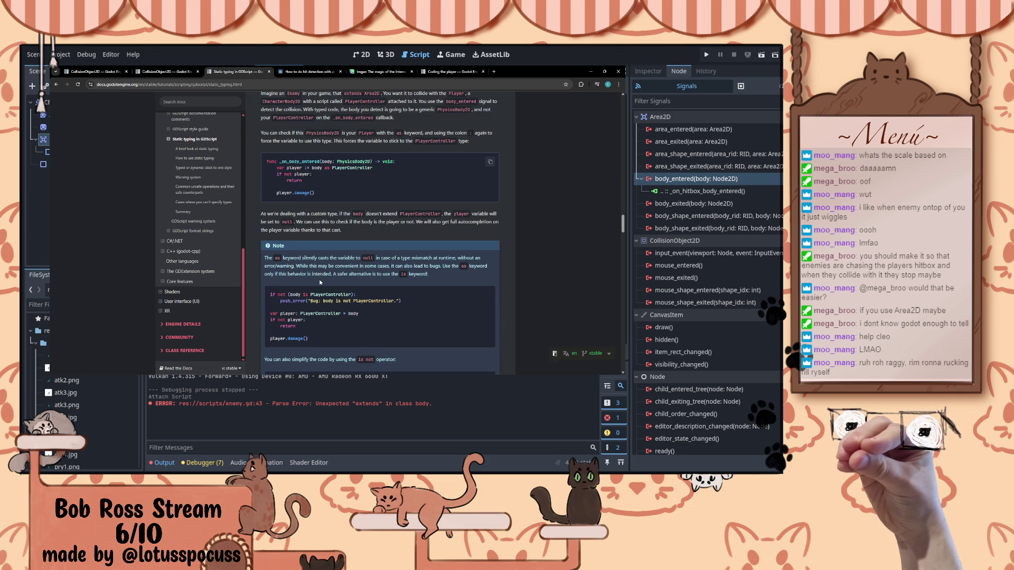
scroll(320, 282, "down", 3)
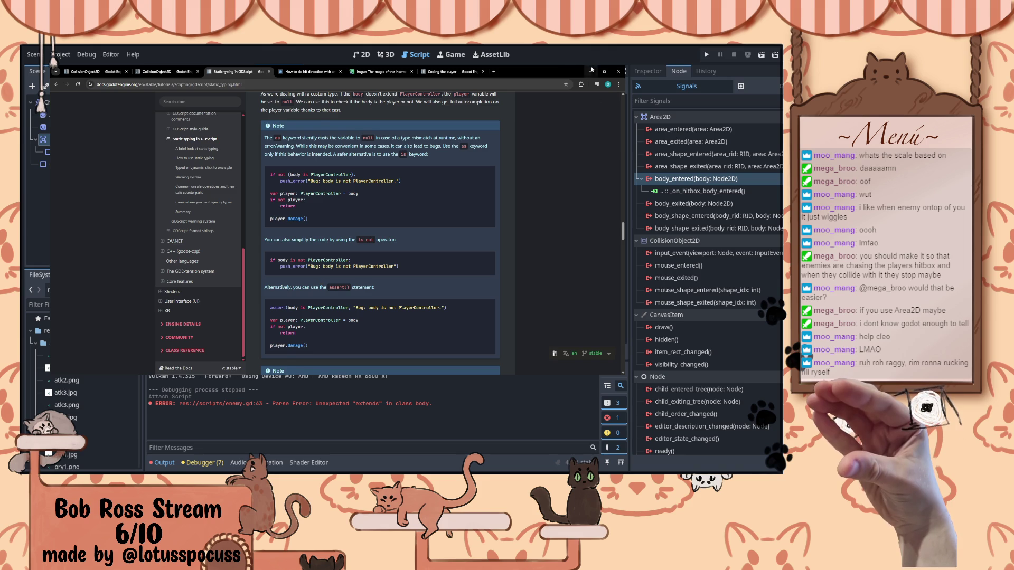
key("alt+Tab")
- Delete the health -= 1 and print(health) lines, leaving an indented empty line 45
mouse_move(351, 263)
left_mouse_down()
mouse_move(289, 242)
mouse_move(287, 250)
left_mouse_up()
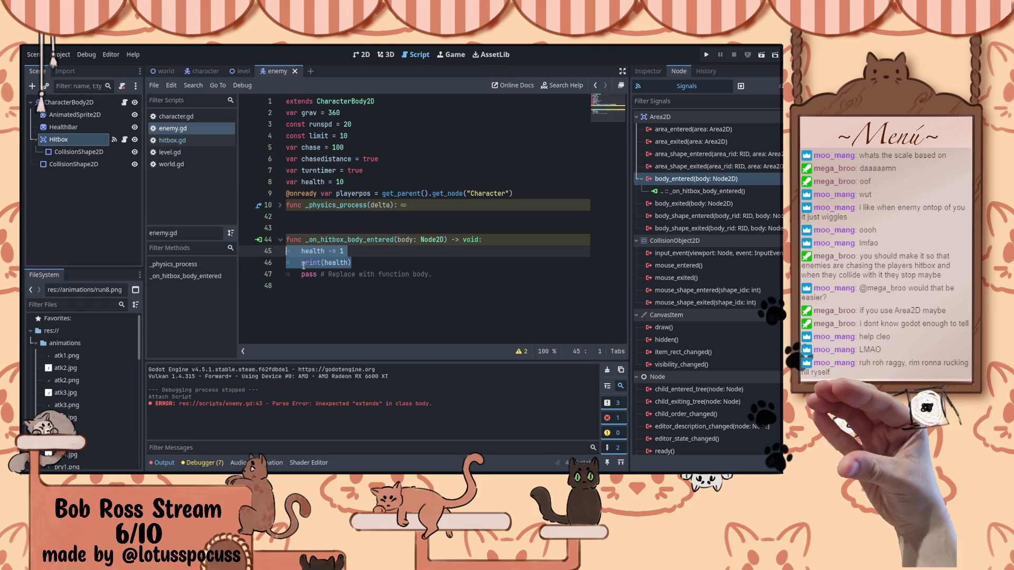
key("BackSpace")
key("Tab")
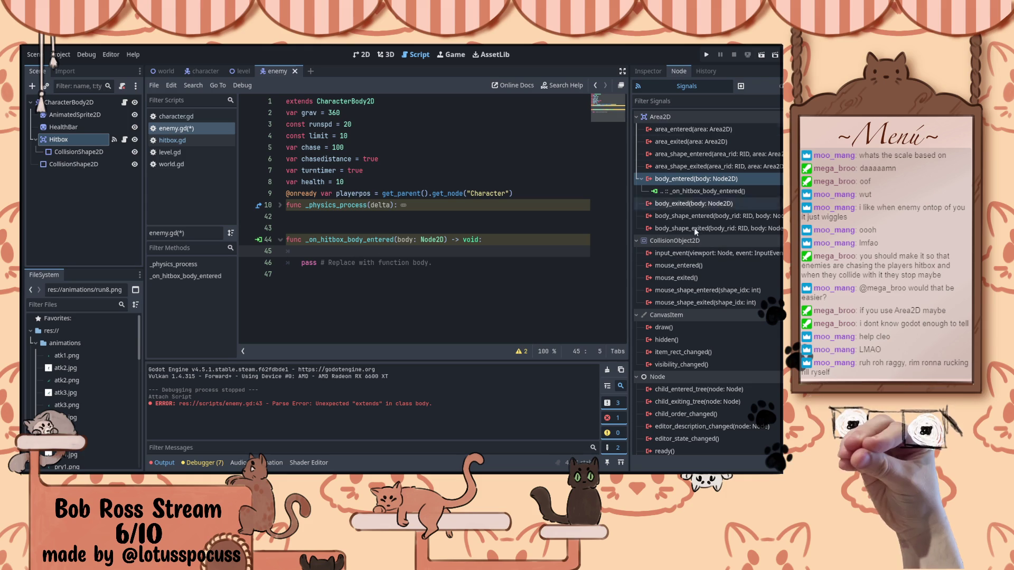
- Inspect the Area2D and CharacterBody2D signals in the Node panel, then bring the docs back
left_click(712, 117)
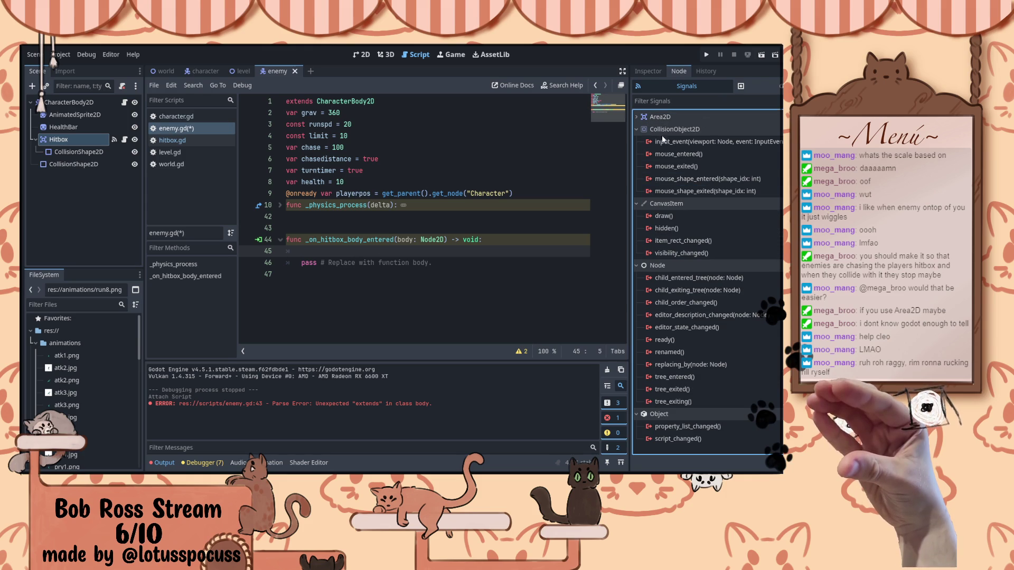
left_click(660, 118)
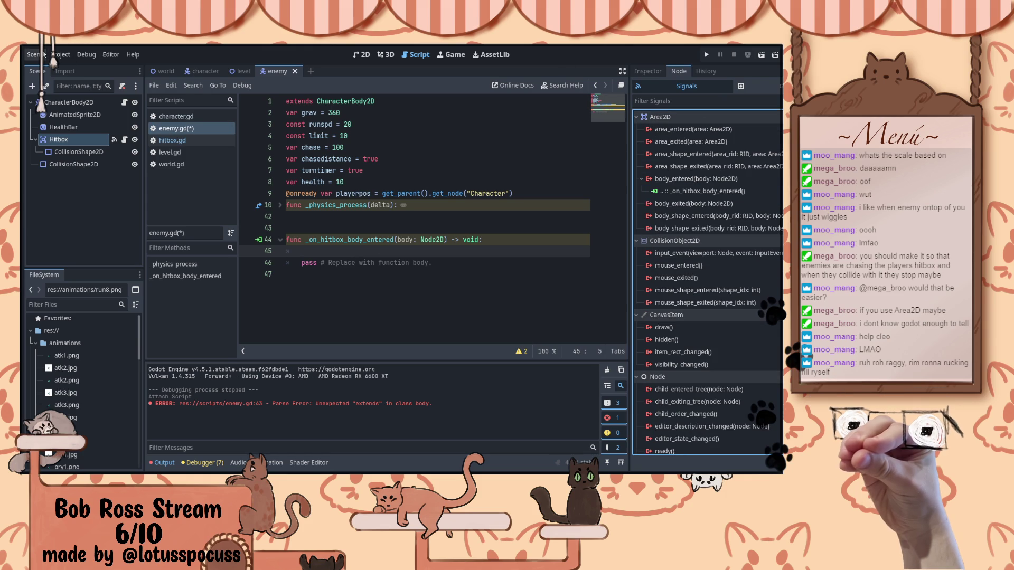
left_click(61, 103)
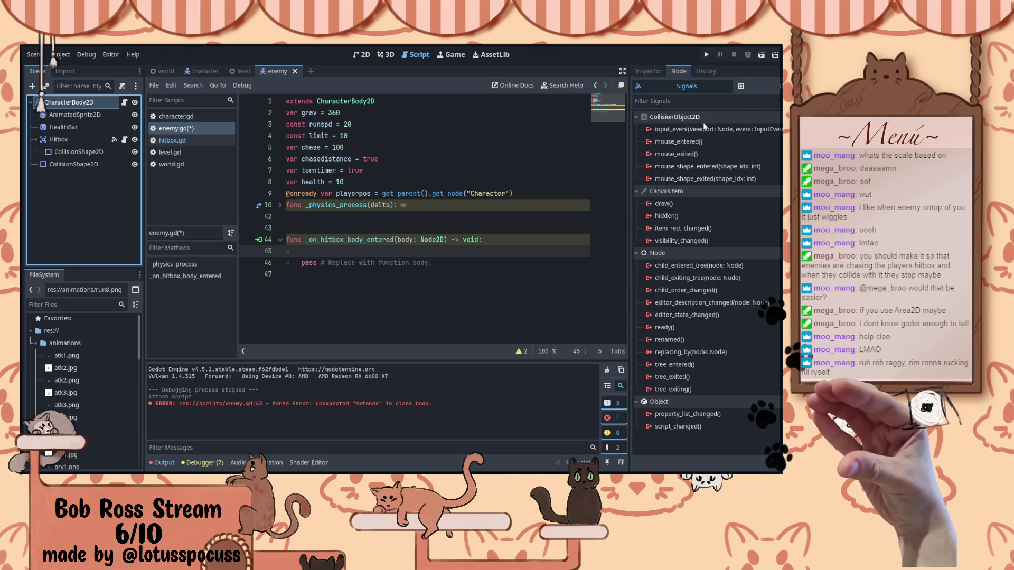
left_click(649, 87)
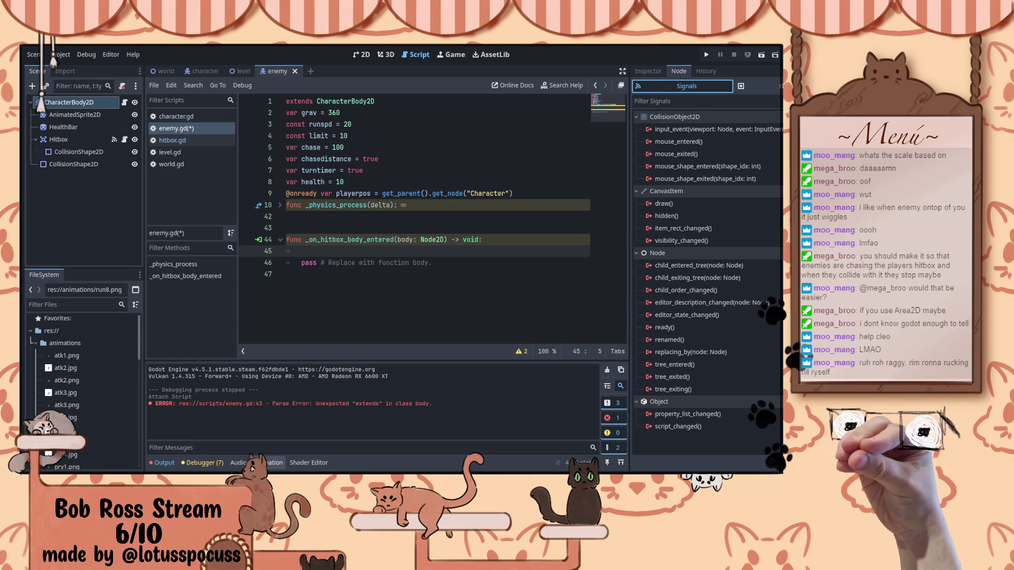
key("alt+Tab")
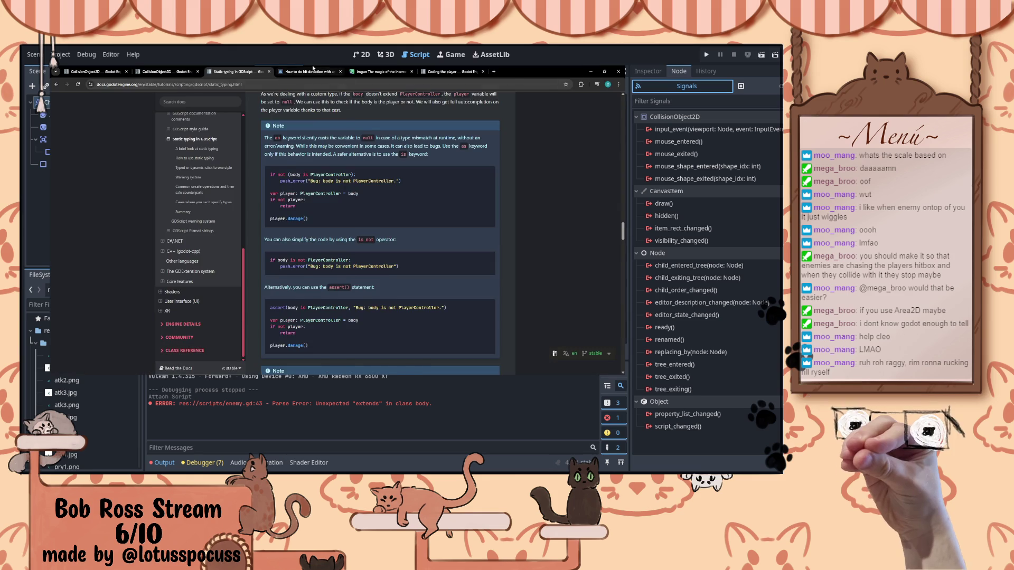
- Switch to the Coding the player docs page and scroll toward Preparing for collisions before minimizing it
left_click(312, 71)
left_click(449, 71)
scroll(394, 228, "up", 5)
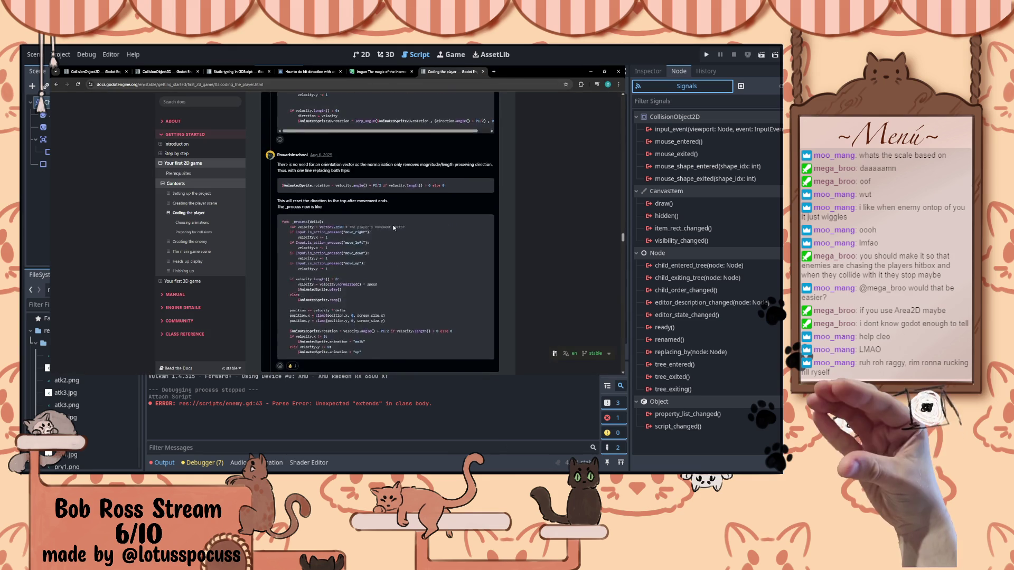
scroll(422, 226, "up", 5)
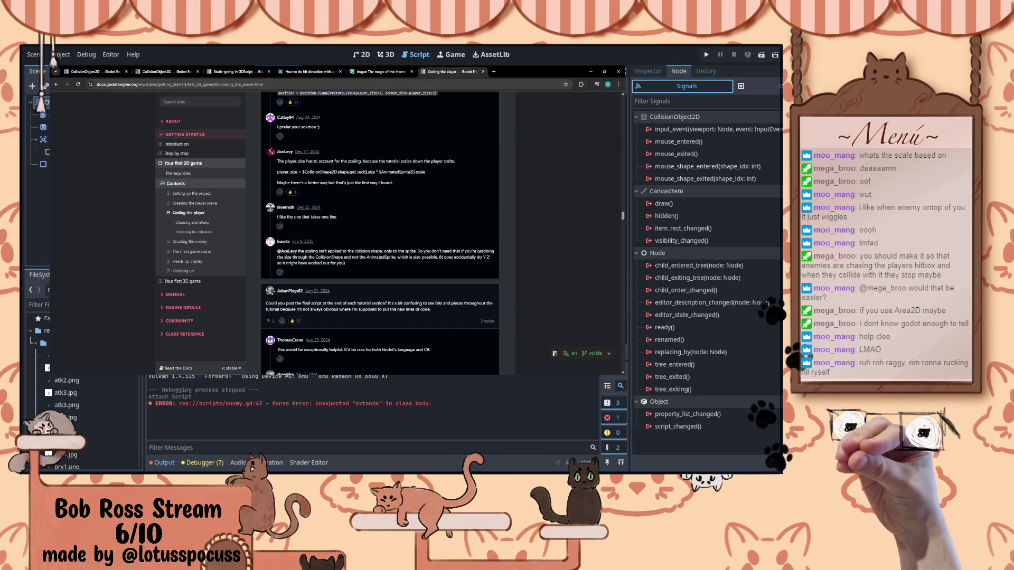
left_click_drag(623, 217, 622, 75)
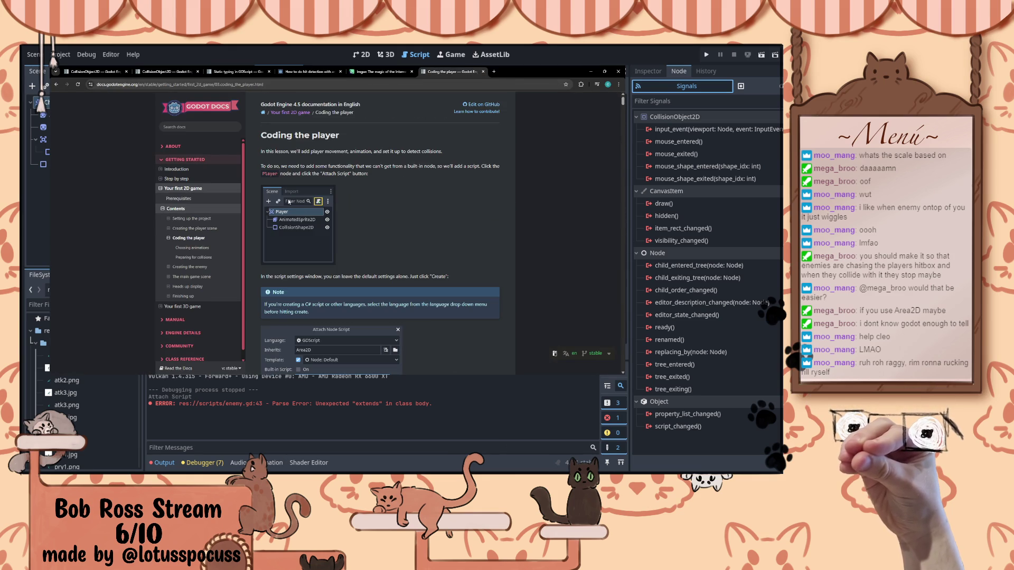
scroll(312, 205, "down", 3)
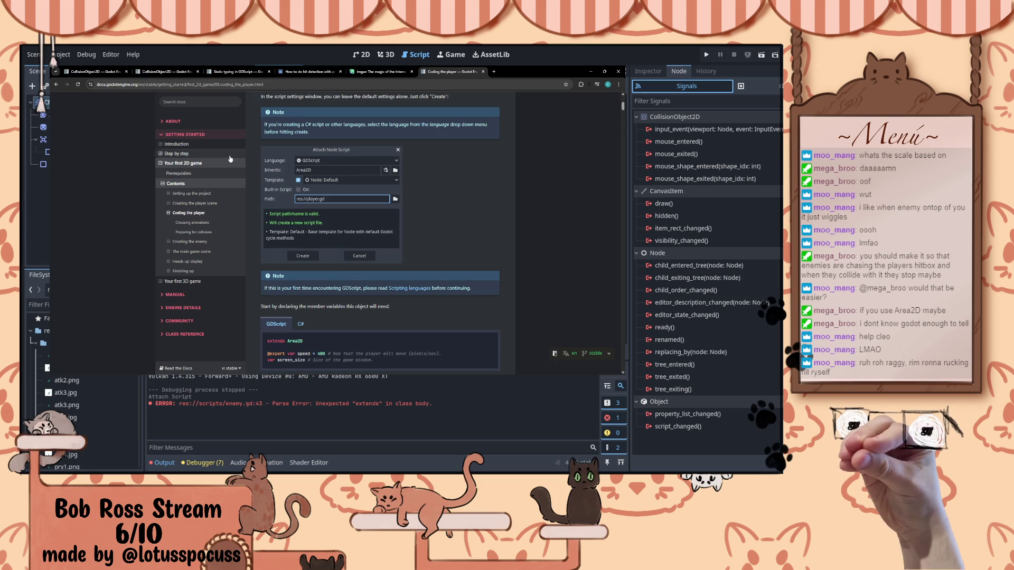
scroll(350, 175, "down", 8)
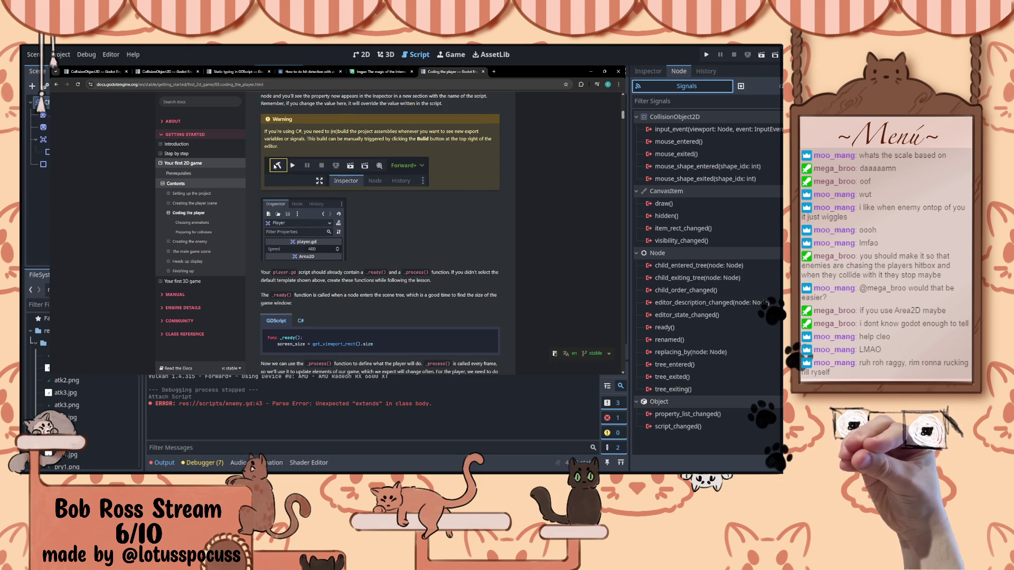
scroll(331, 269, "down", 3)
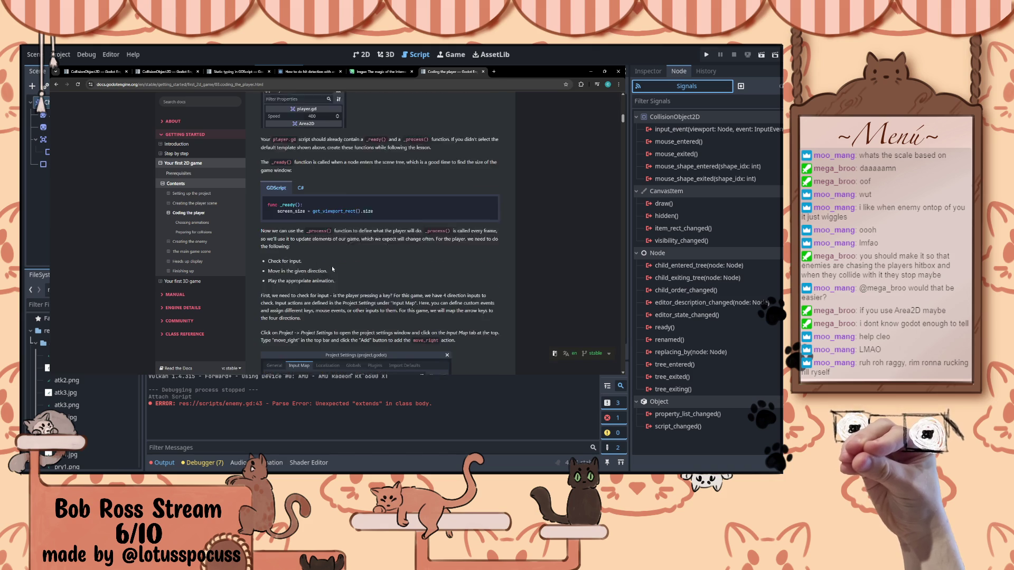
scroll(332, 266, "down", 2)
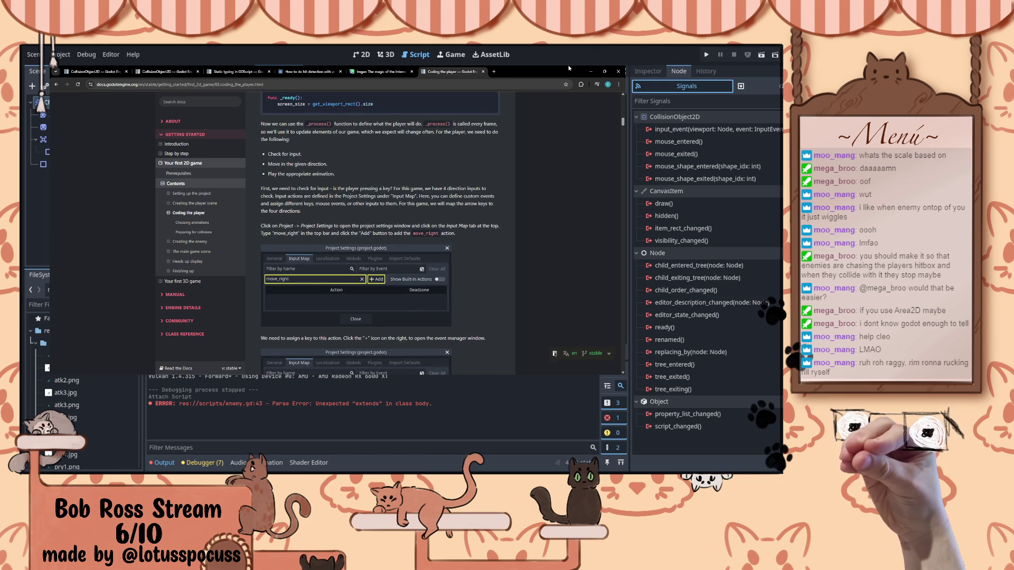
left_click(591, 71)
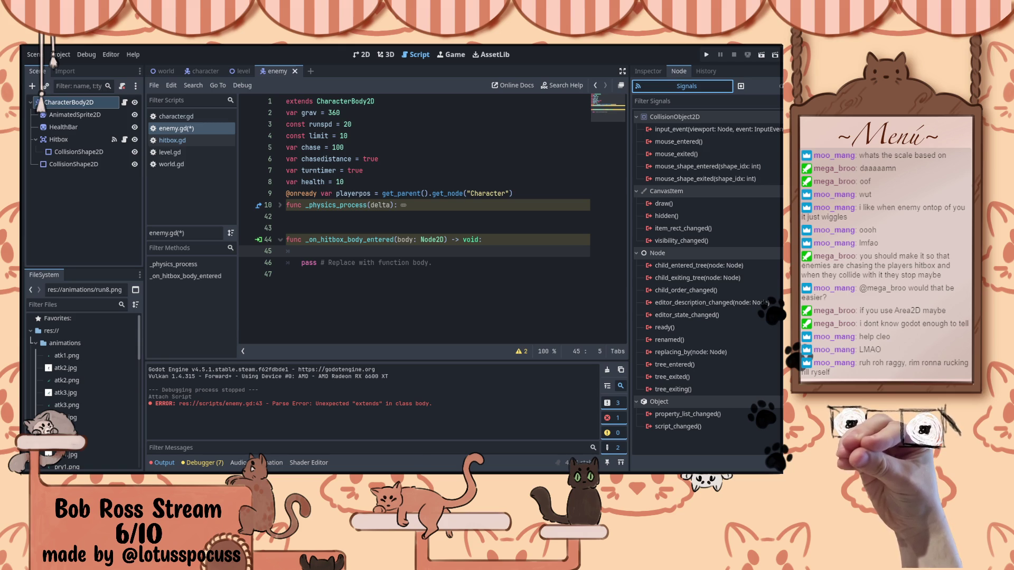
- Read further into the Preparing for collisions section, then return to enemy.gd
key("alt+Tab")
scroll(420, 230, "down", 3)
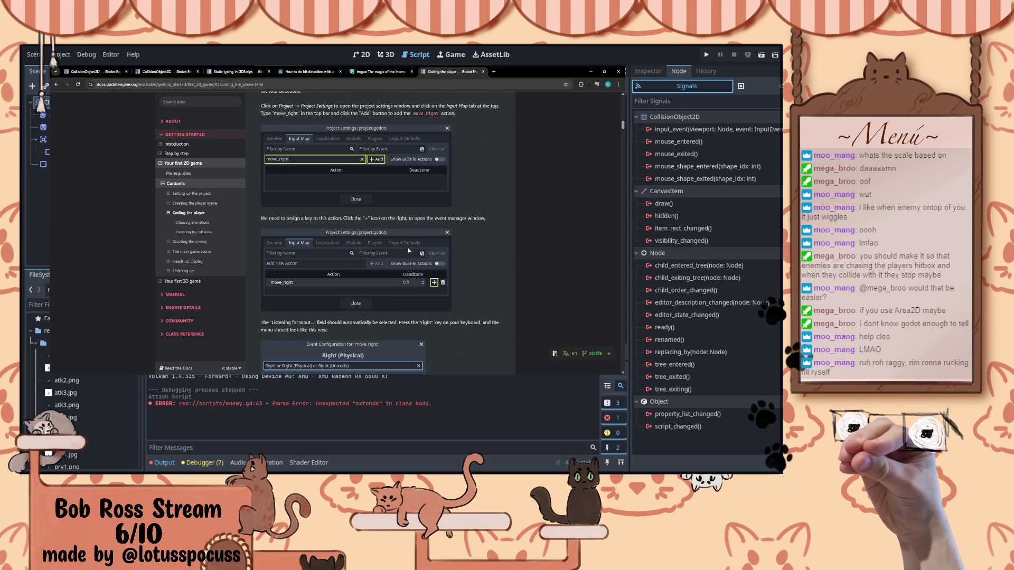
scroll(408, 248, "down", 3)
scroll(408, 251, "down", 4)
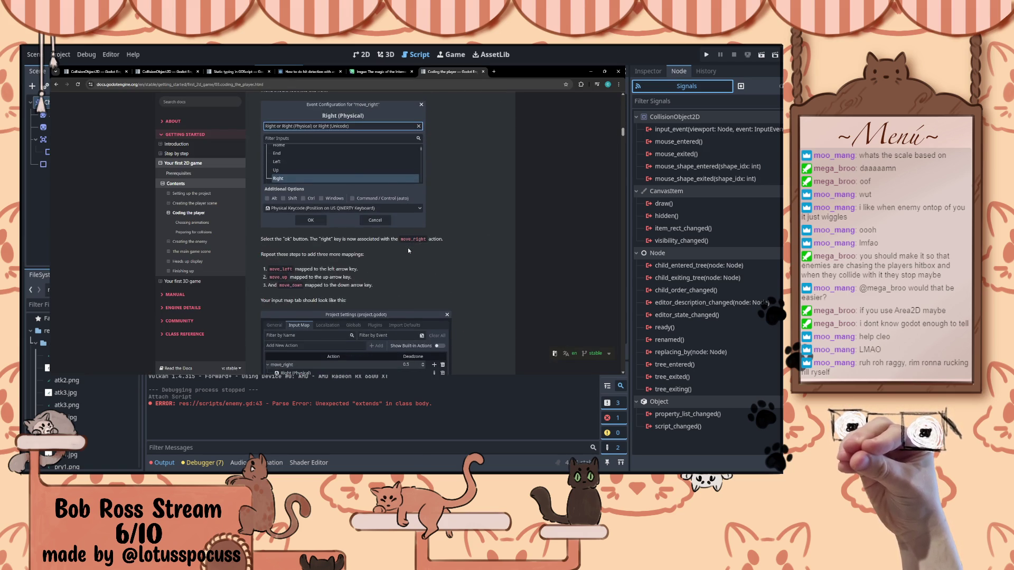
scroll(408, 250, "down", 10)
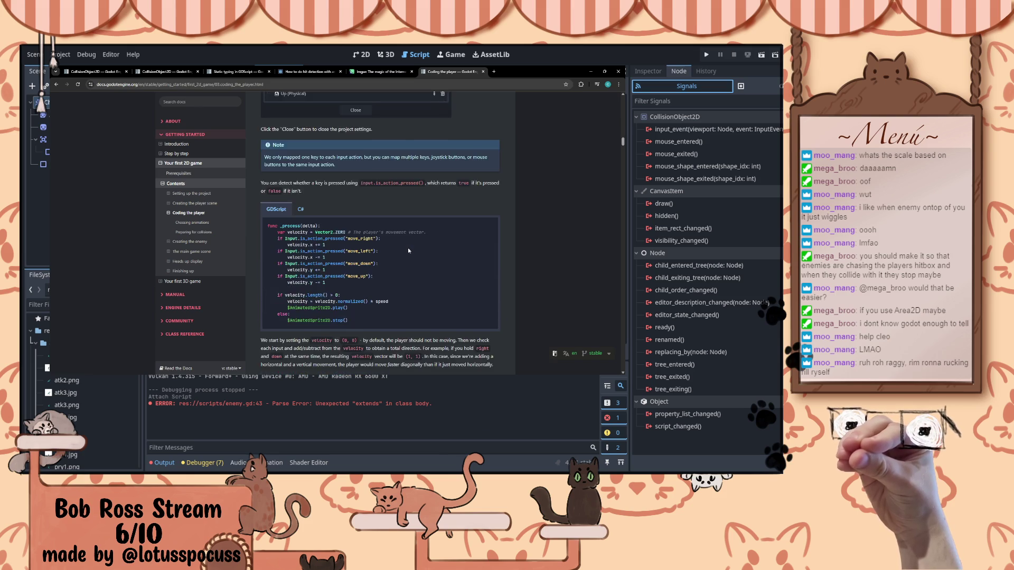
scroll(409, 249, "up", 4)
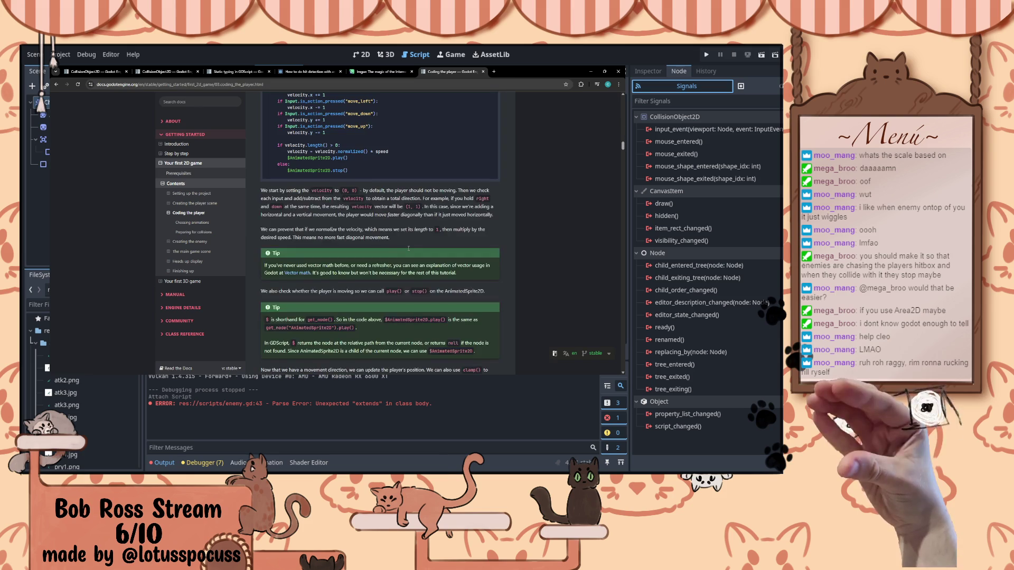
scroll(353, 213, "down", 10)
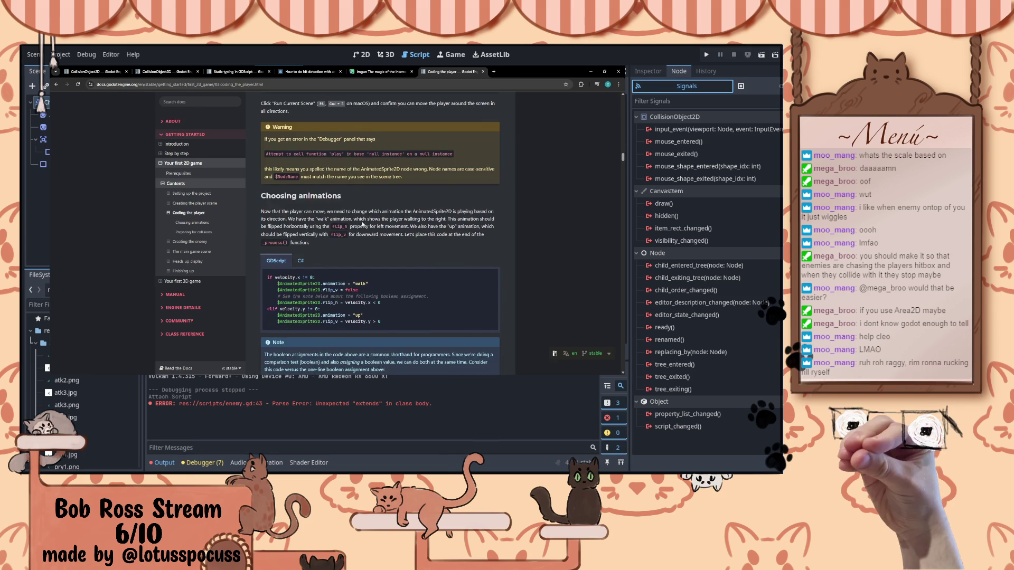
scroll(363, 222, "down", 3)
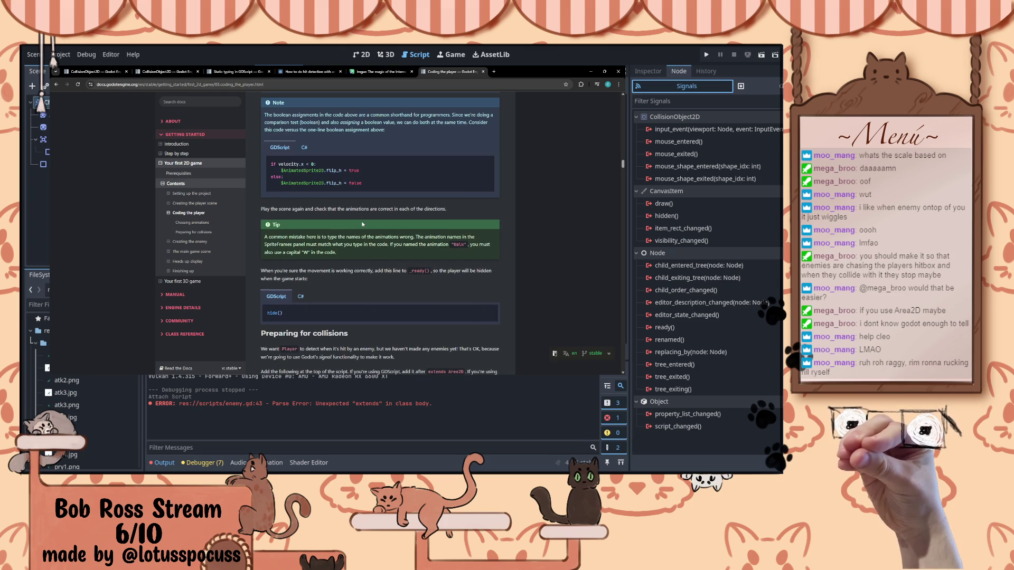
scroll(362, 224, "down", 5)
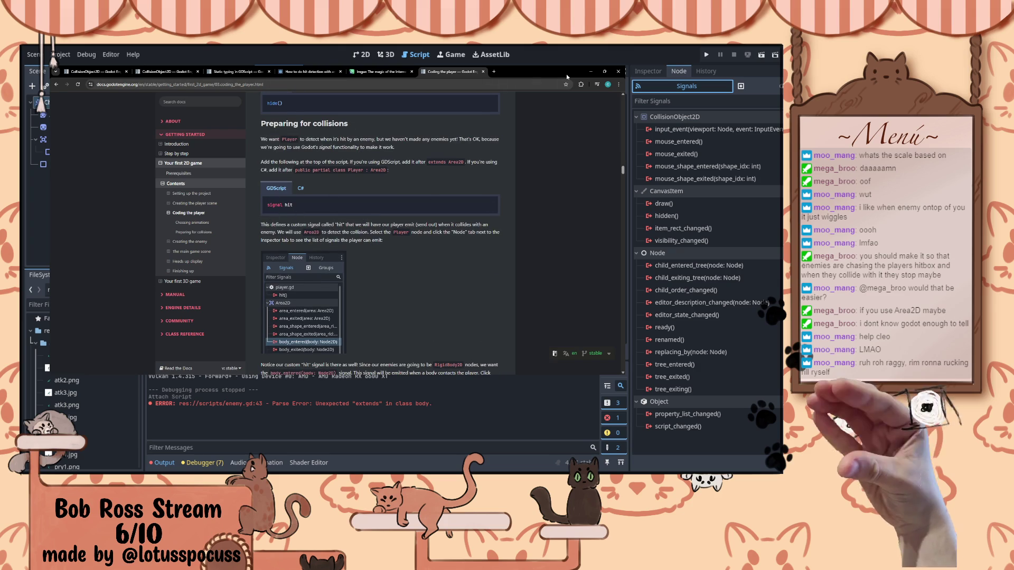
left_click(594, 70)
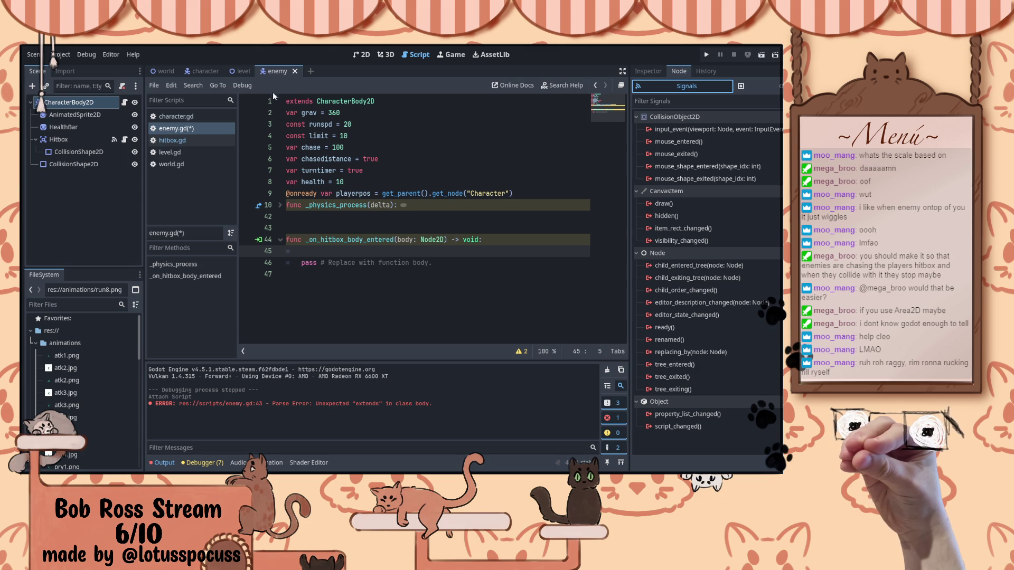
- Declare 'signal hit' on a new line below the health variable in enemy.gd
left_click(426, 183)
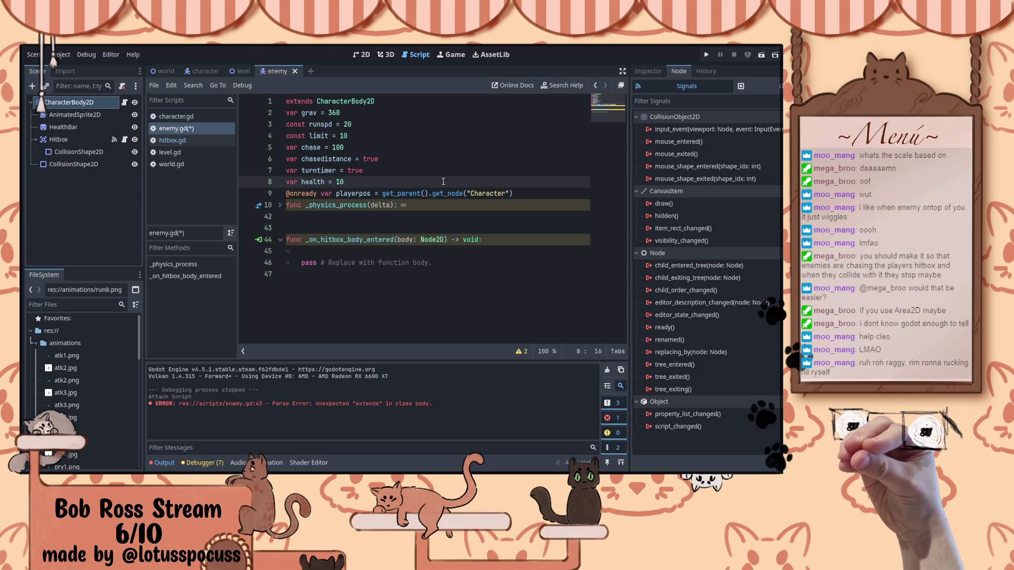
key("Return")
type("signal")
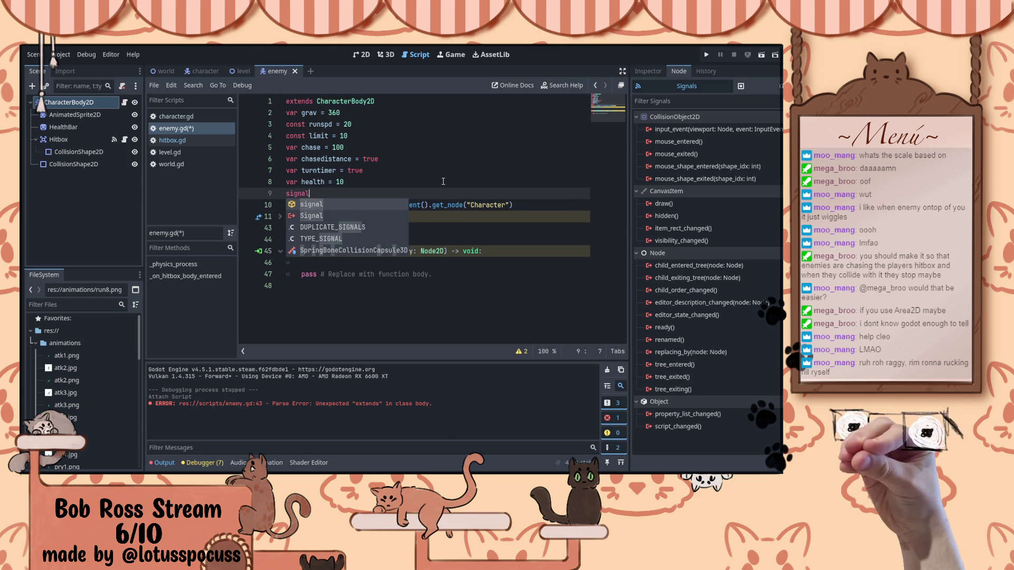
type(" hit")
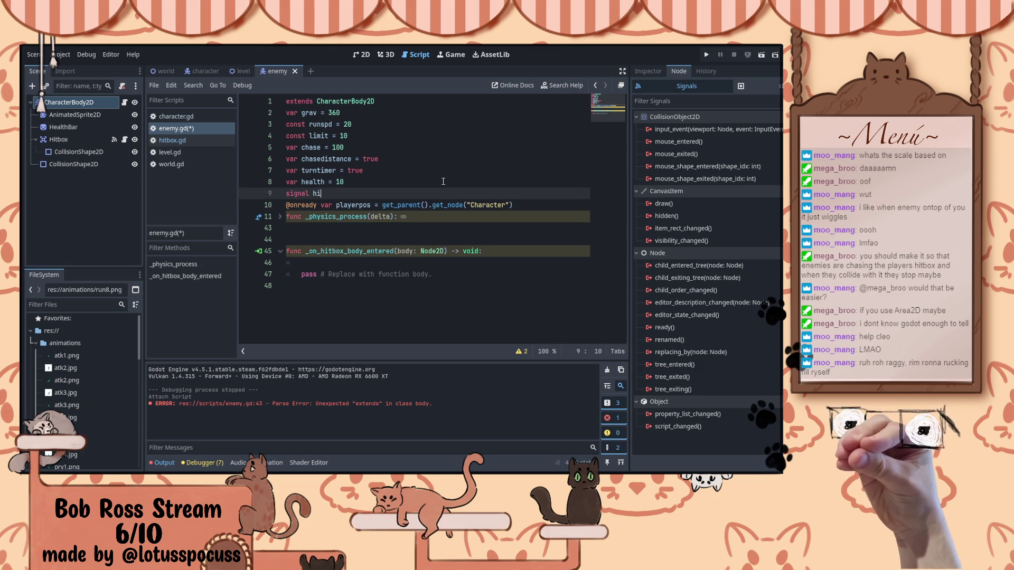
left_click(379, 238)
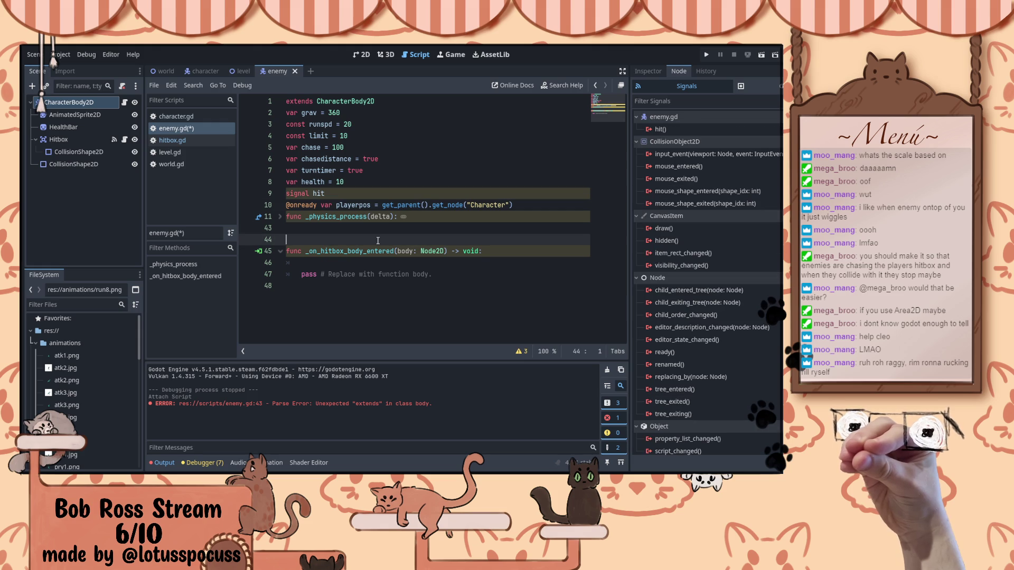
left_click(329, 193)
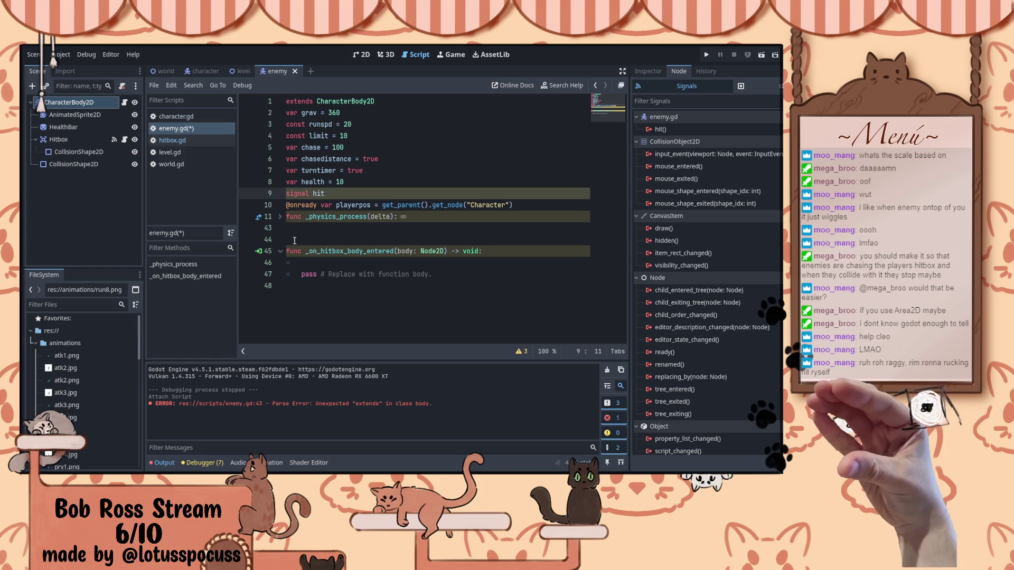
- Clear a mistyped hit emit attempt in _on_hitbox_body_entered and recheck the docs
left_click(316, 260)
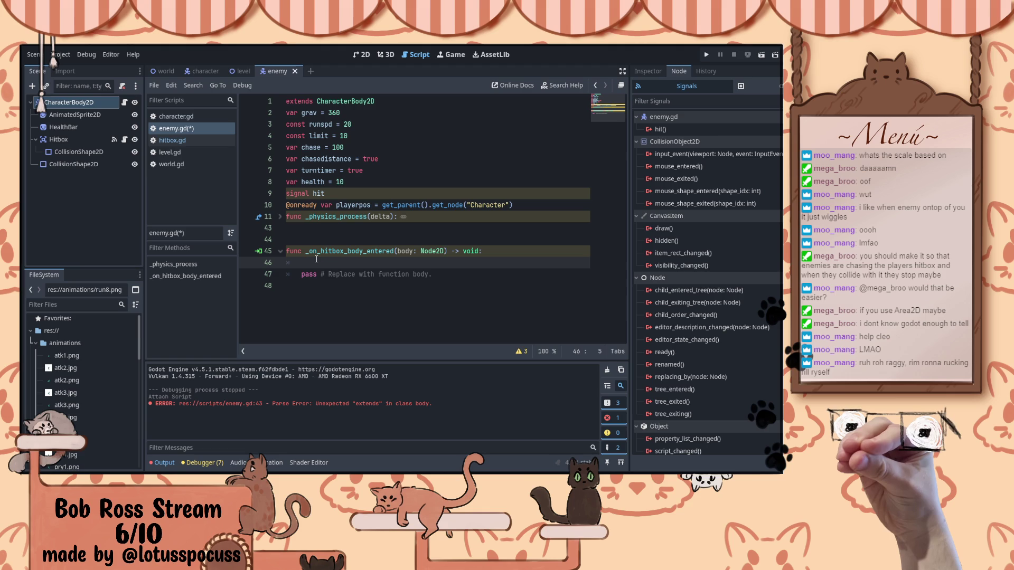
type("hit")
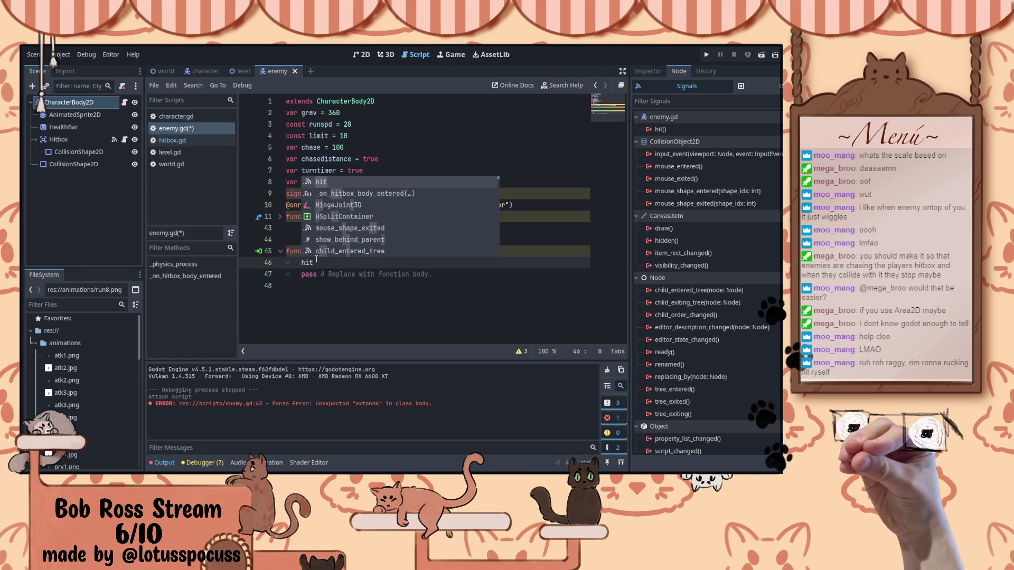
type("(emit")
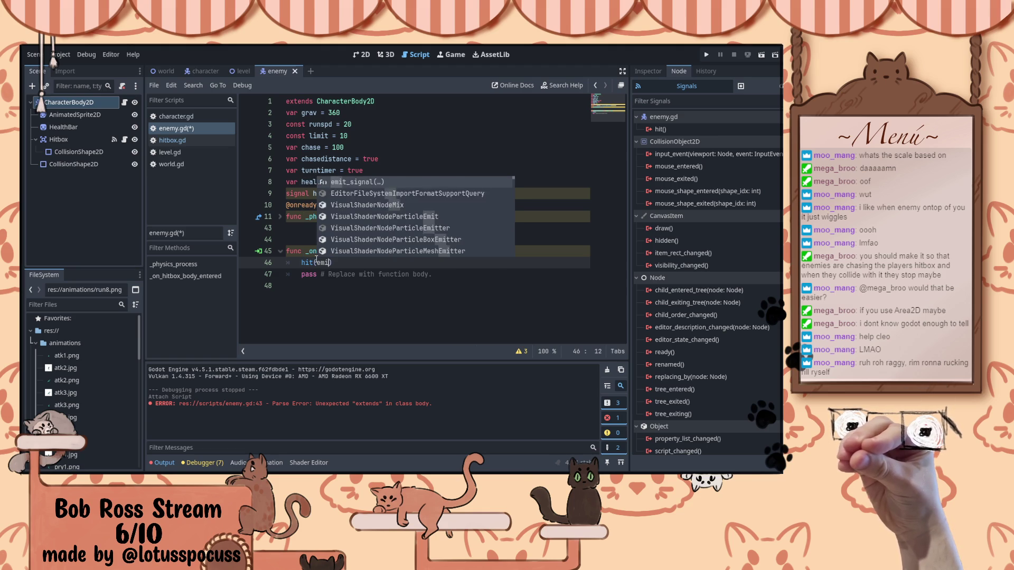
key("BackSpace")
key("BackSpace")
key("BackSpace")
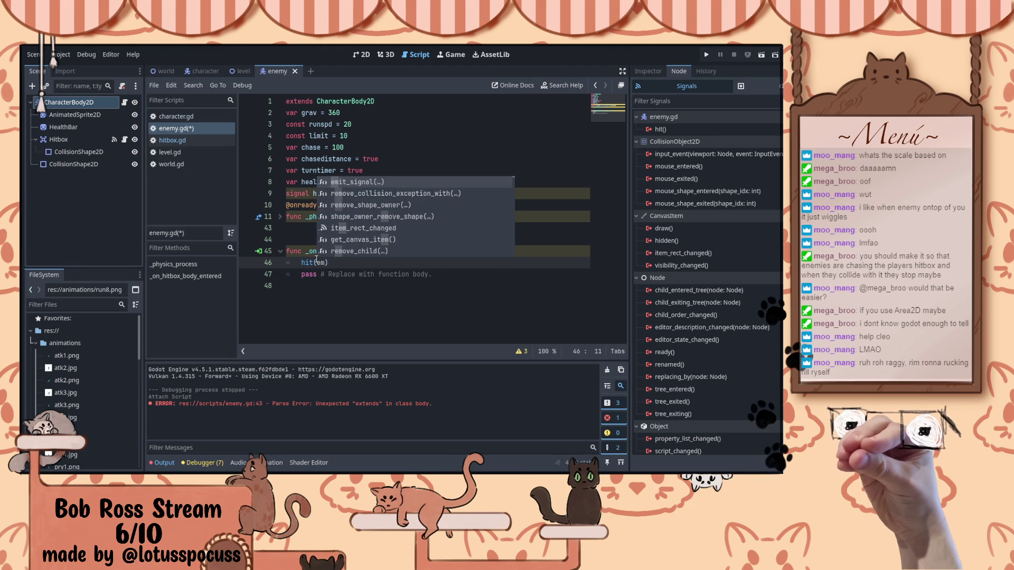
key("BackSpace")
key("BackSpace")
key("BackSpace")
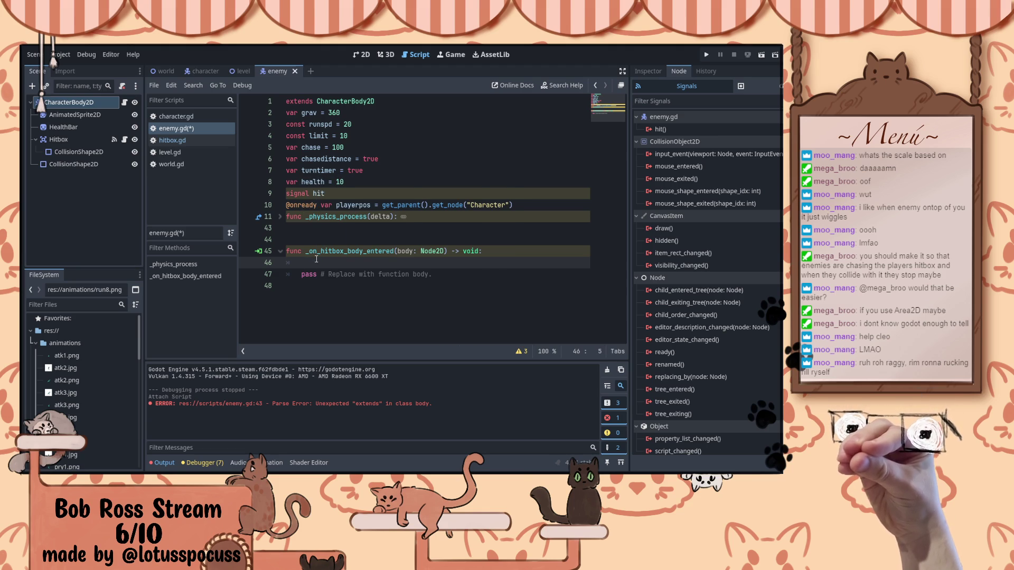
key("alt+Tab")
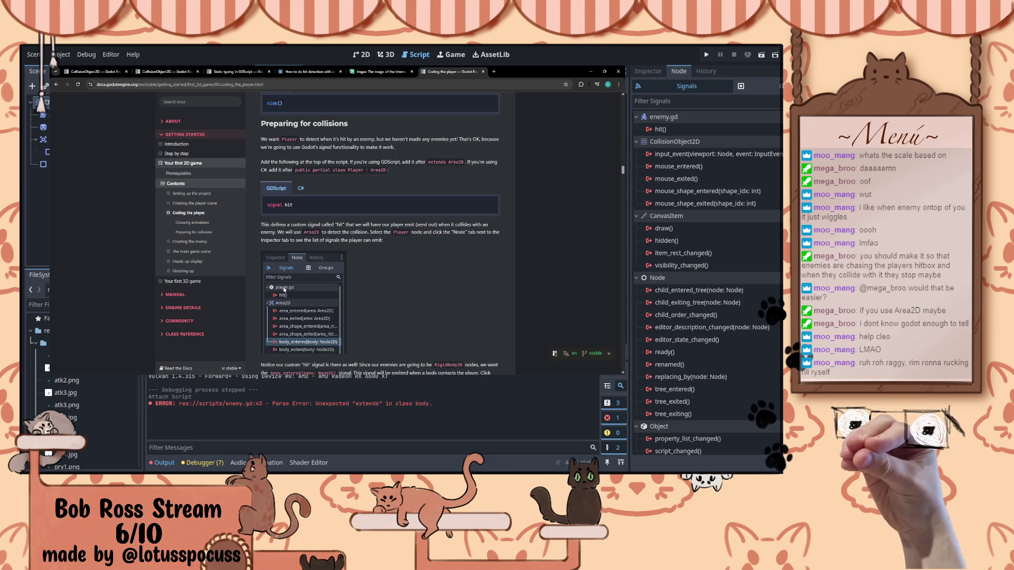
scroll(351, 276, "down", 10)
scroll(351, 276, "up", 5)
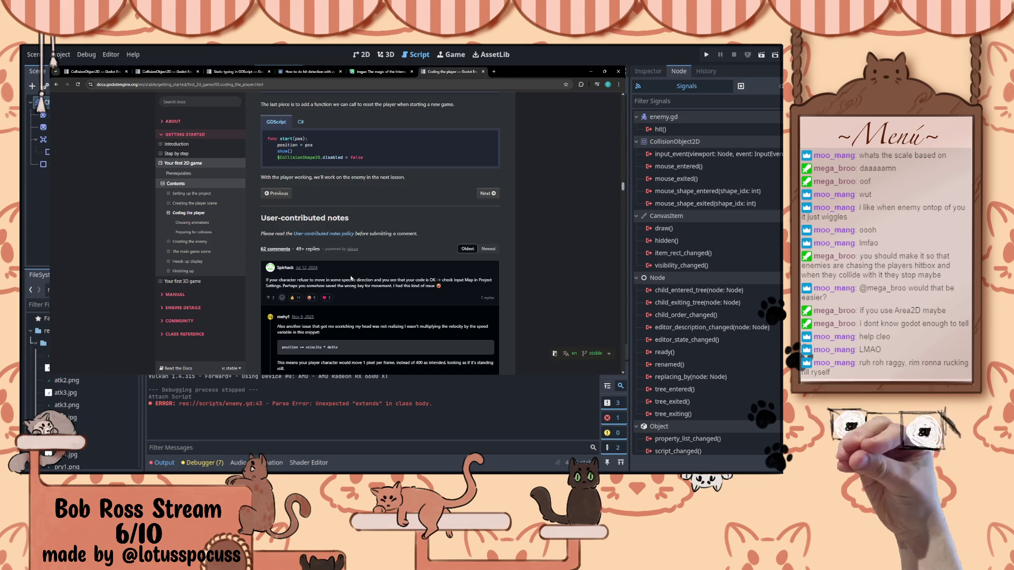
scroll(360, 200, "up", 2)
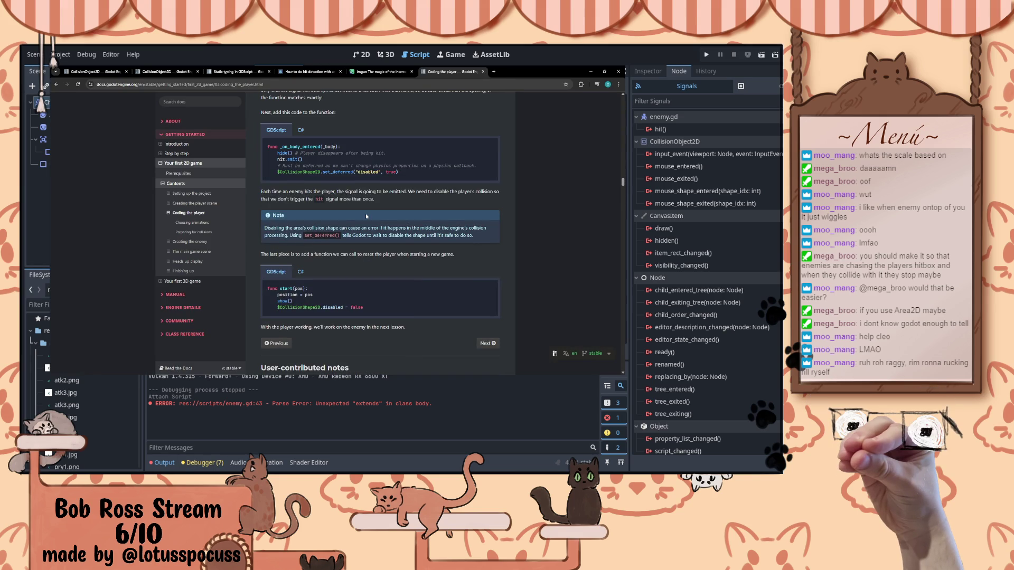
left_click(594, 69)
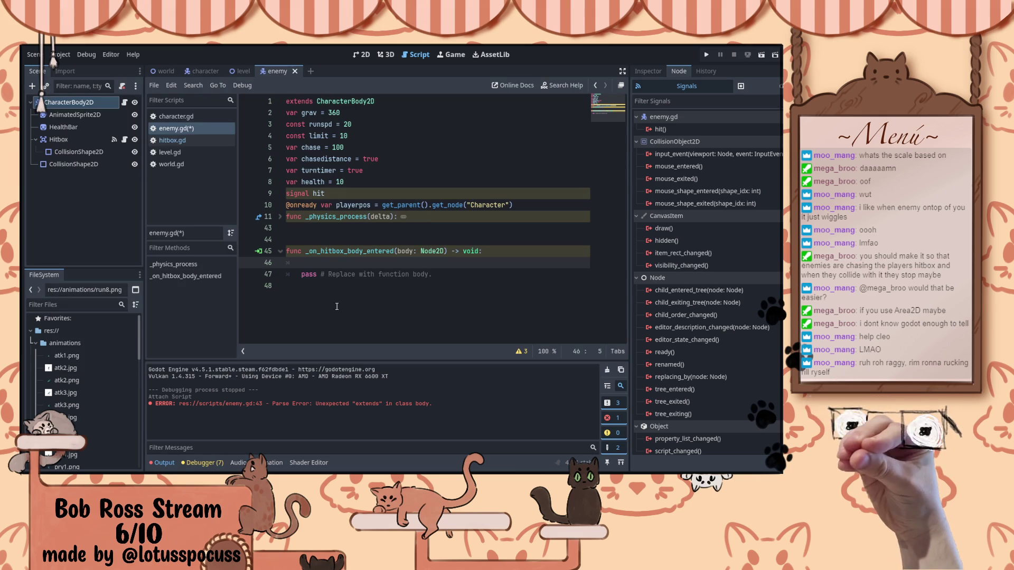
- Write hit.emit() in _on_hitbox_body_entered using the emit() autocomplete
type("hit.")
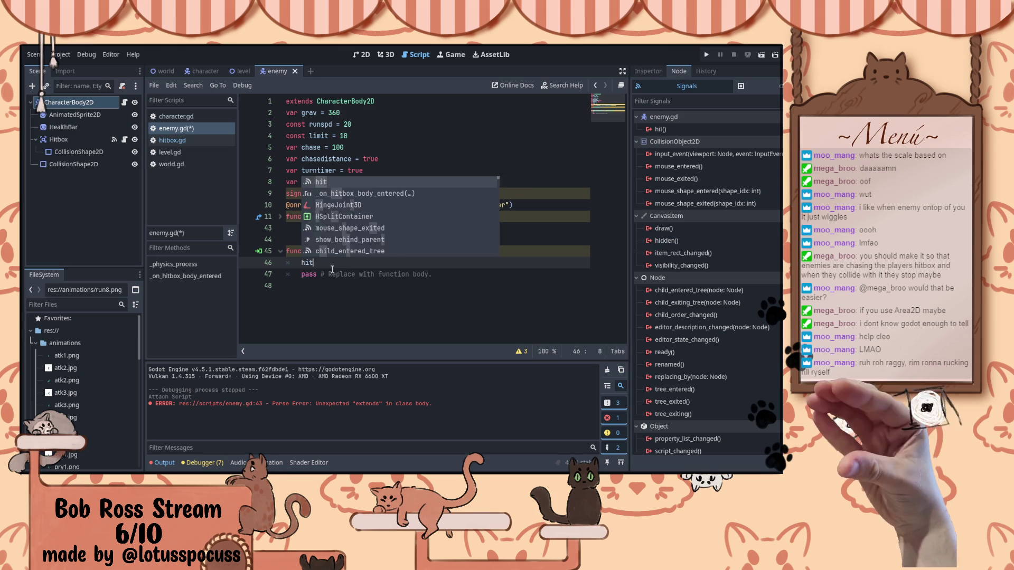
key("Escape")
type("emi")
key("Return")
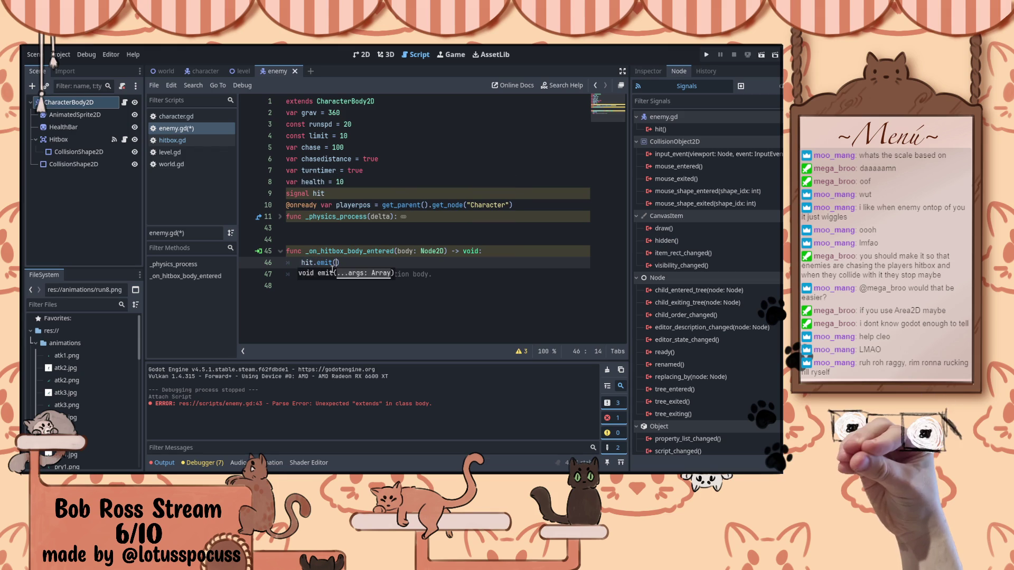
left_click(373, 265)
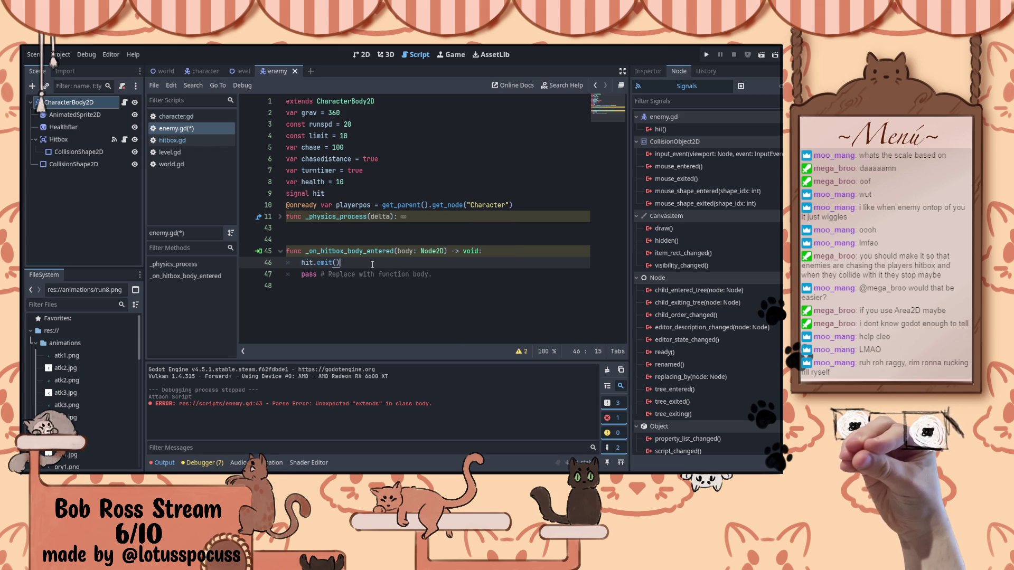
left_click(393, 304)
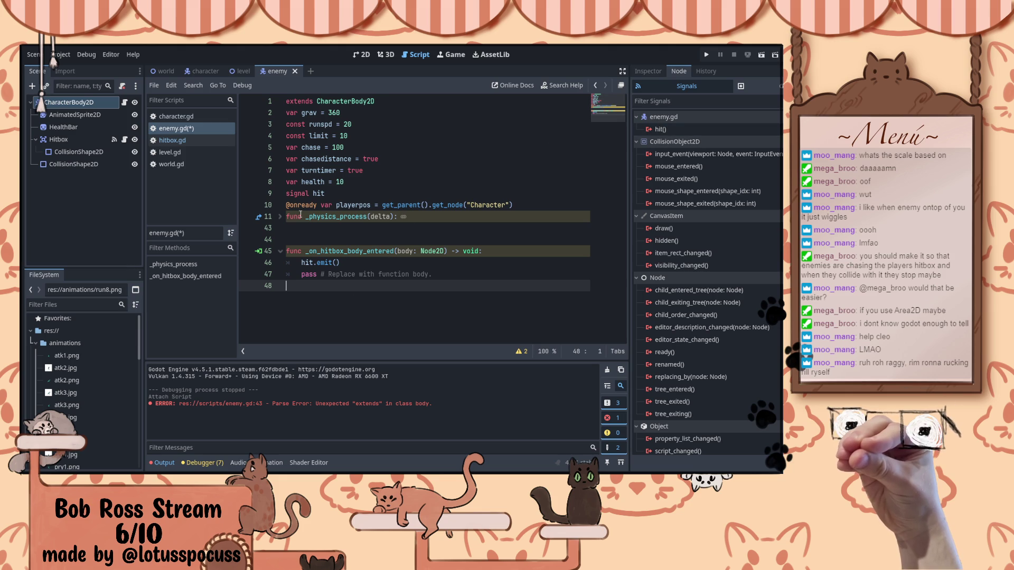
left_click(280, 217)
- Connect the hit() signal to enemy.gd, creating an _on_hit function, then switch to the docs
left_click(280, 217)
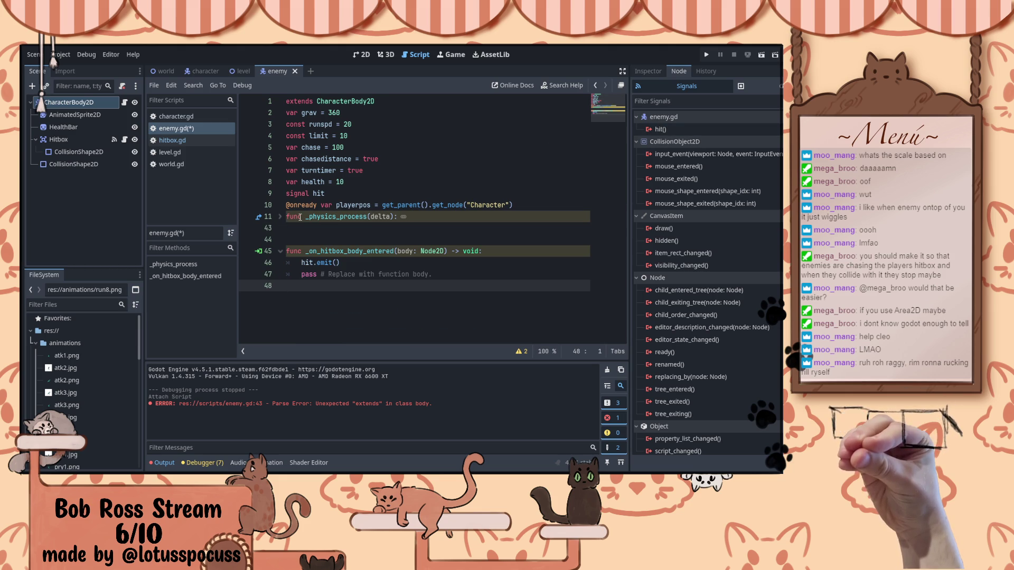
left_click(300, 228)
left_click(660, 129)
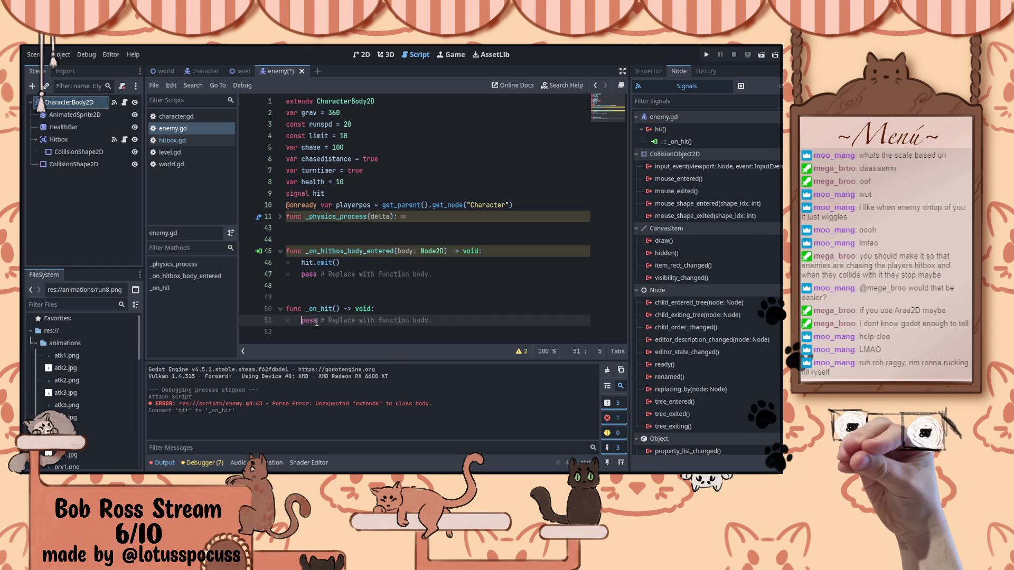
left_click(360, 310)
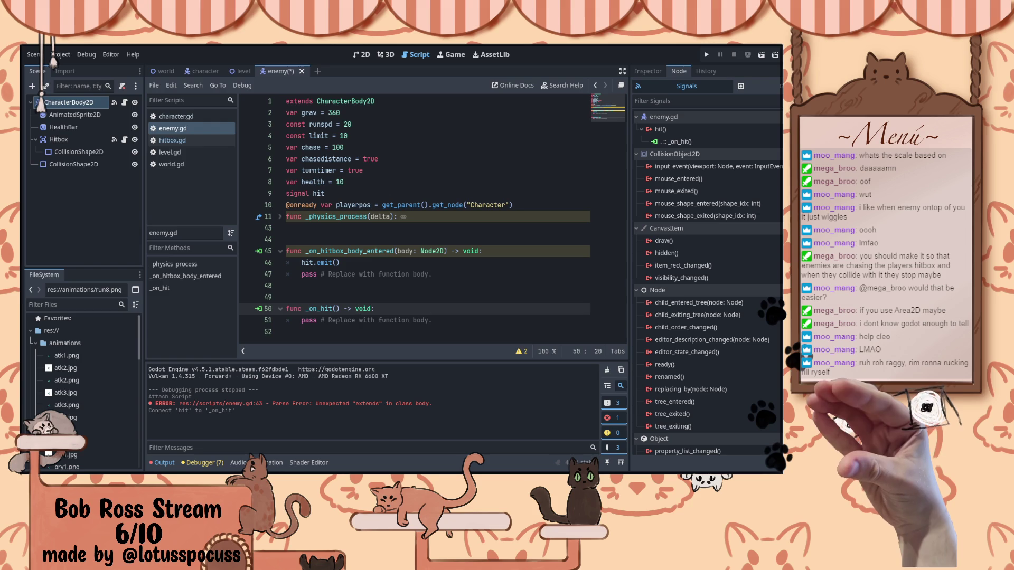
key("alt+Tab")
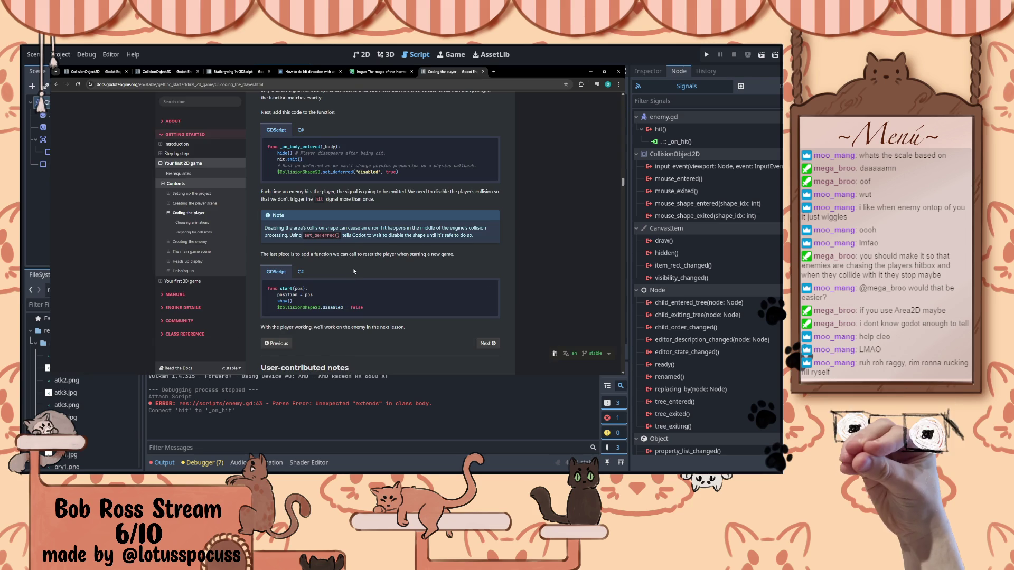
- Review the docs' _on_body_entered and start(pos) examples and comments, then return to enemy.gd
scroll(352, 277, "down", 3)
scroll(354, 271, "down", 4)
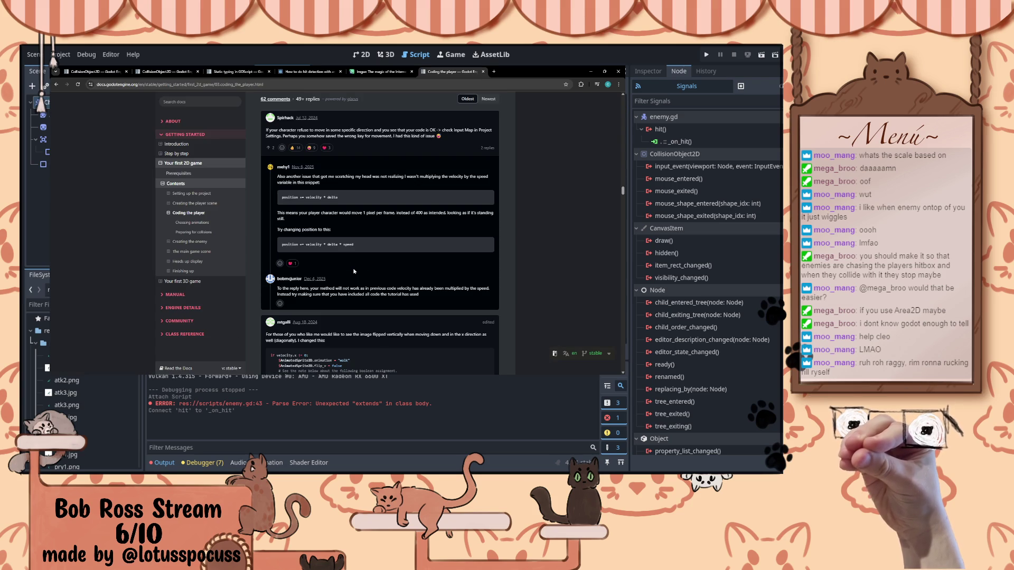
scroll(355, 265, "up", 10)
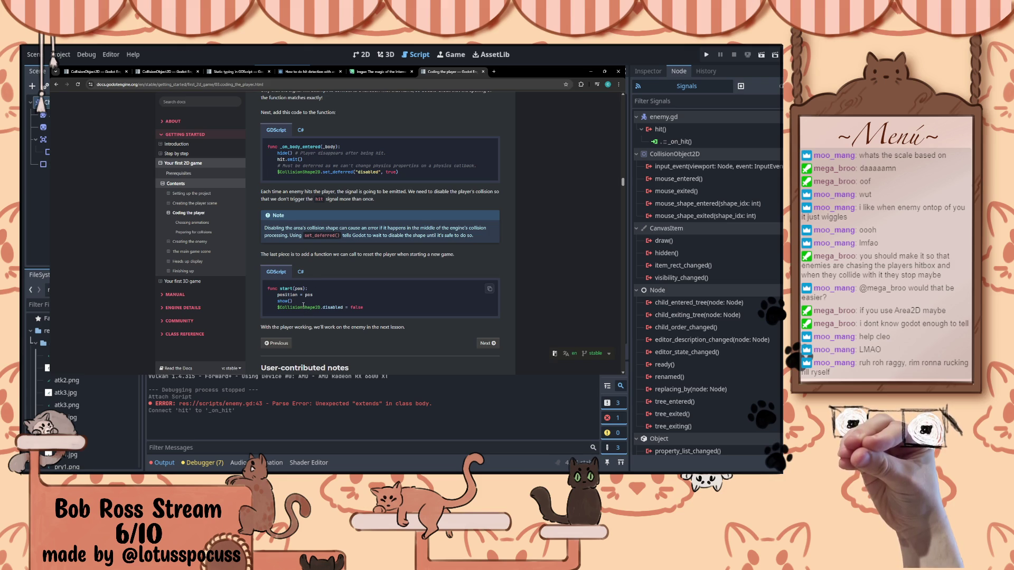
scroll(303, 306, "up", 3)
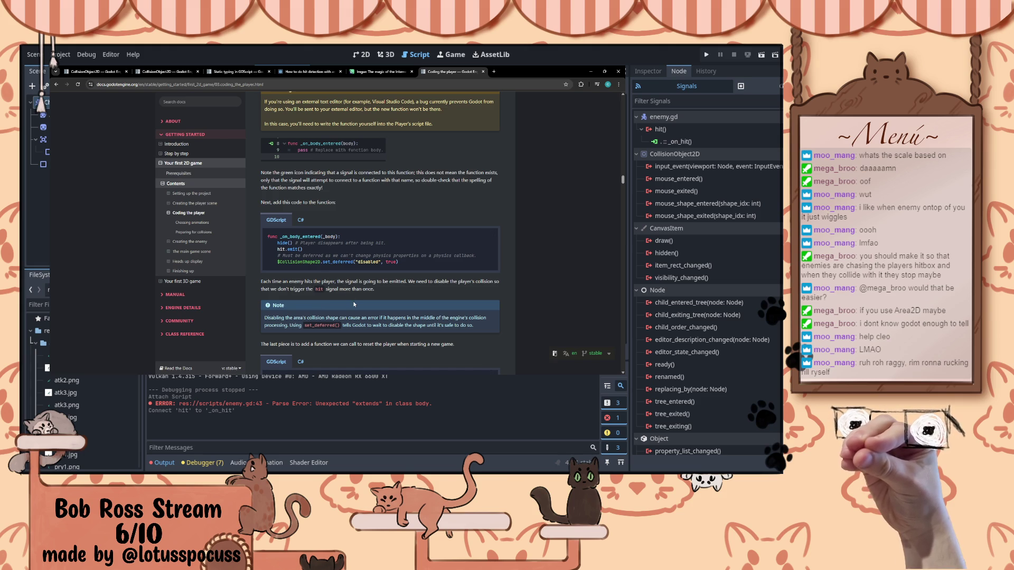
left_click(591, 71)
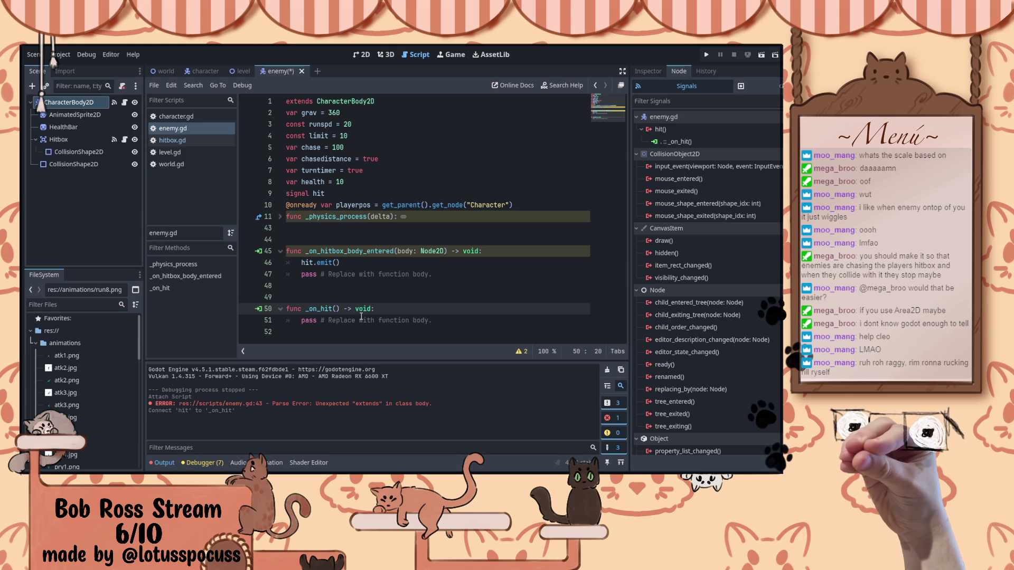
- Add a print call with unquoted text inside _on_hit on line 51
left_click(377, 308)
key("Return")
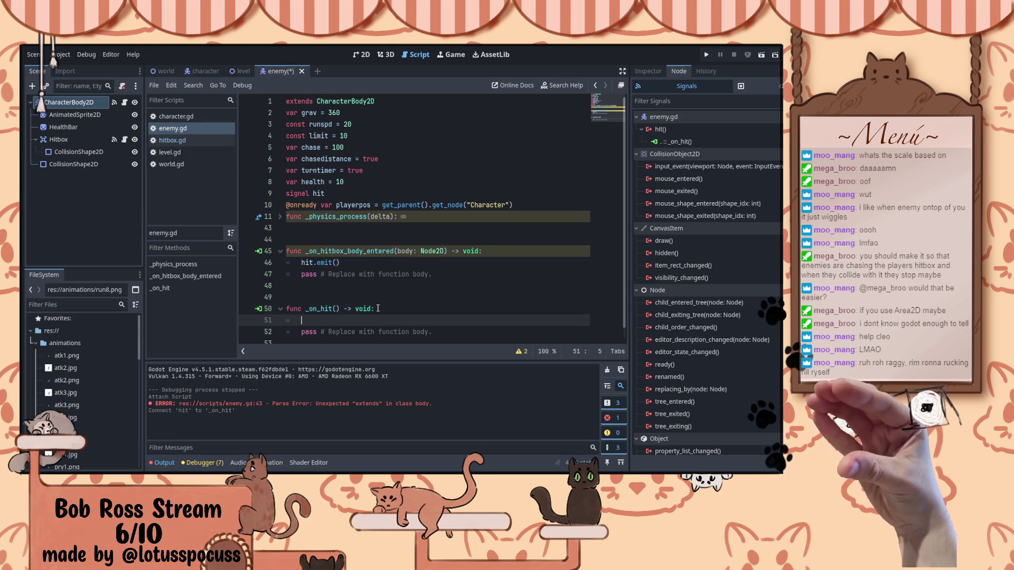
type("prin t")
key("BackSpace")
key("BackSpace")
type("t")
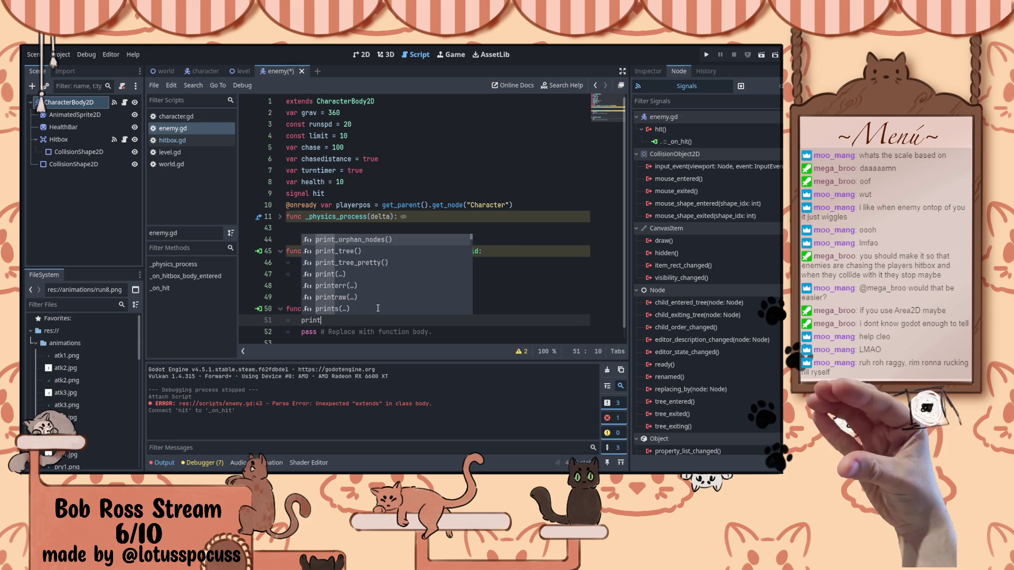
type("(")
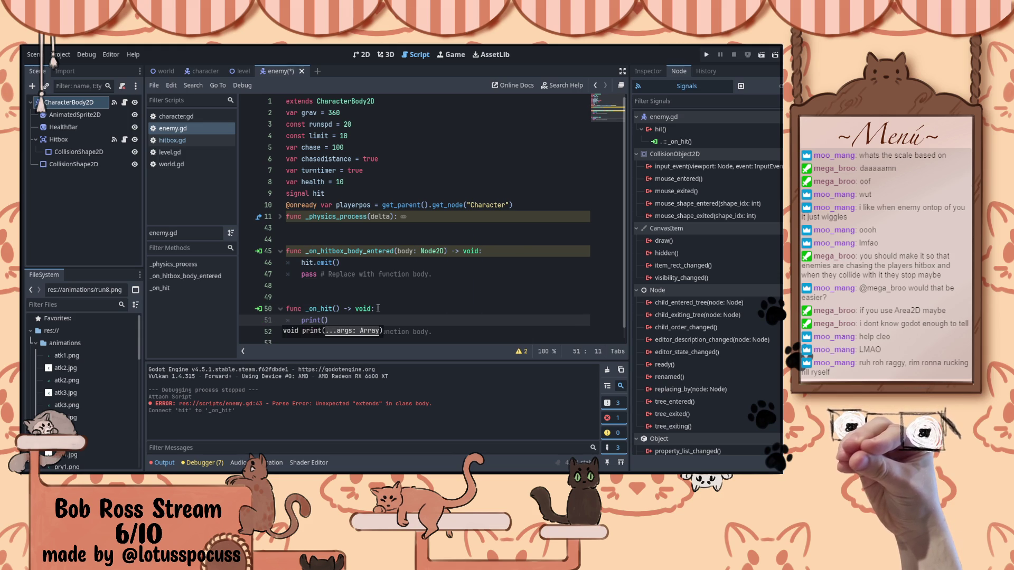
type("fuck you")
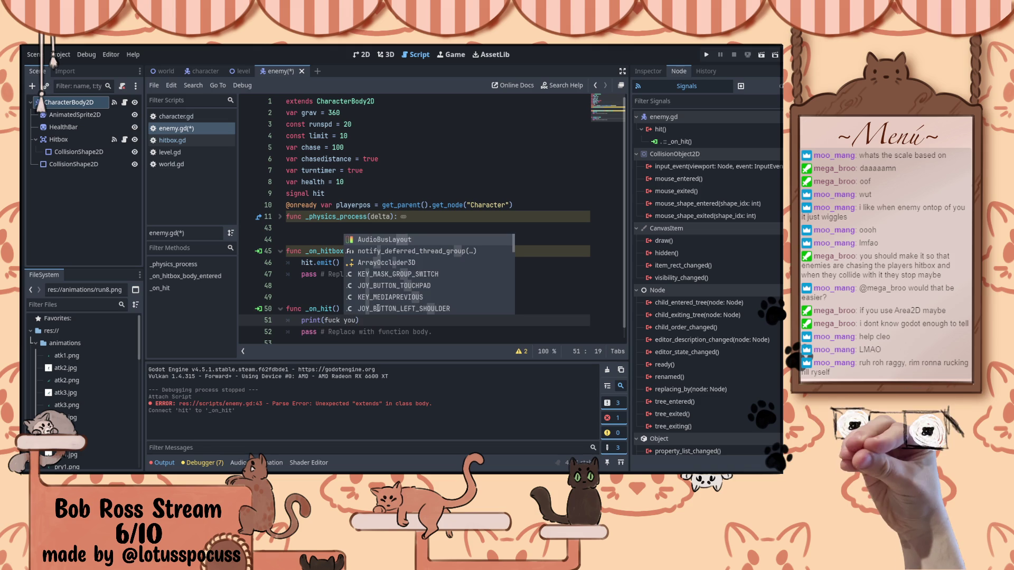
type(")")
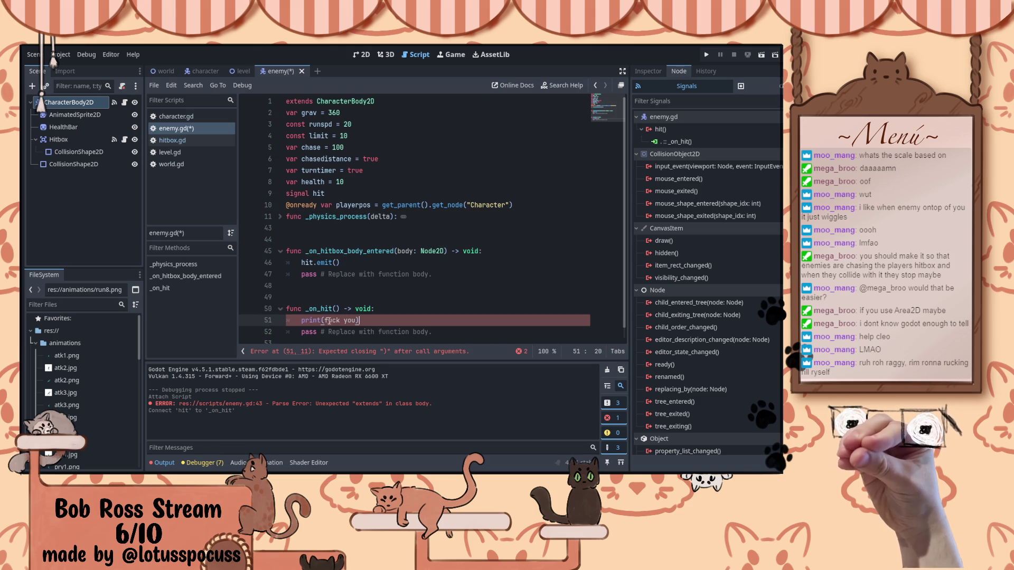
left_click(394, 331)
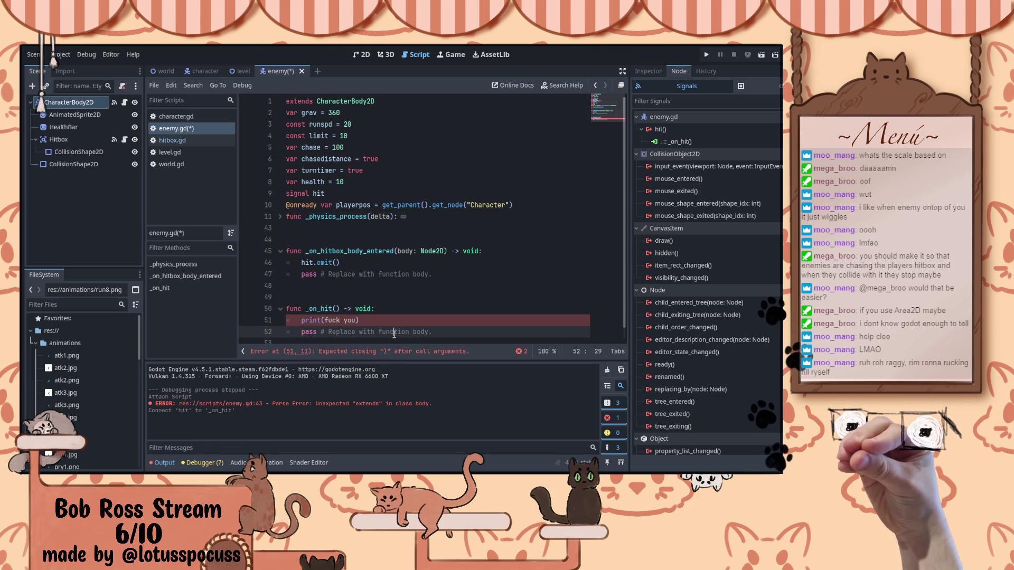
left_click(381, 357)
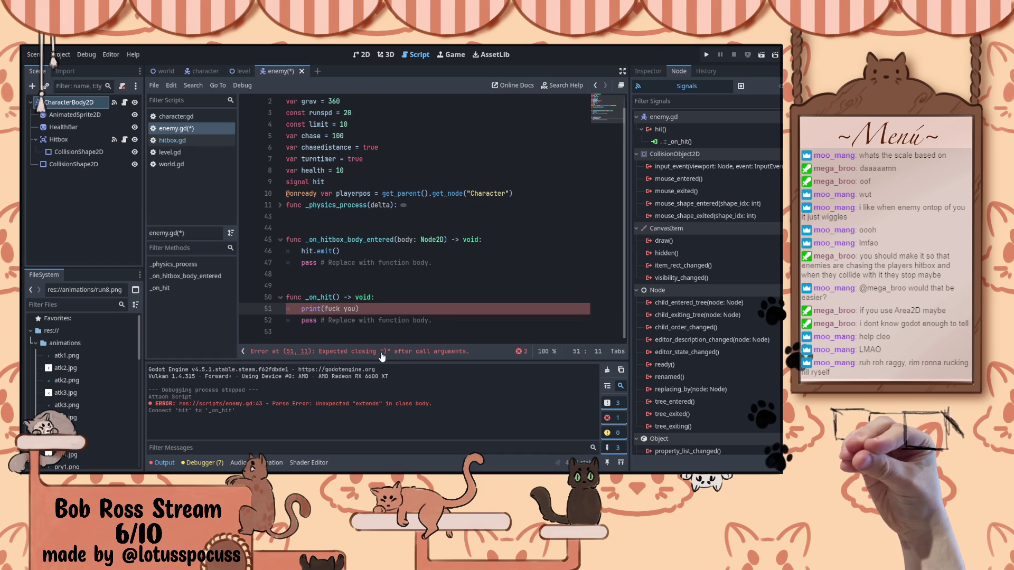
- Rework the print call's closing parenthesis, check the line 51 error, and save enemy.gd
left_click(347, 309)
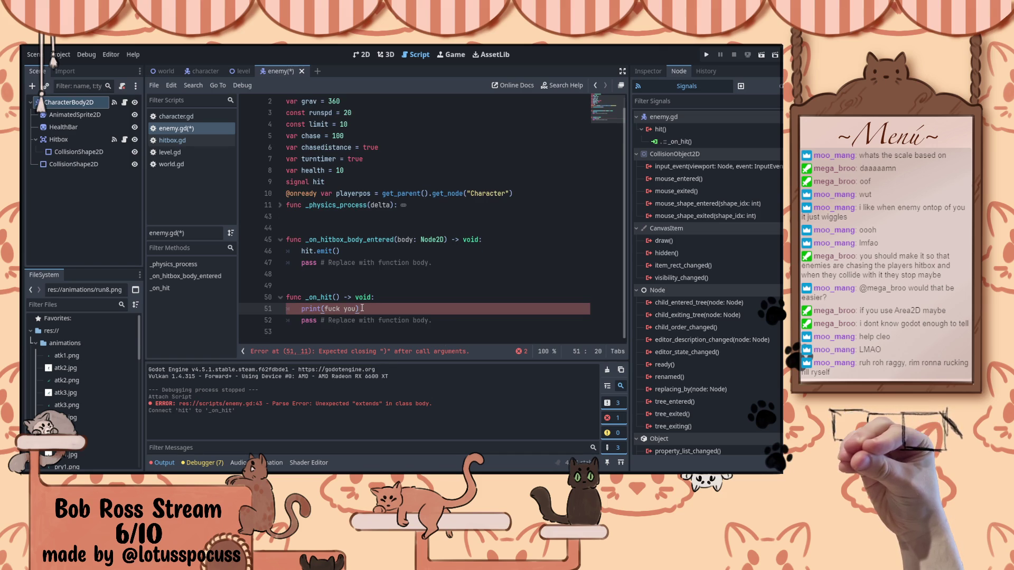
key("Return")
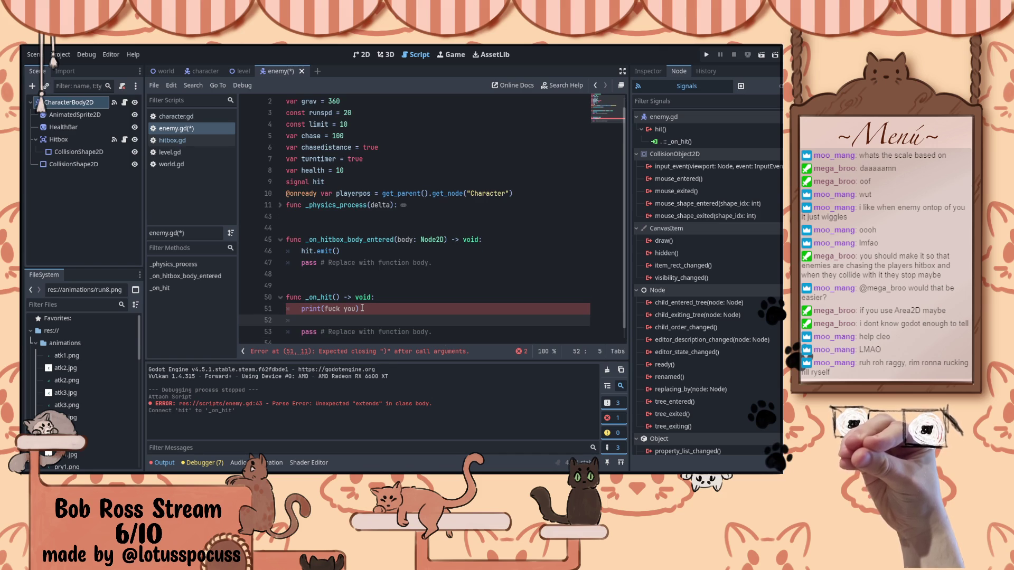
key("BackSpace")
left_click(341, 309)
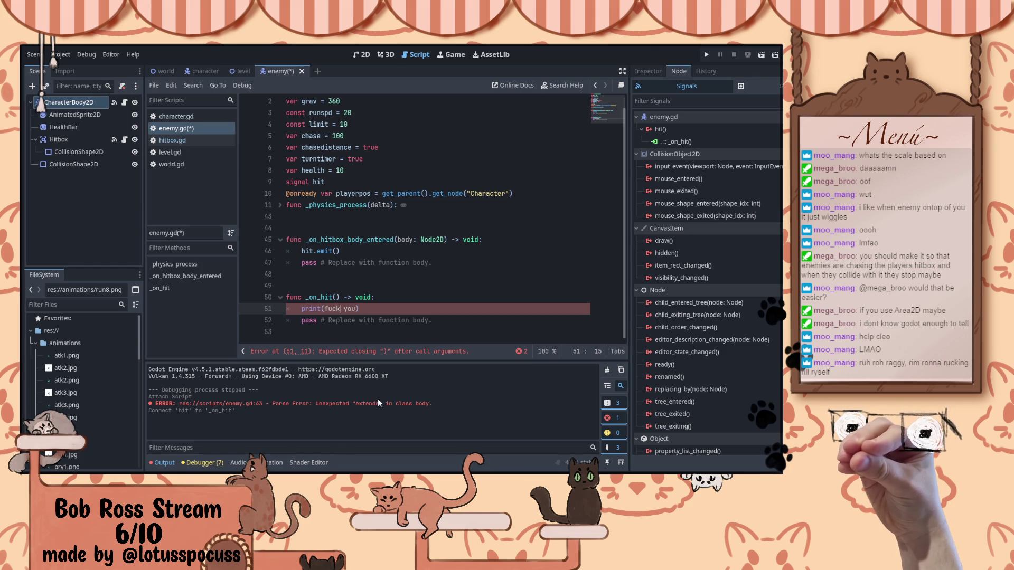
key("ctrl+Left")
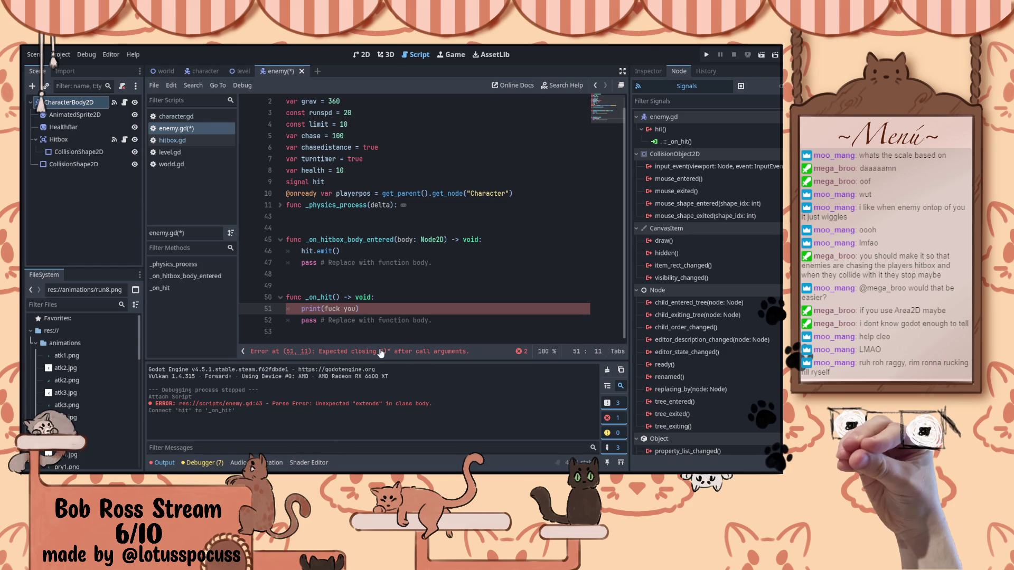
left_click(380, 308)
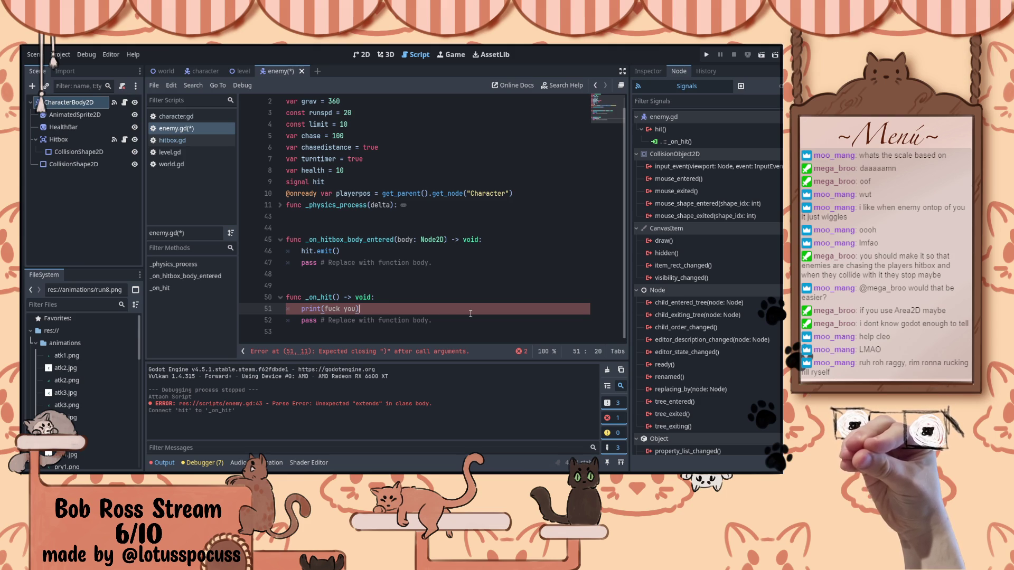
key("BackSpace")
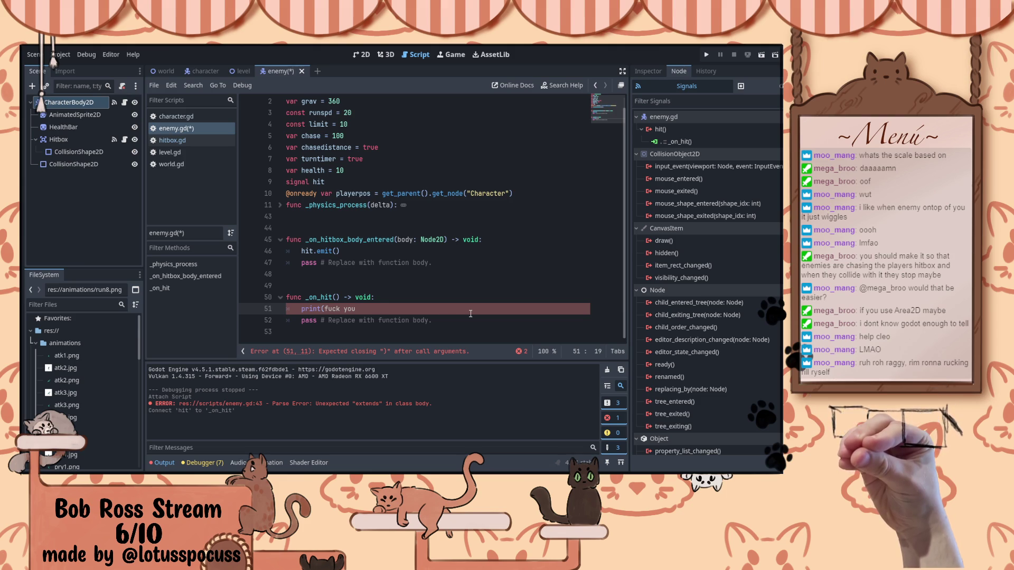
type("))")
key("BackSpace")
key("Return")
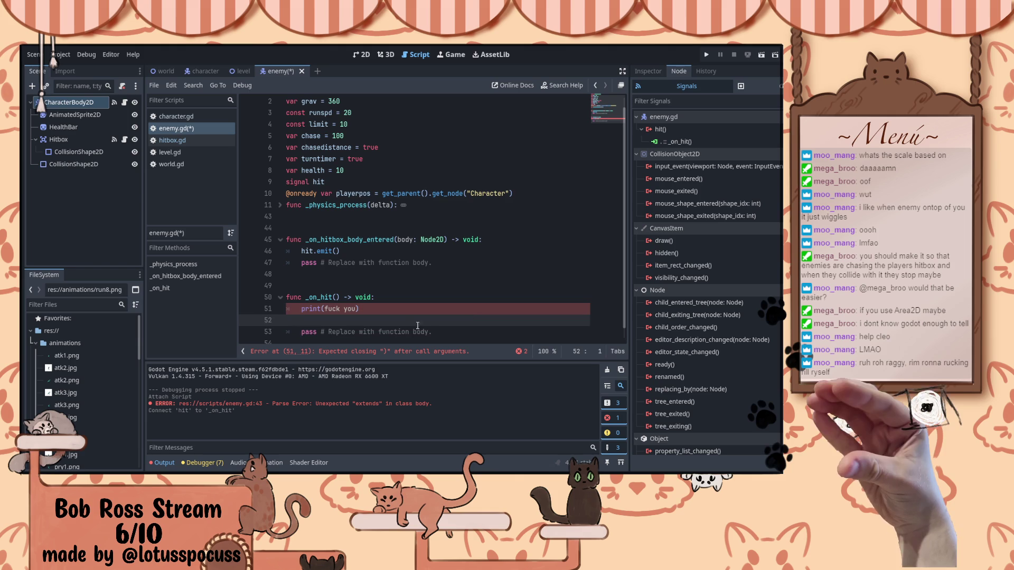
left_click(301, 351)
key("ctrl+s")
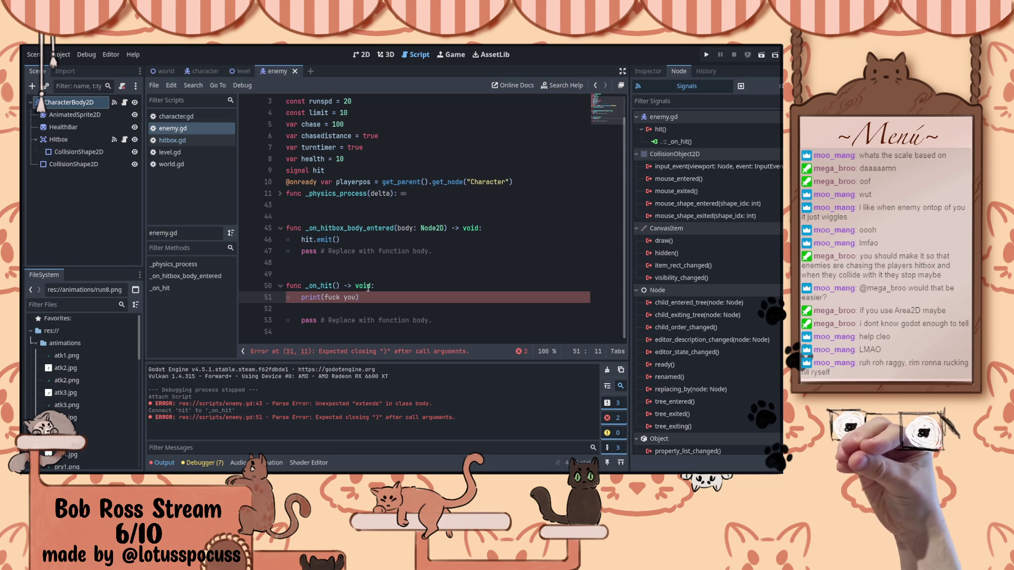
- Remove the -> void return type from the _on_hit and _on_hitbox_body_entered headers
left_click(365, 287)
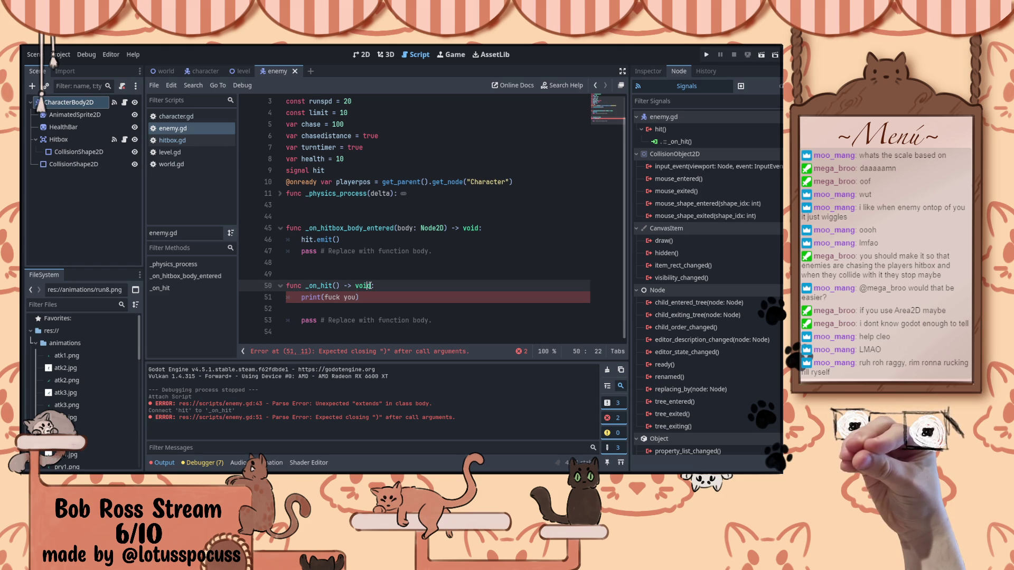
left_click_drag(372, 286, 344, 286)
key("BackSpace")
key("BackSpace")
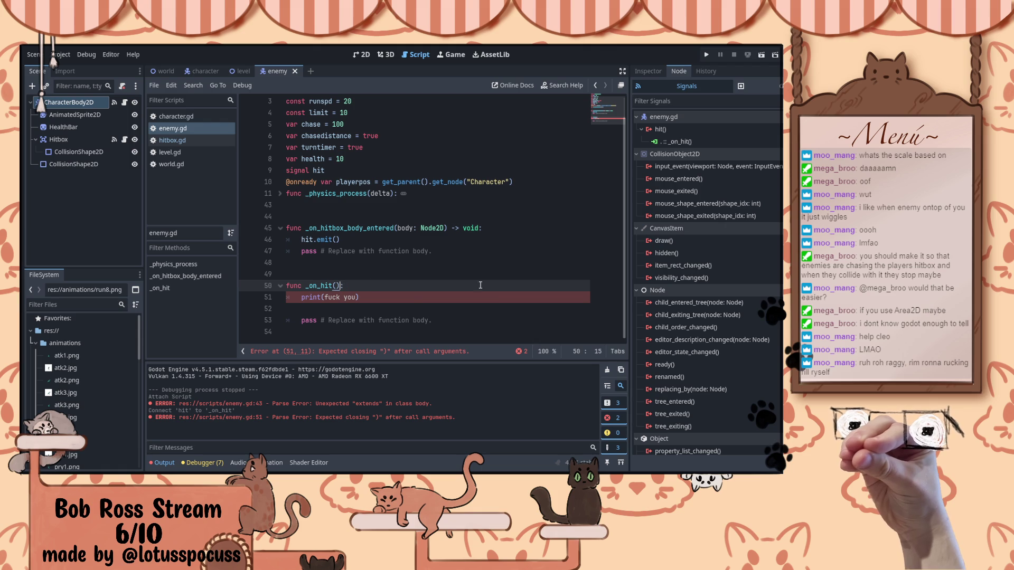
left_click(480, 229)
left_click_drag(481, 229, 447, 230)
key("BackSpace")
- Check the print line, glance at the Coding the player docs, and return to the script
left_click(464, 272)
left_click(371, 300)
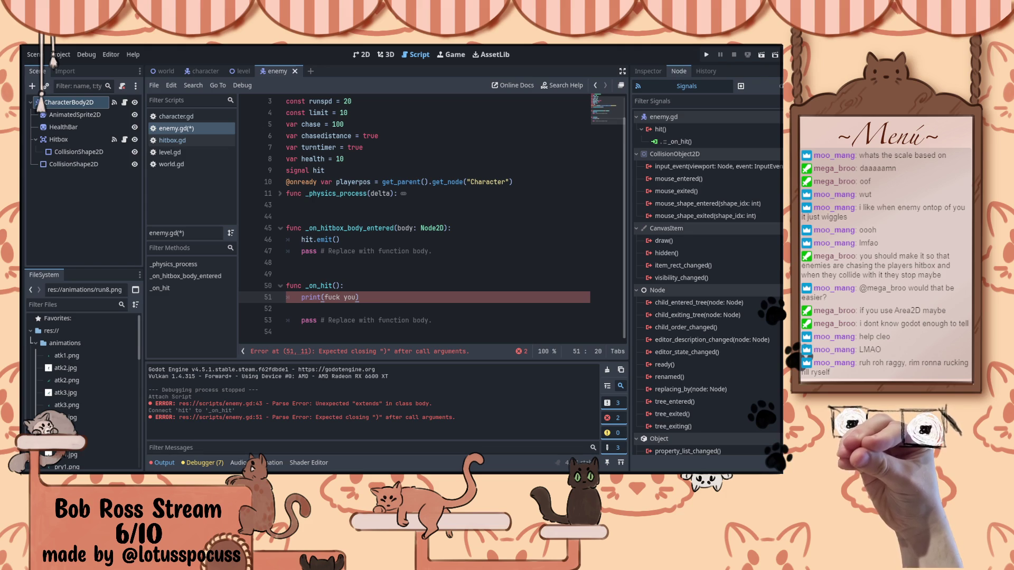
key("alt+Tab")
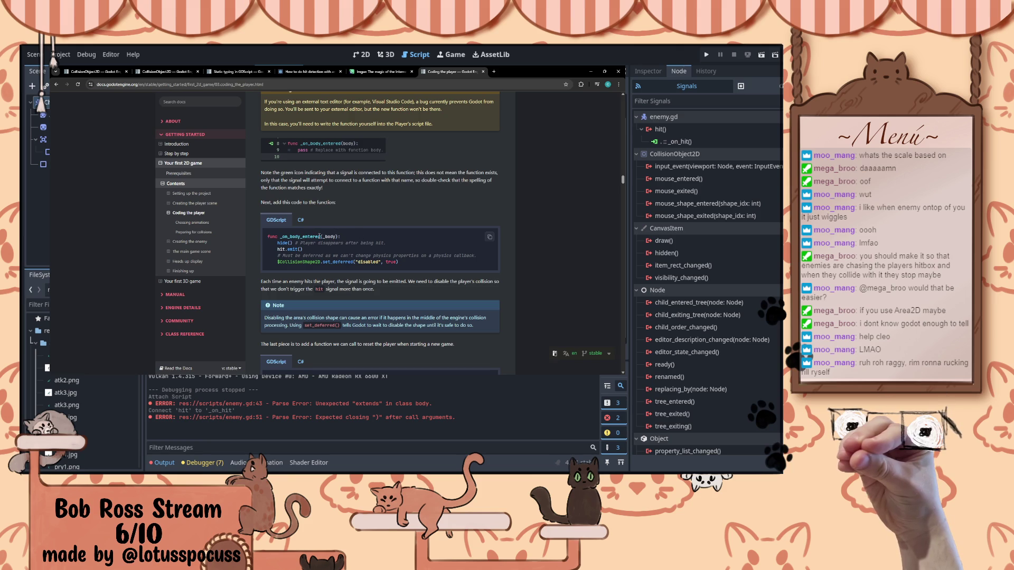
left_click(591, 71)
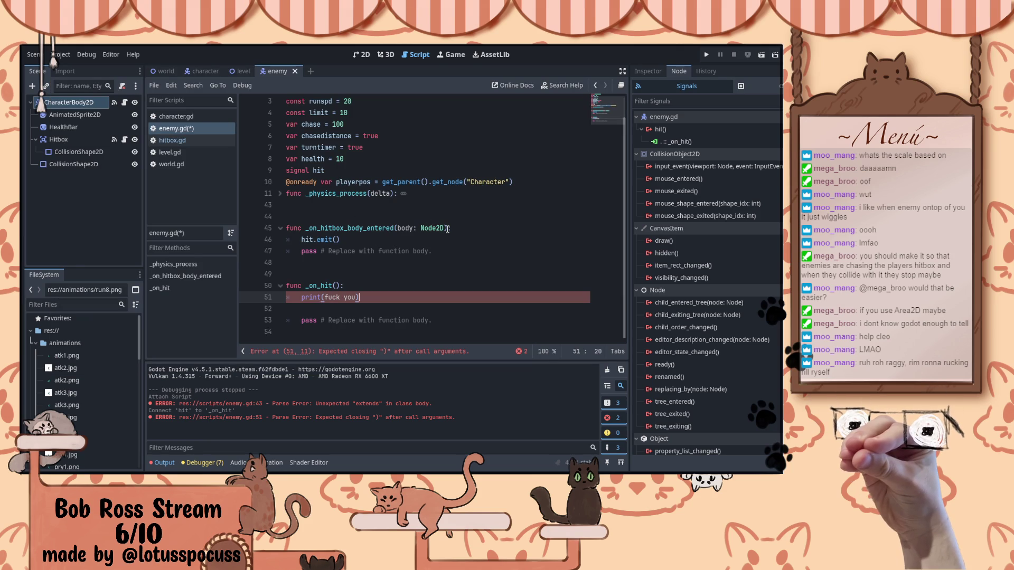
- Undo recent edits and remove the chase flip line inside the wall check, restoring its colon
left_click(446, 228)
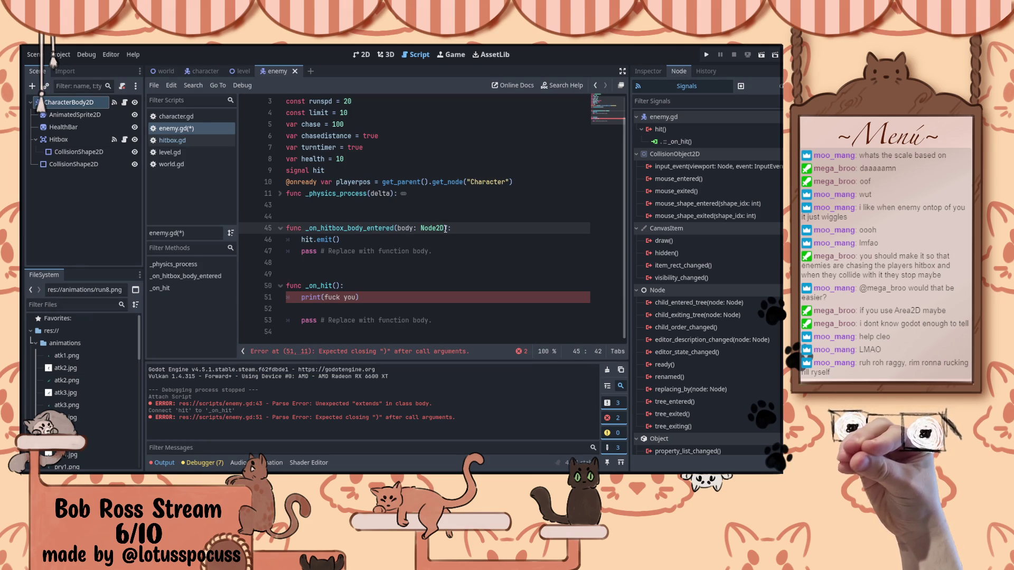
key("ctrl+z")
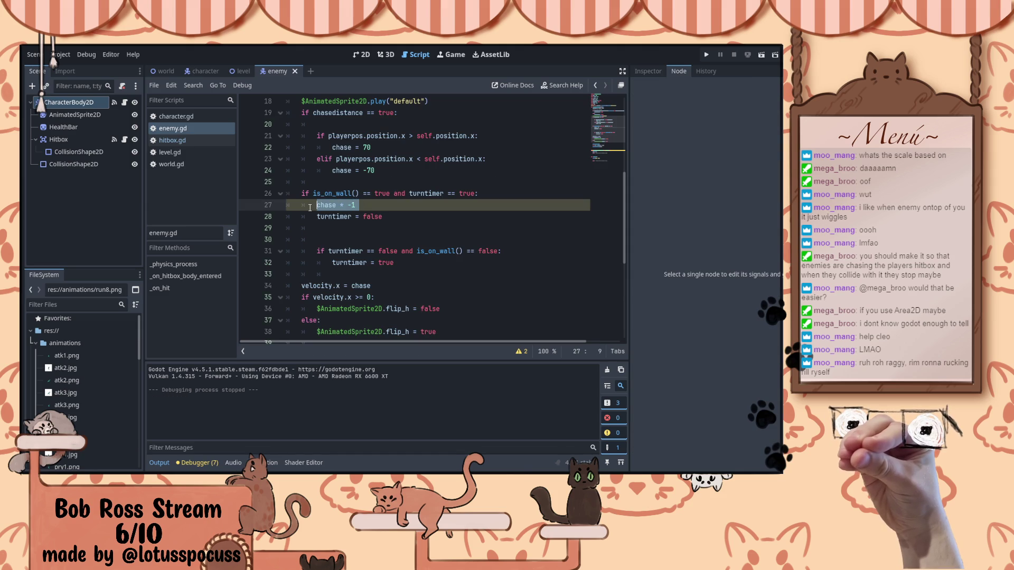
key("BackSpace")
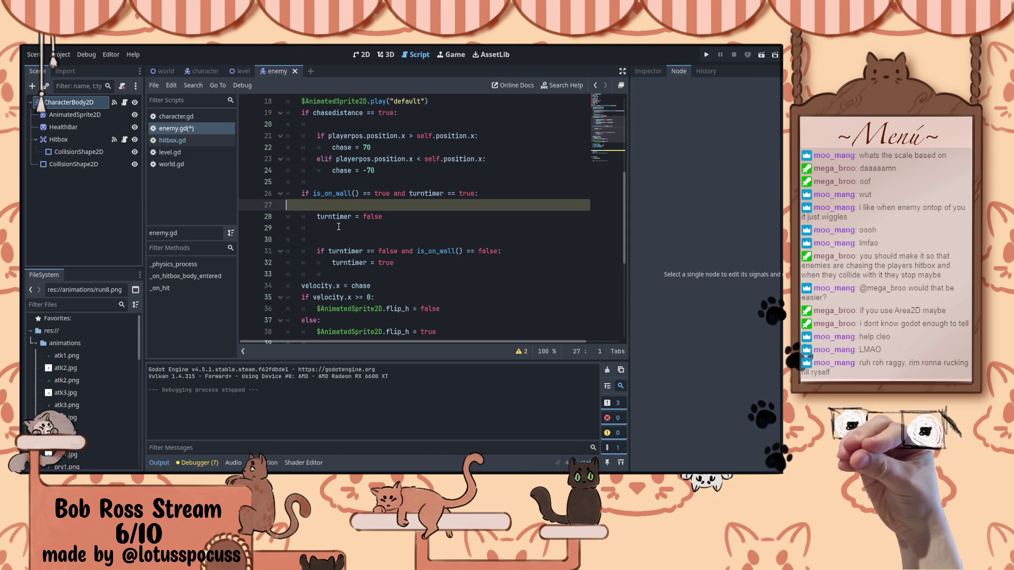
key("BackSpace")
key("BackSpace")
key("BackSpace")
type(":")
- Type the comment '#enemy hiting wall and moving' above the wall check
left_click(364, 182)
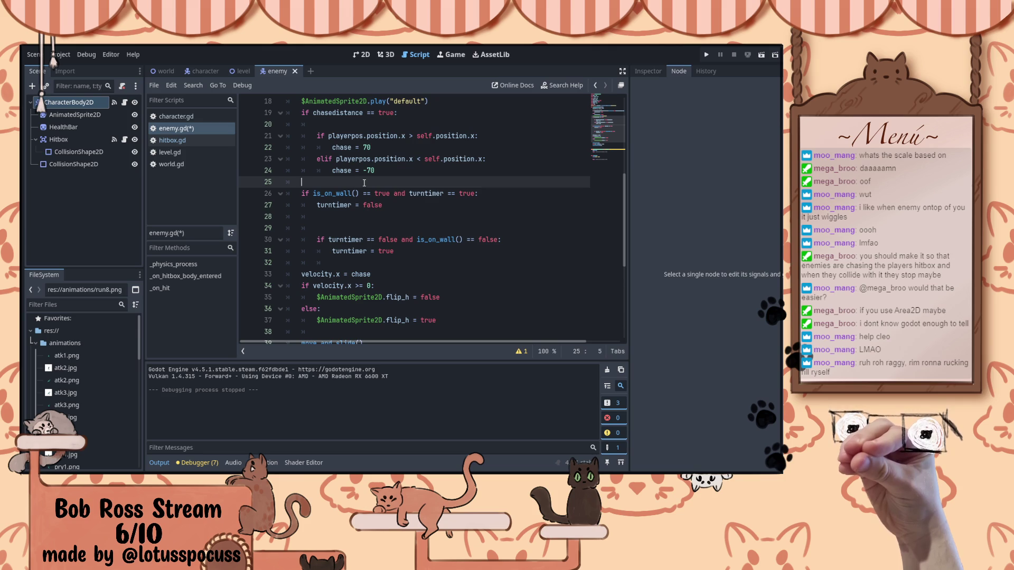
type("#ene")
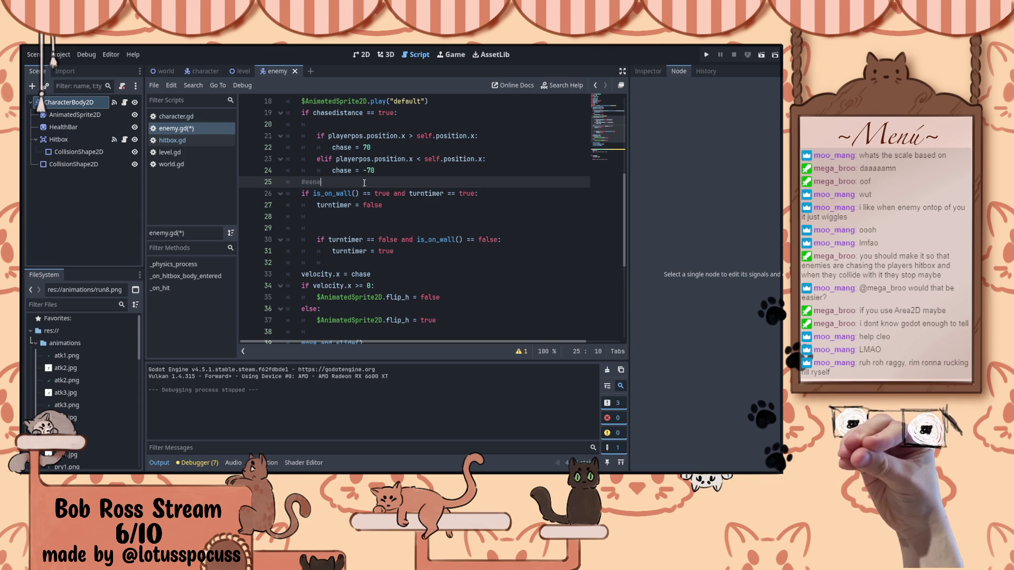
type("my ")
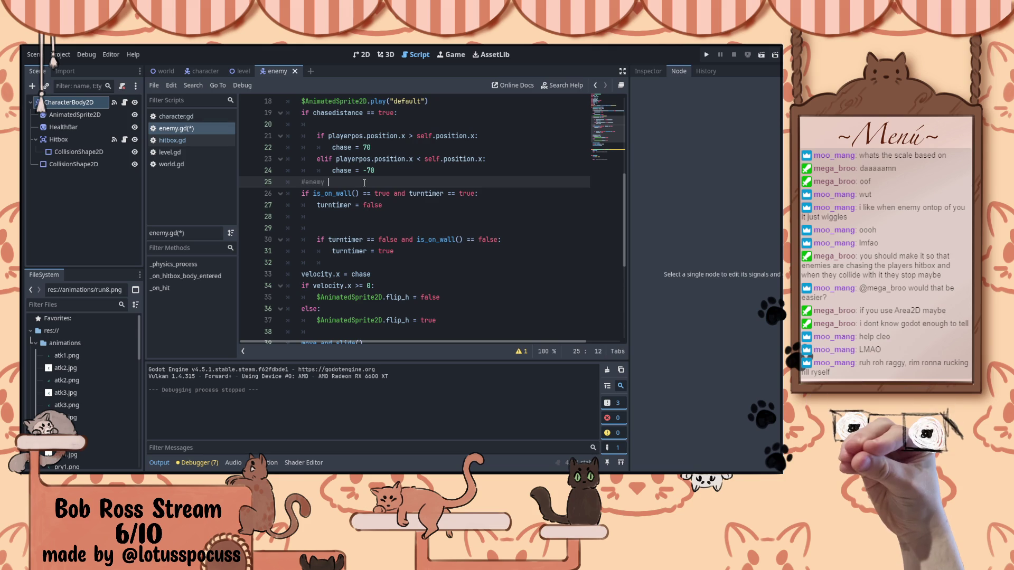
type("hiting wa")
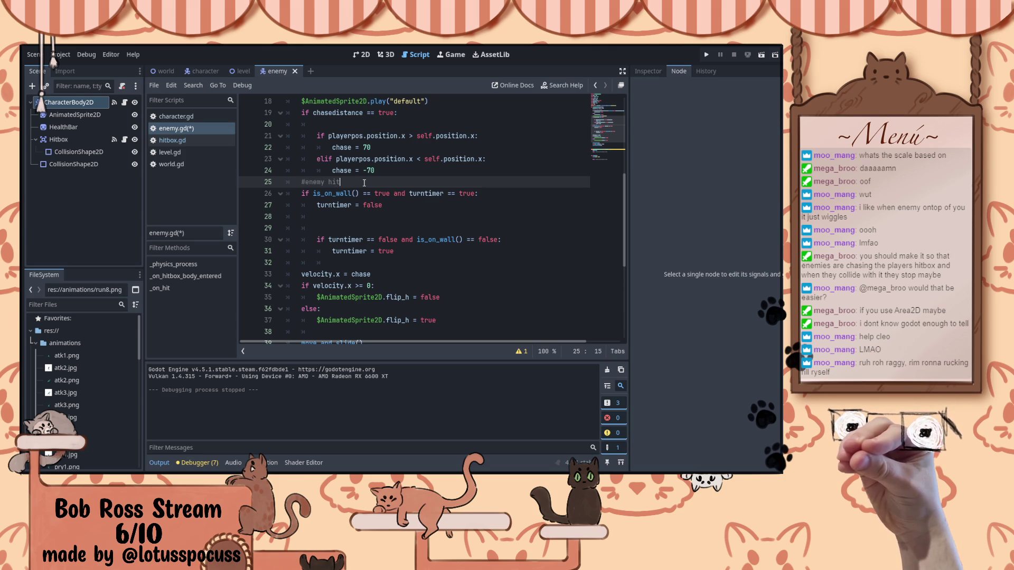
type("ll a")
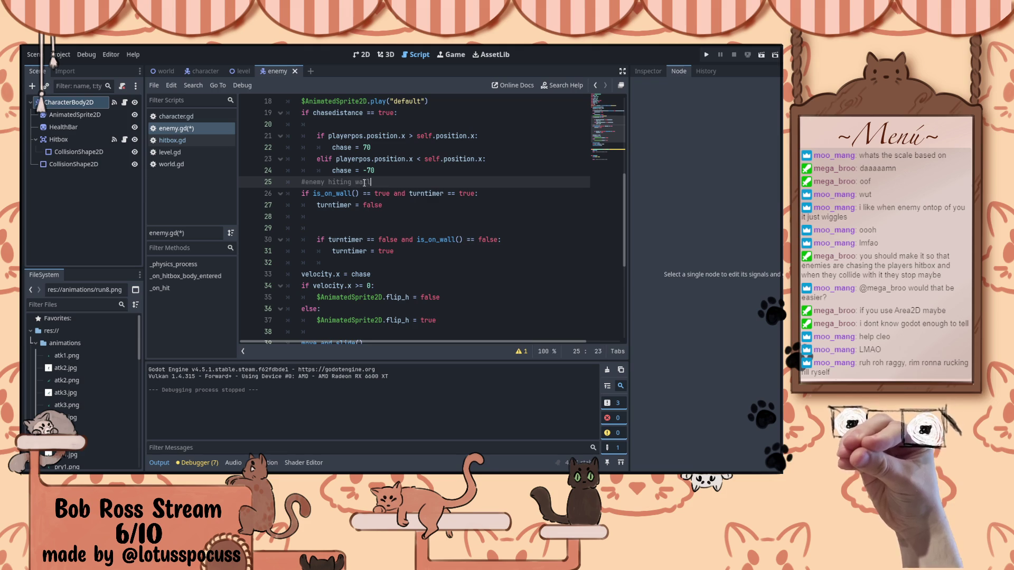
type("bd")
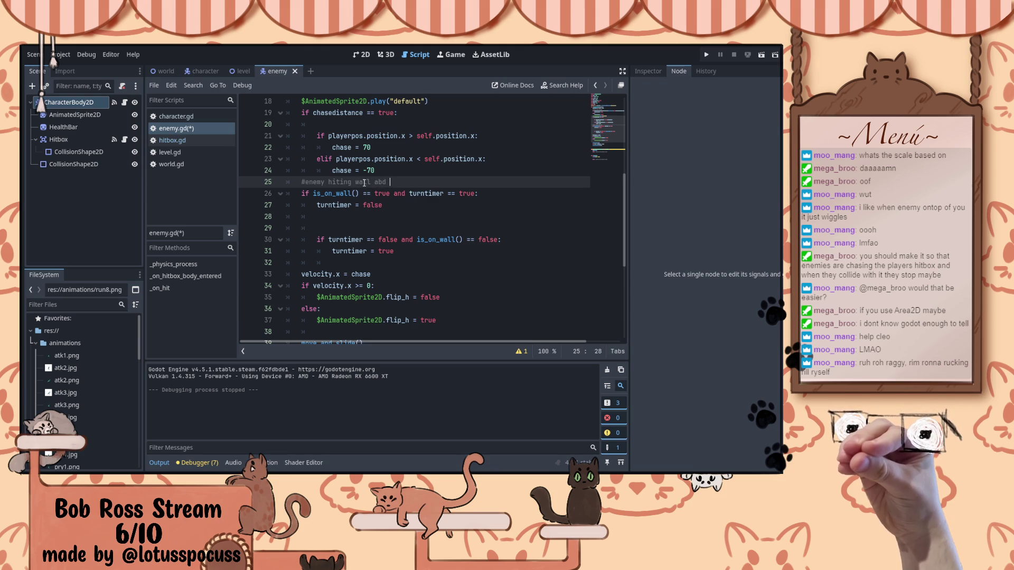
key("BackSpace")
key("BackSpace")
type("nd movi")
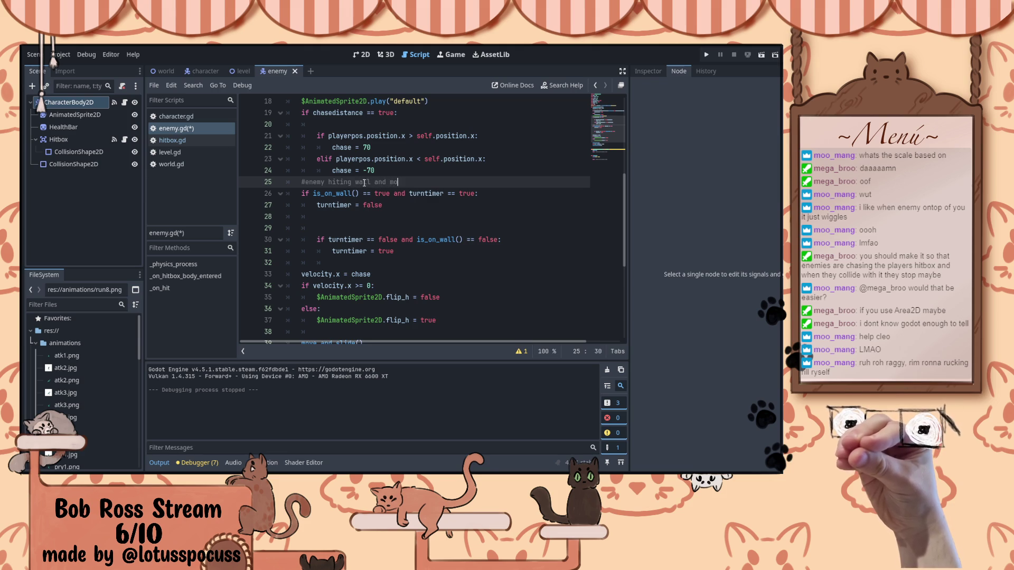
type("ng")
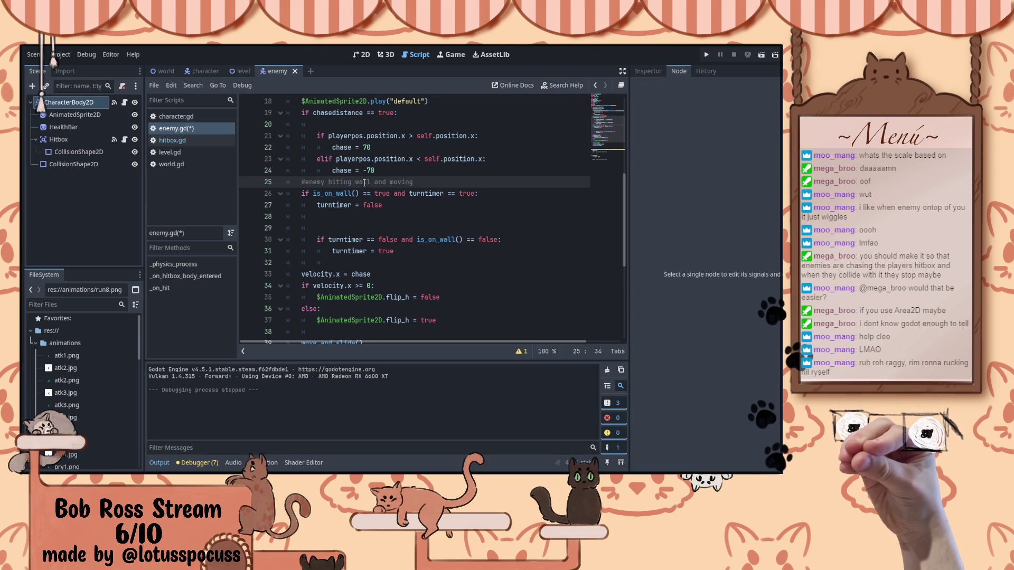
- Review the velocity.x = chase line and the hit.emit() line in the hitbox handler
left_click(480, 277)
scroll(397, 210, "down", 4)
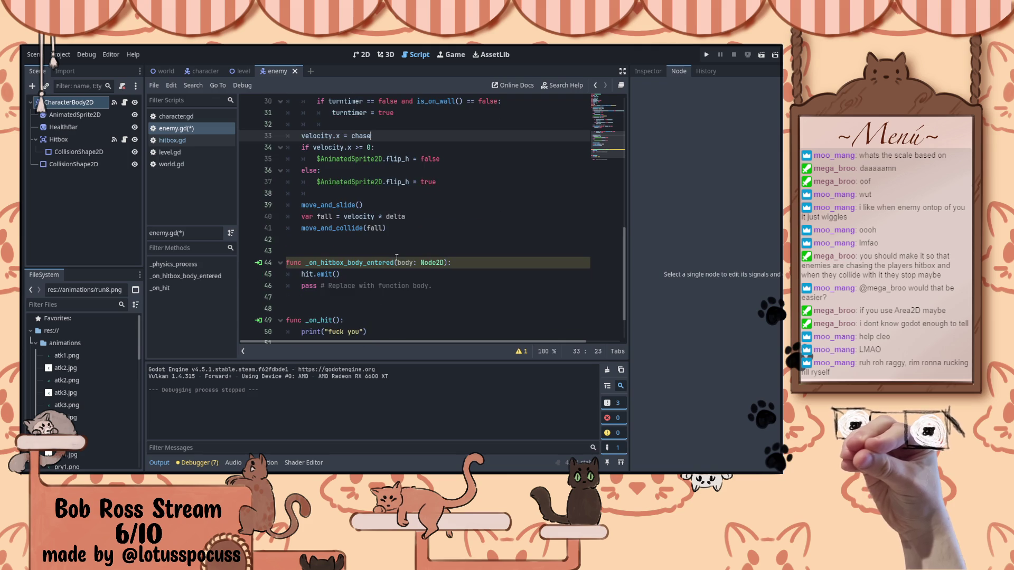
left_click(439, 271)
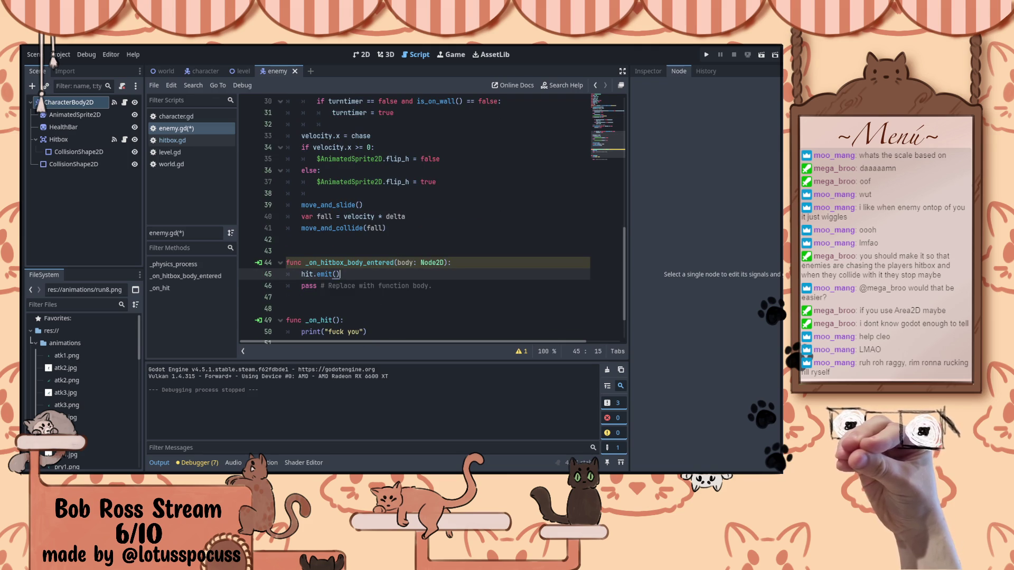
left_click(409, 297)
left_click(409, 273)
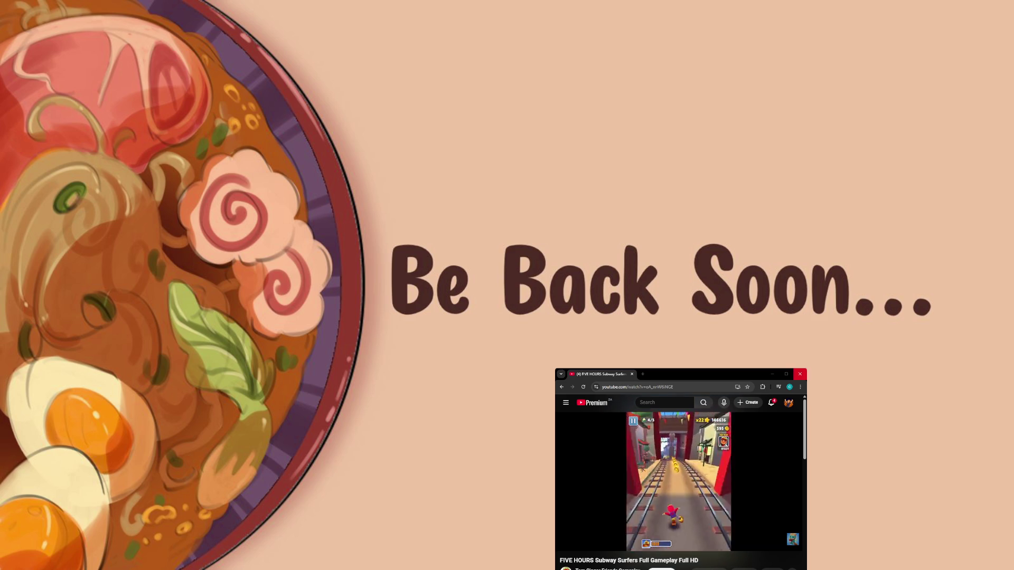
- Close the YouTube Subway Surfers window on the Be Back Soon screen
left_click(801, 374)
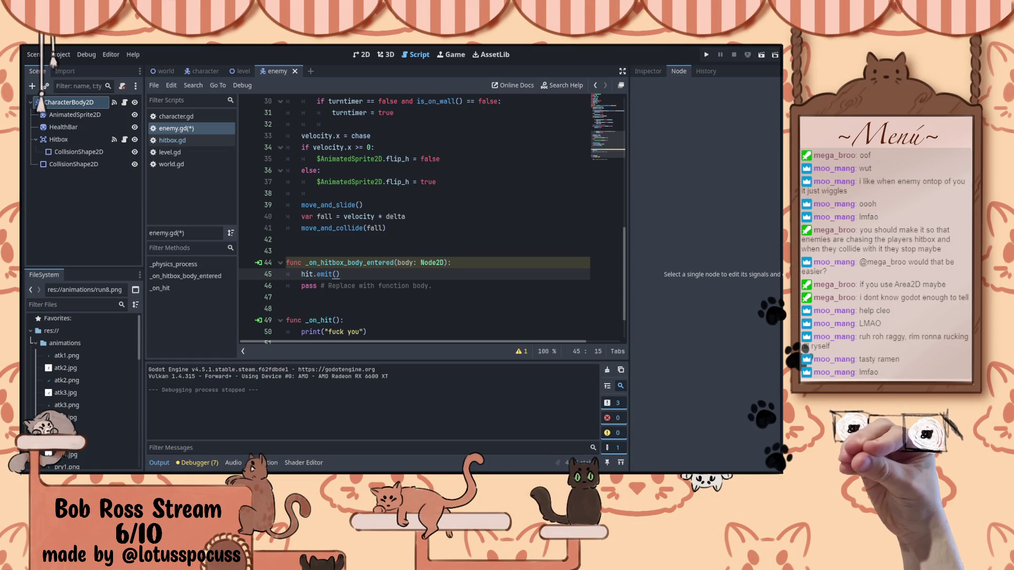
- Scroll enemy.gd and review the _on_hit and _on_hitbox_body_entered functions
scroll(291, 291, "down", 1)
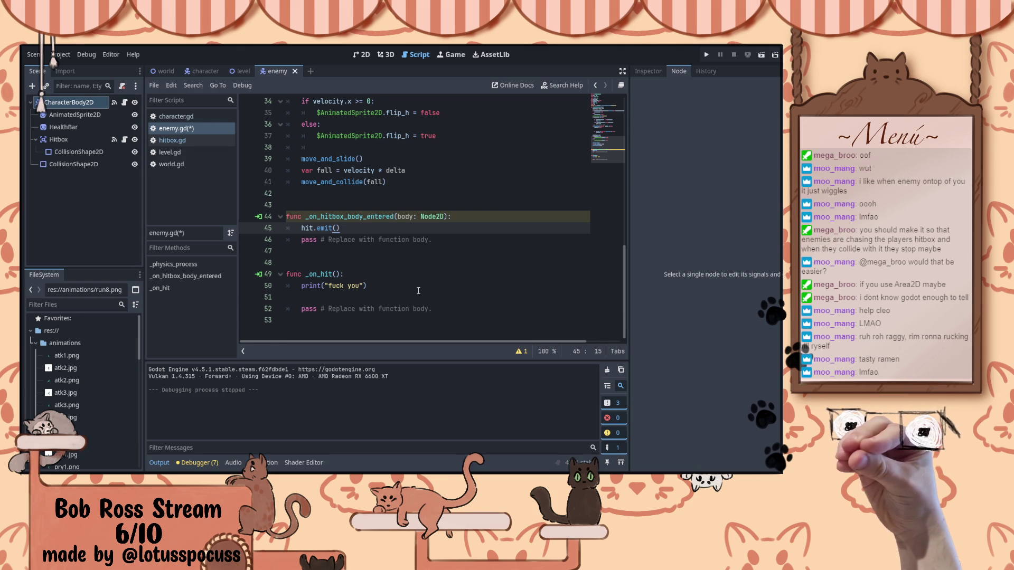
left_click(343, 275)
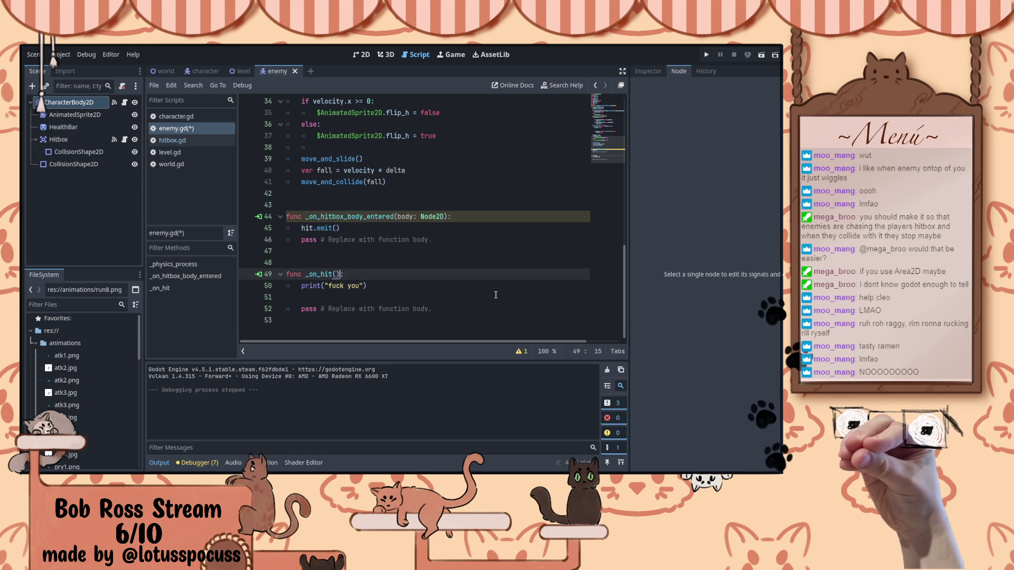
left_click(323, 217)
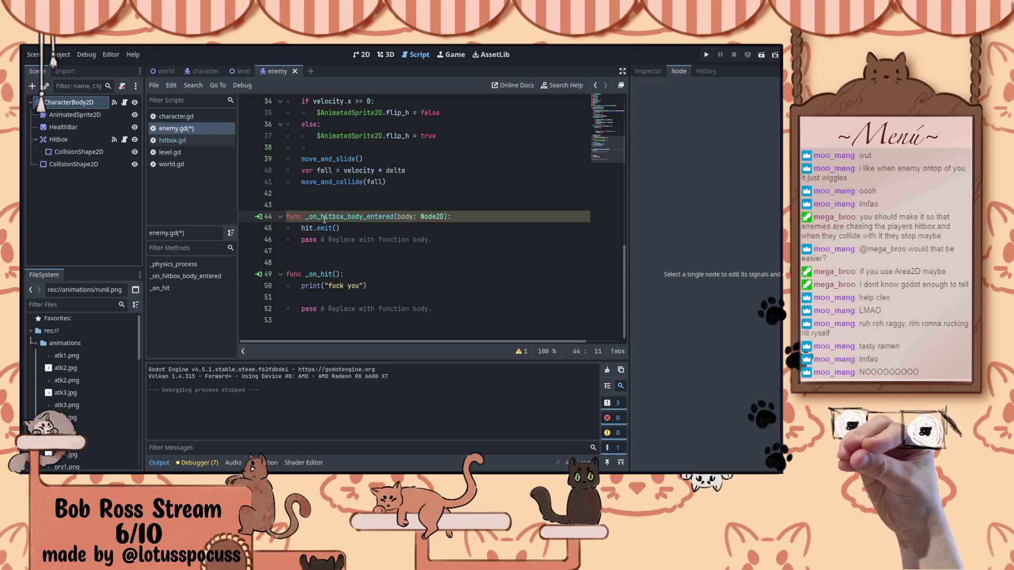
left_click(357, 233)
- Show the Hitbox node's connected signals in the Node dock, then bring the Subway Surfers video forward
left_click(378, 217)
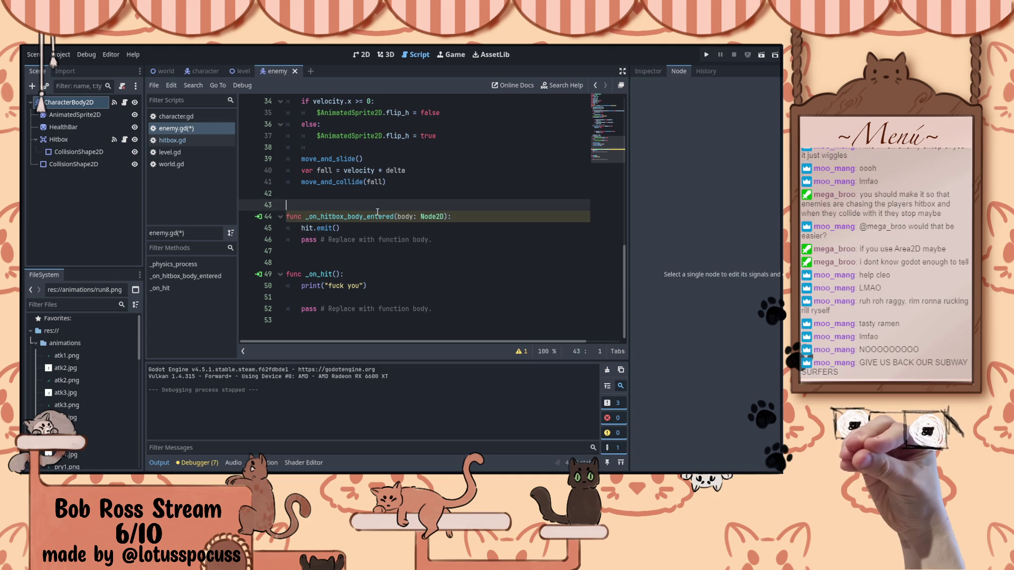
left_click(70, 138)
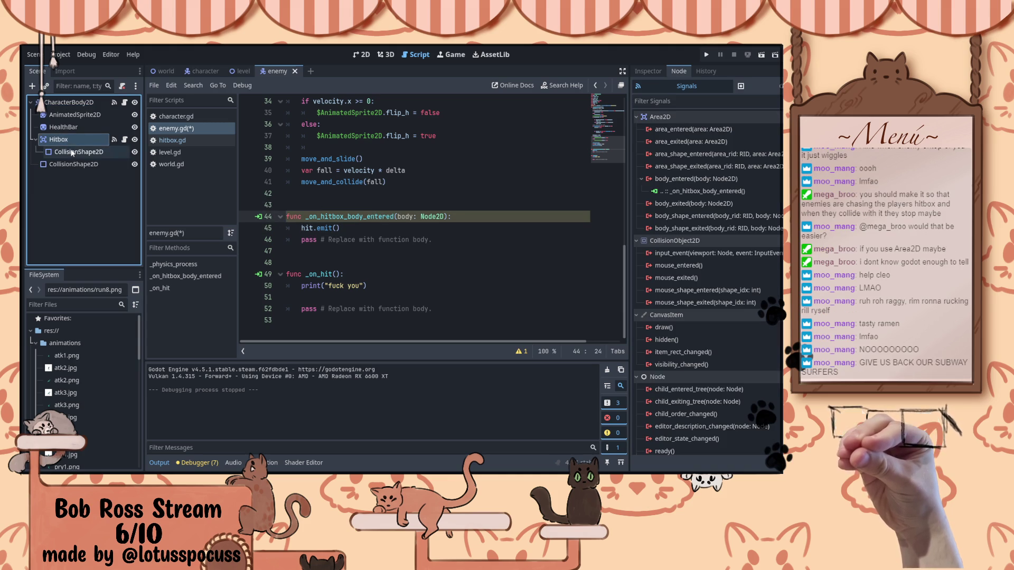
scroll(737, 375, "down", 4)
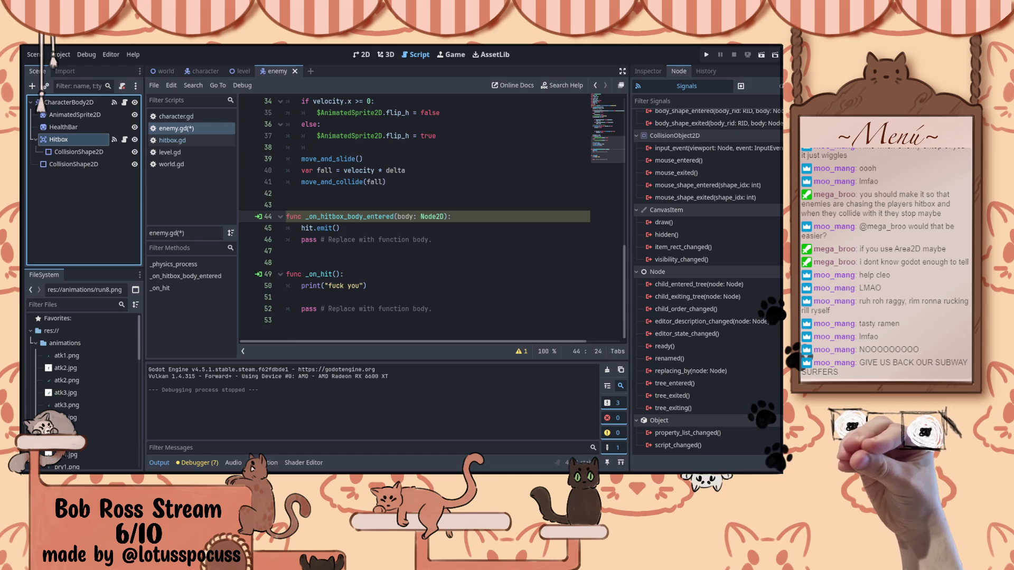
key("alt+Tab")
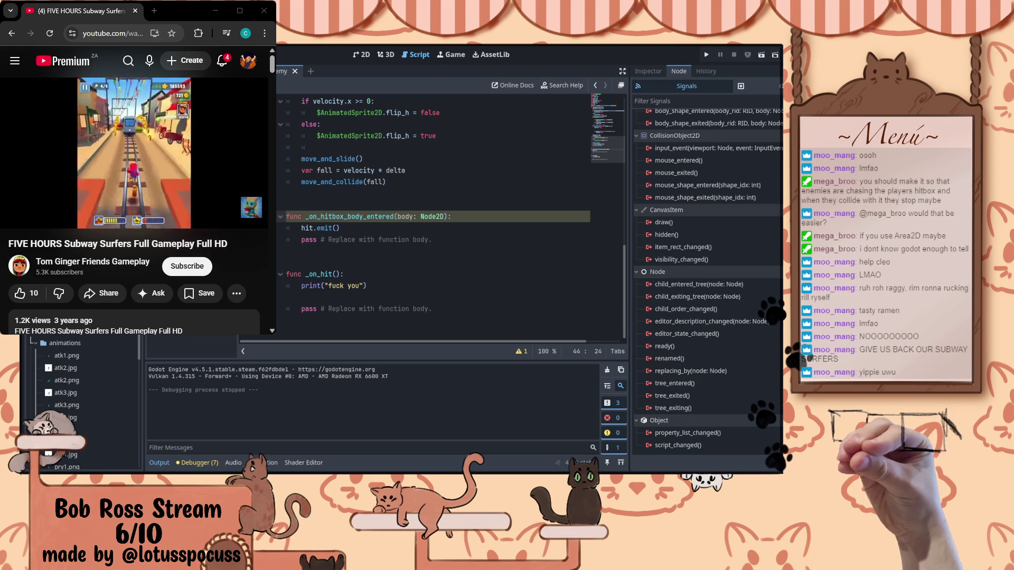
- Move the video window left and shrink its right and bottom edges to uncover the script list and lower panel
mouse_move(174, 11)
left_mouse_down()
mouse_move(98, 10)
mouse_move(97, 0)
left_mouse_up()
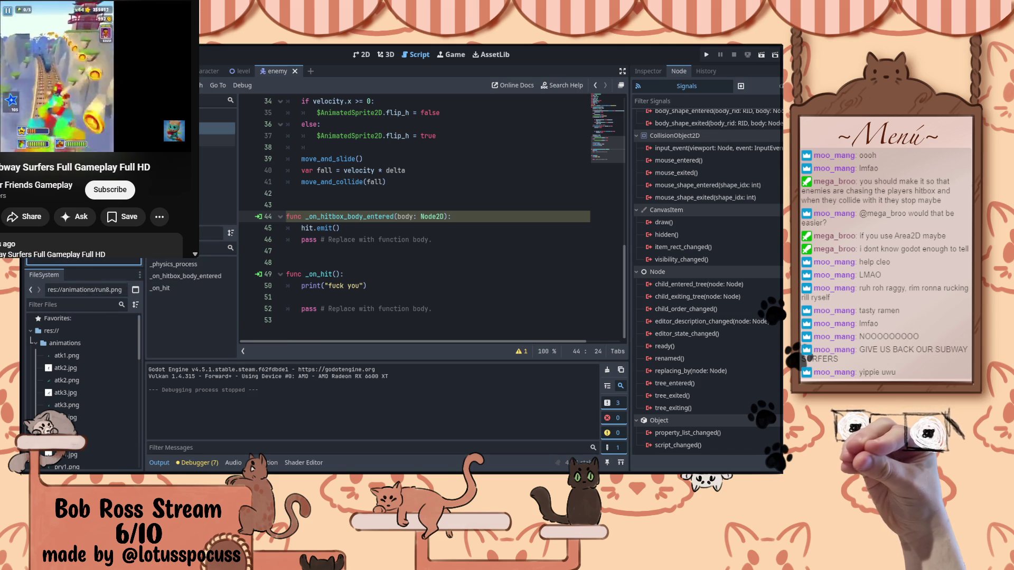
left_click_drag(199, 127, 115, 131)
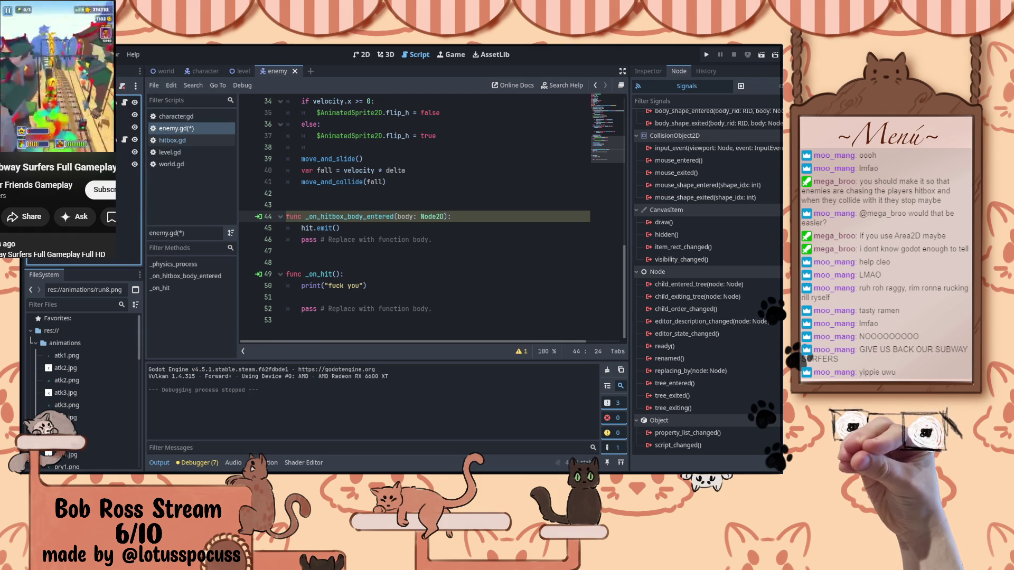
left_click_drag(59, 258, 58, 152)
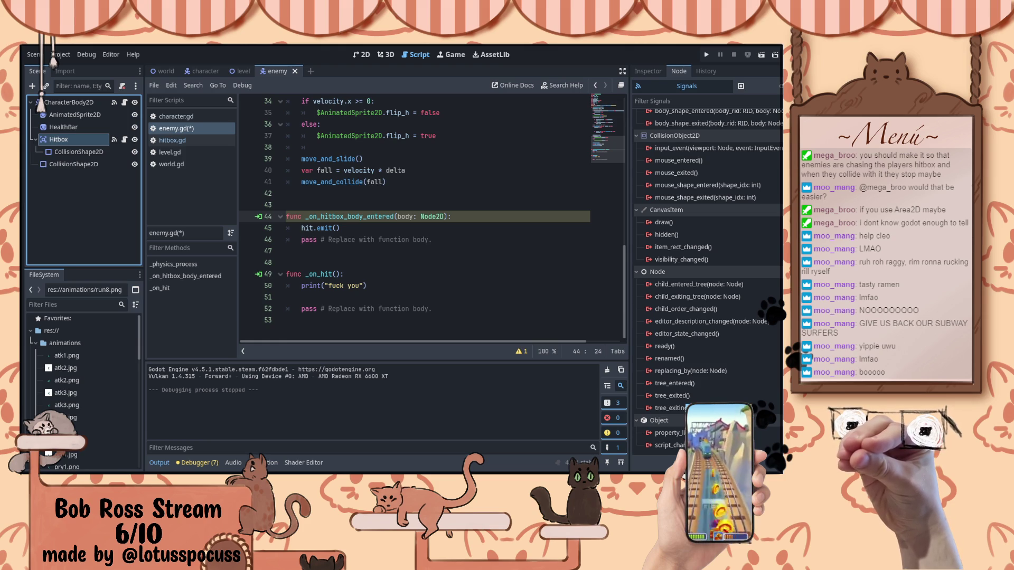
- Place the caret in _on_hit's print line, then switch to the Coding the player docs page
left_click(474, 297)
left_click(473, 288)
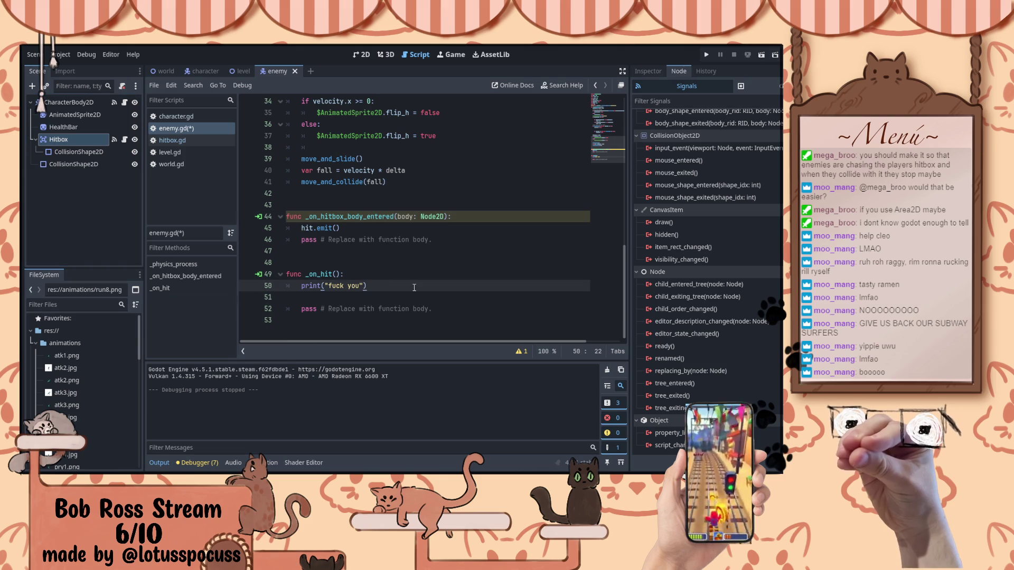
left_click(366, 290)
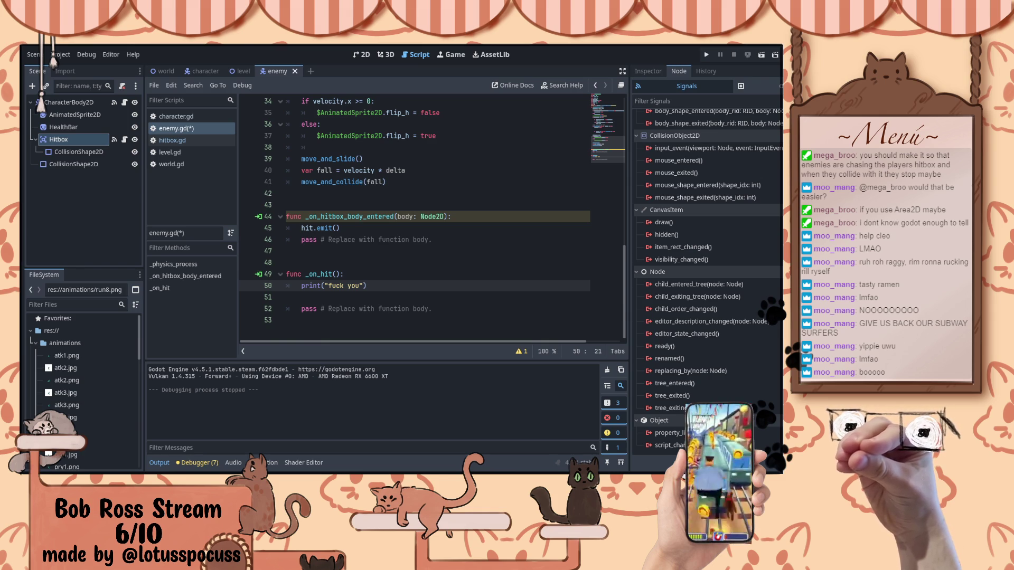
key("alt+Tab")
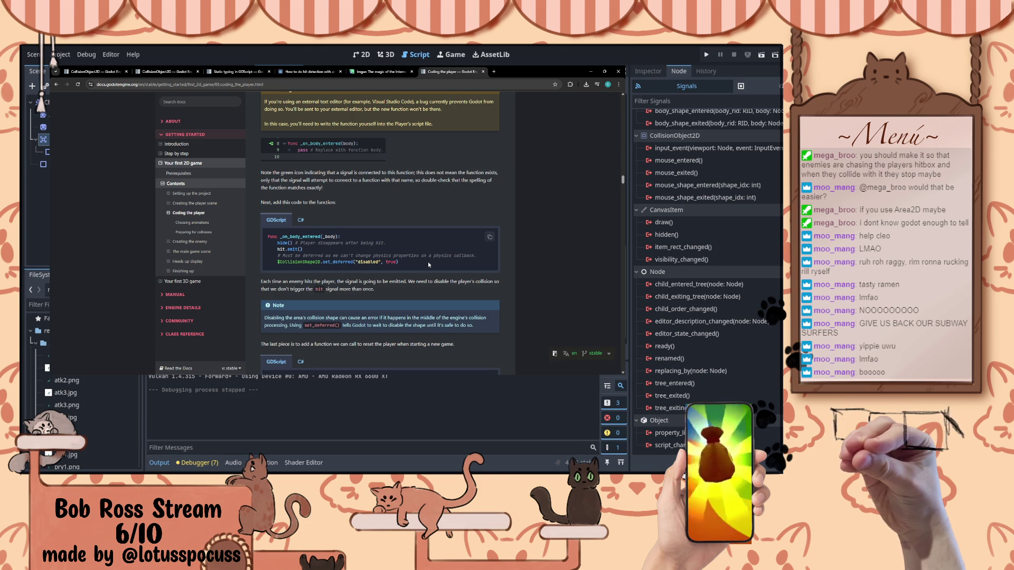
scroll(429, 265, "down", 3)
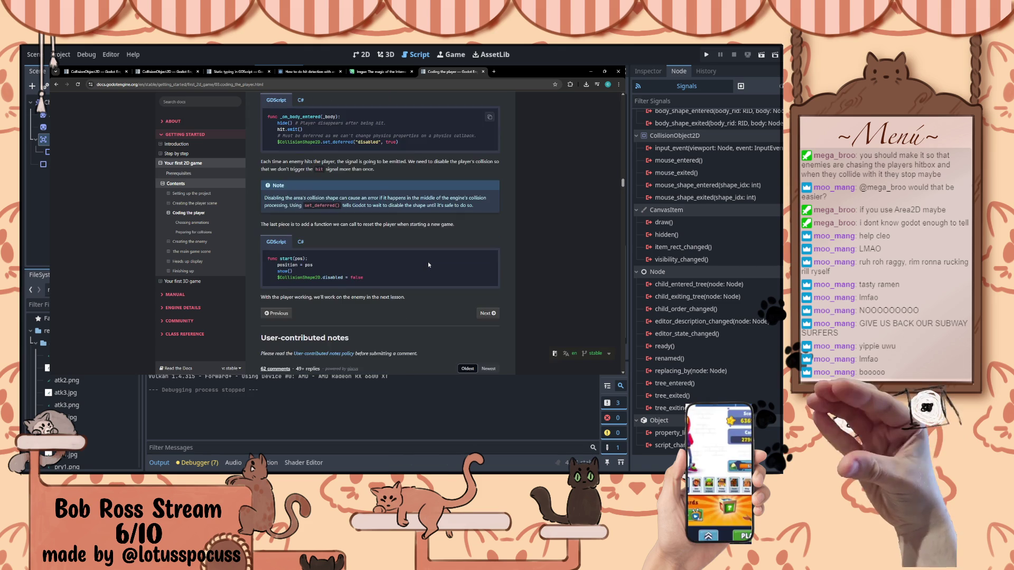
scroll(429, 264, "down", 3)
scroll(429, 264, "up", 10)
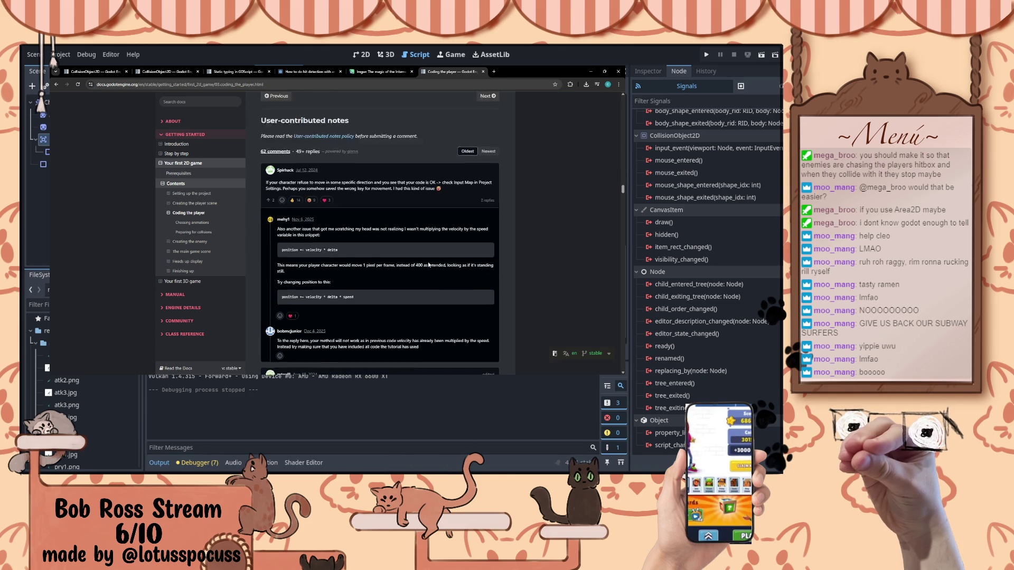
scroll(428, 262, "up", 3)
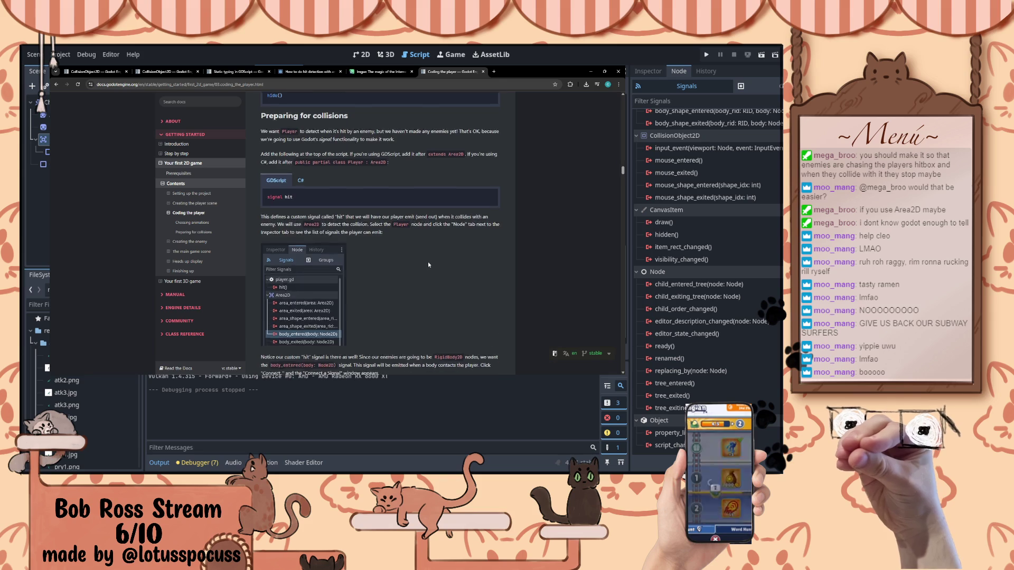
scroll(428, 261, "down", 3)
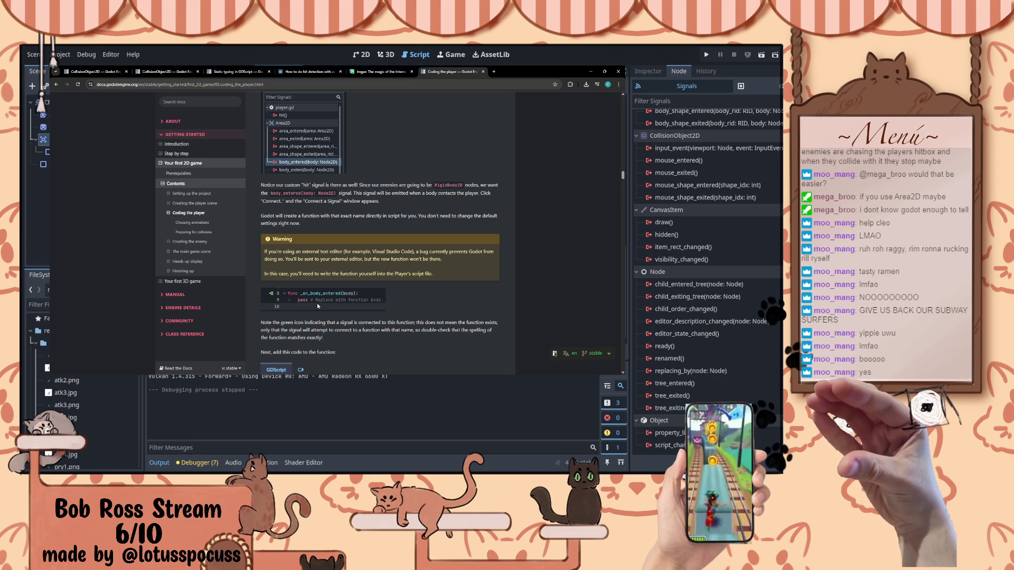
- Scroll to the comments at the page's end, then back up to Preparing for collisions
scroll(317, 304, "down", 3)
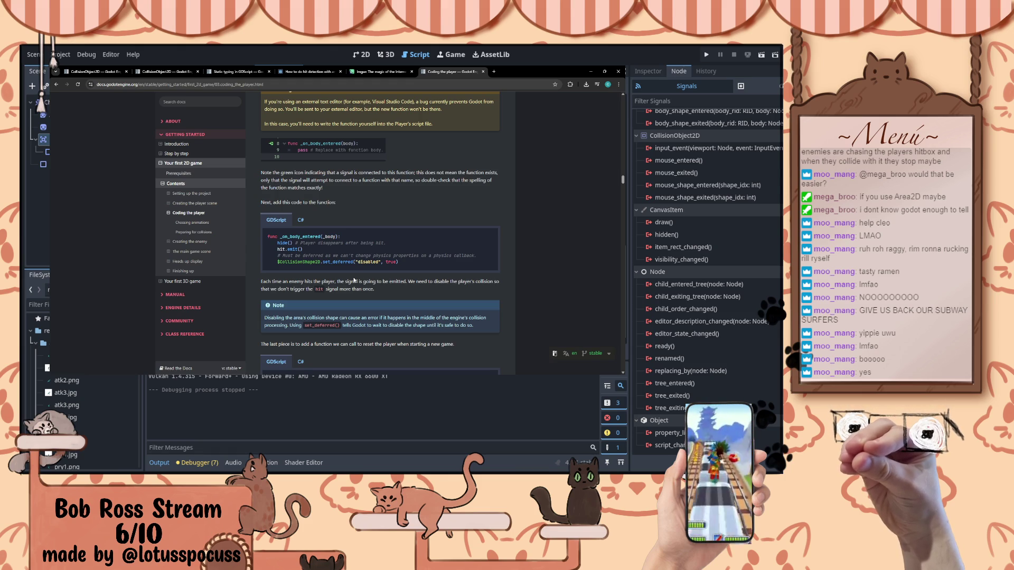
scroll(374, 229, "down", 10)
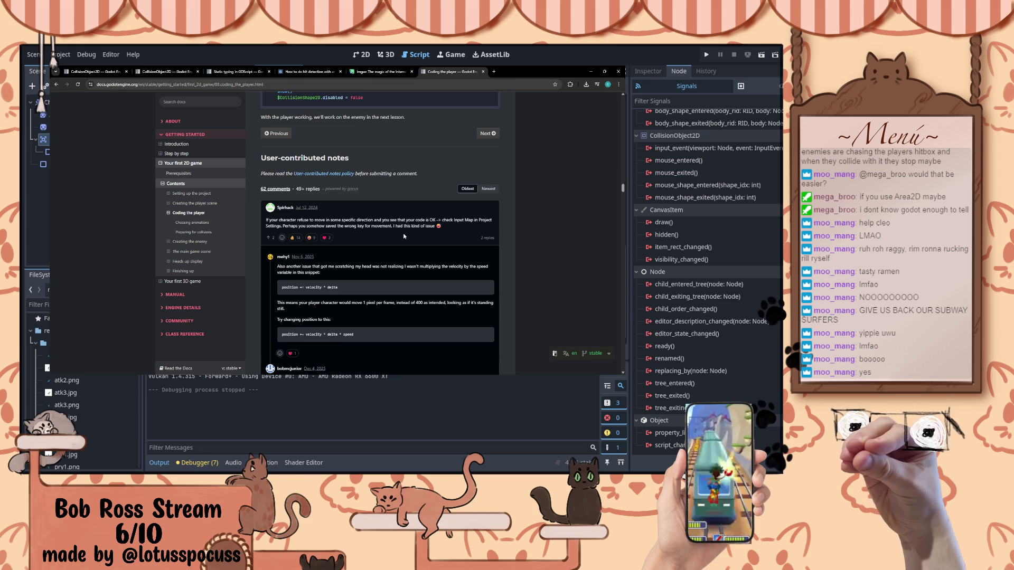
scroll(403, 234, "up", 2)
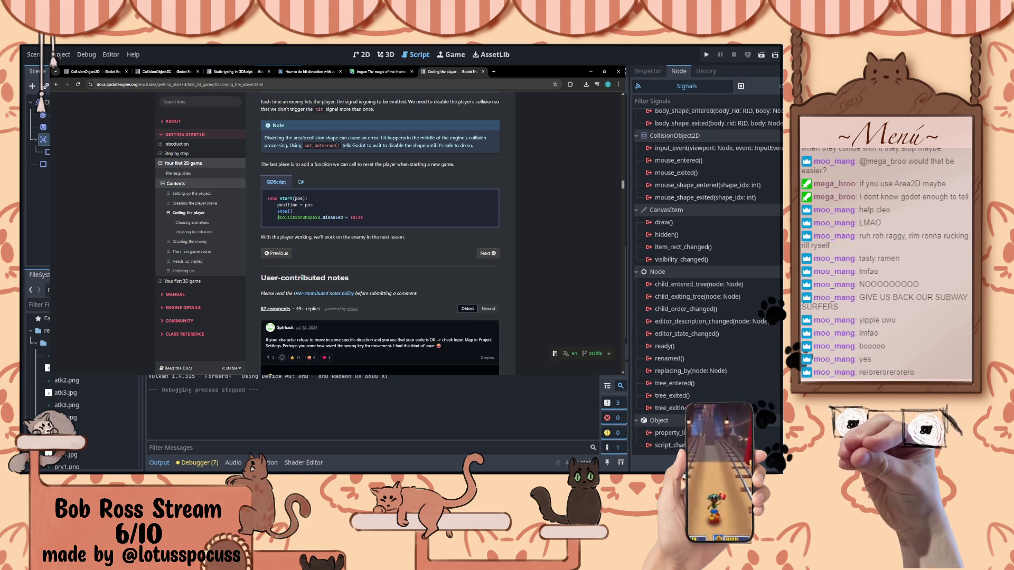
scroll(406, 263, "up", 2)
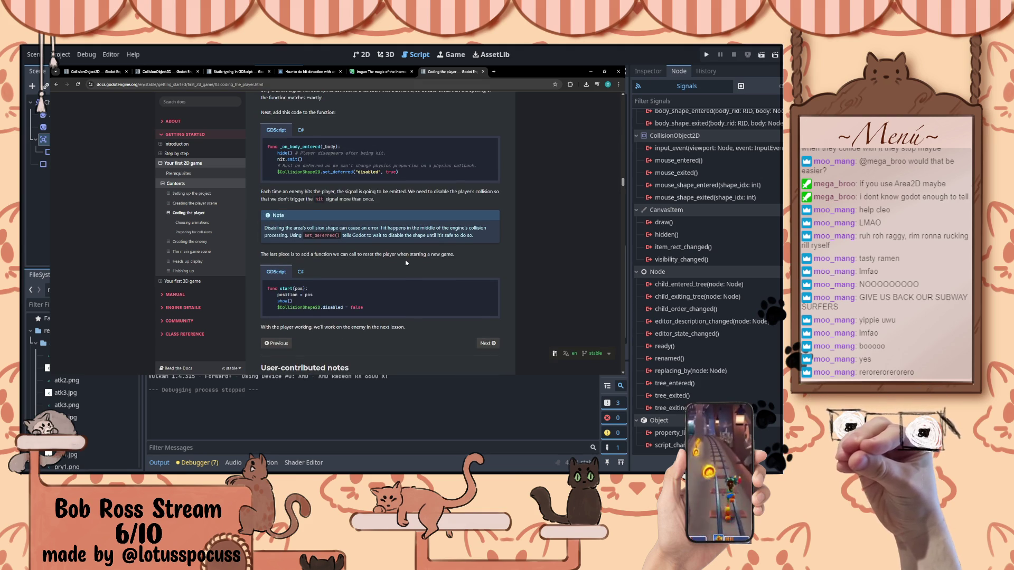
scroll(405, 262, "up", 8)
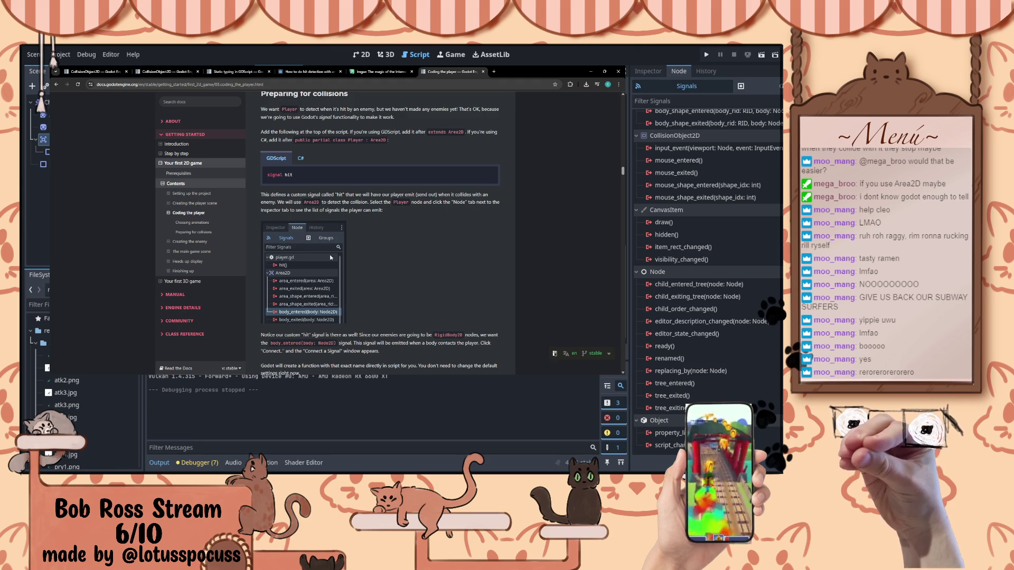
- Minimize the docs browser and place the caret in the hitbox handler's parameter in enemy.gd
scroll(331, 257, "up", 5)
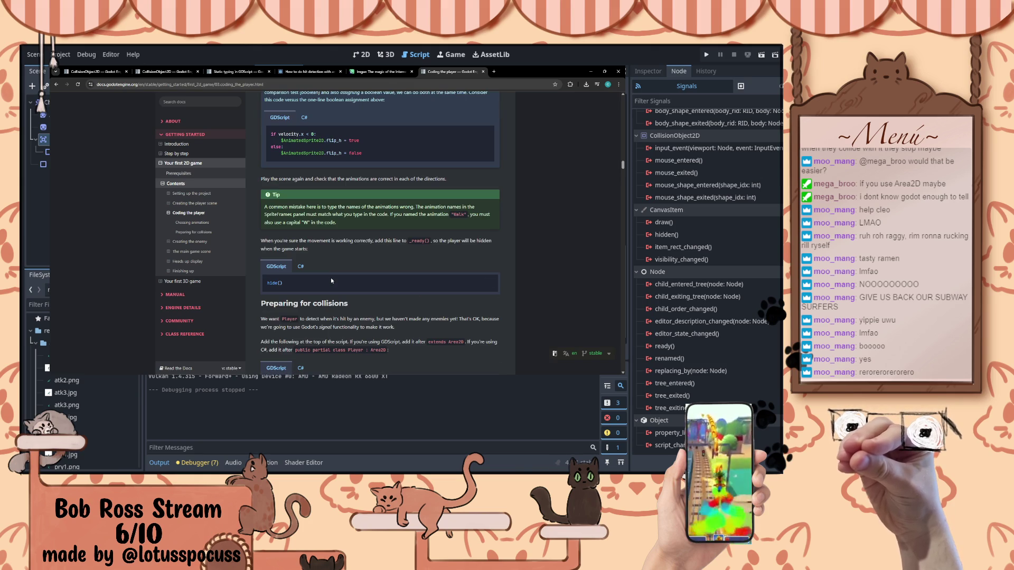
scroll(331, 279, "up", 5)
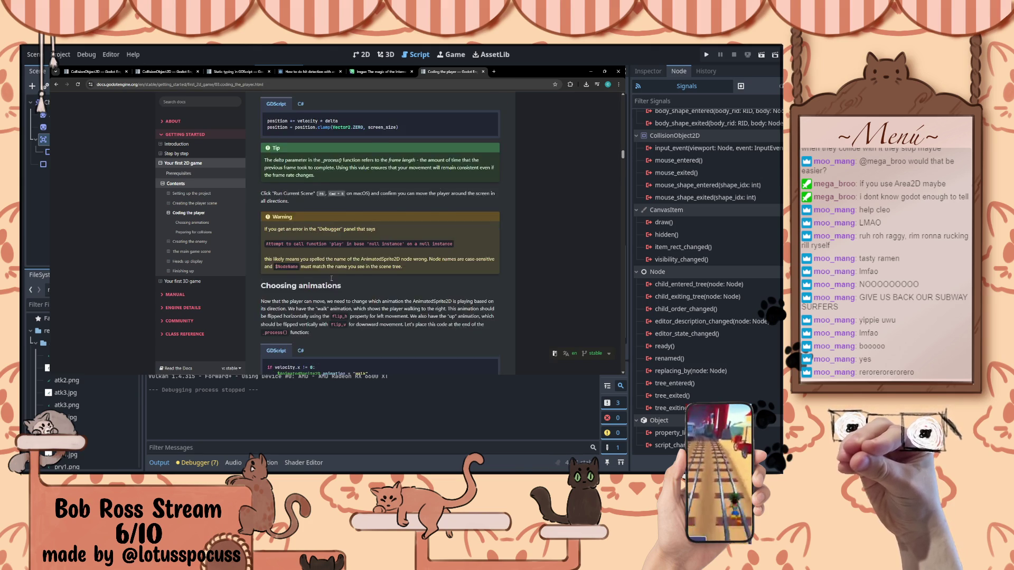
left_click(591, 71)
left_click(396, 217)
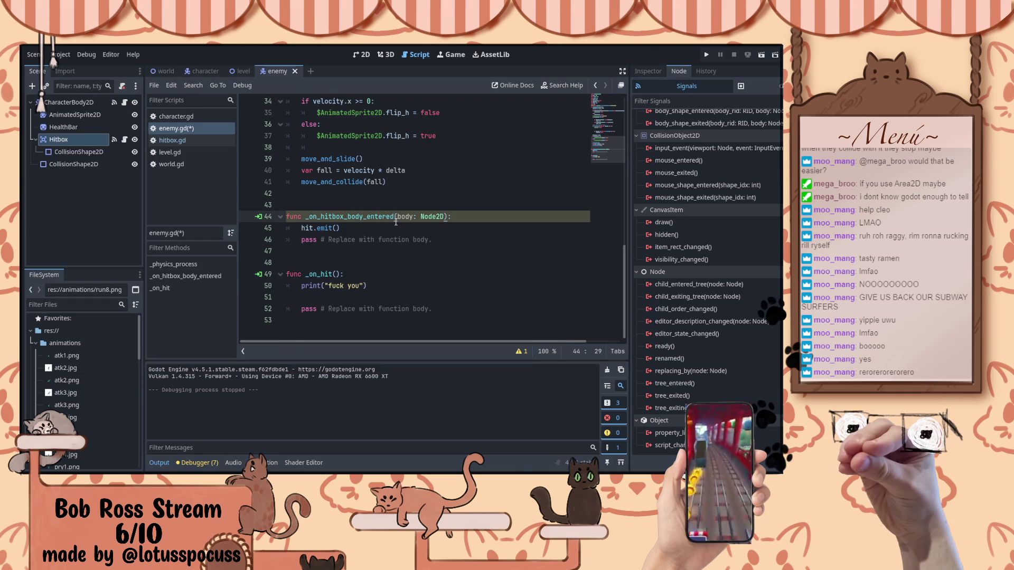
- Rename the hitbox handler's parameter to _body and launch the game with F5
type("_")
left_click(396, 232)
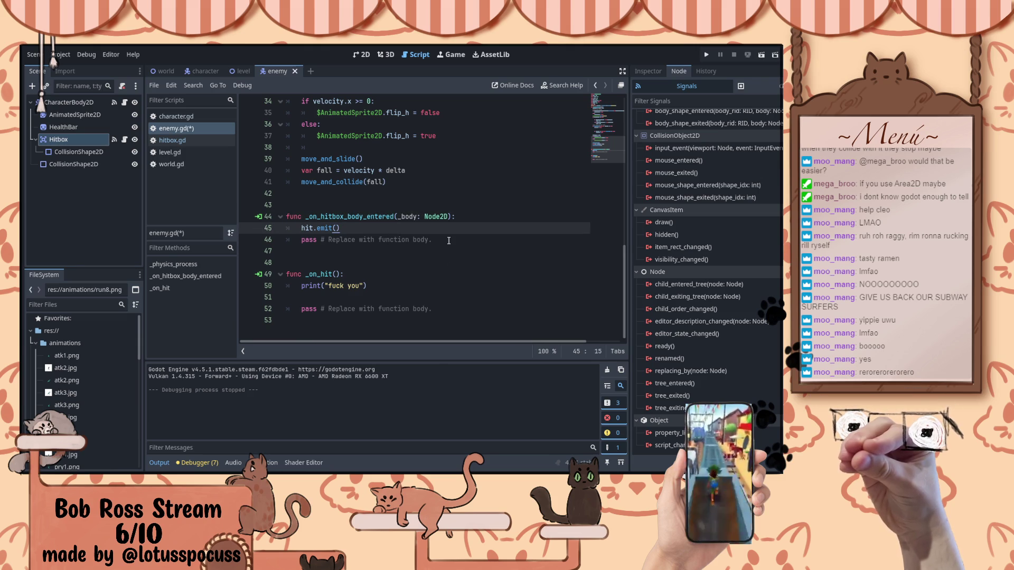
key("F5")
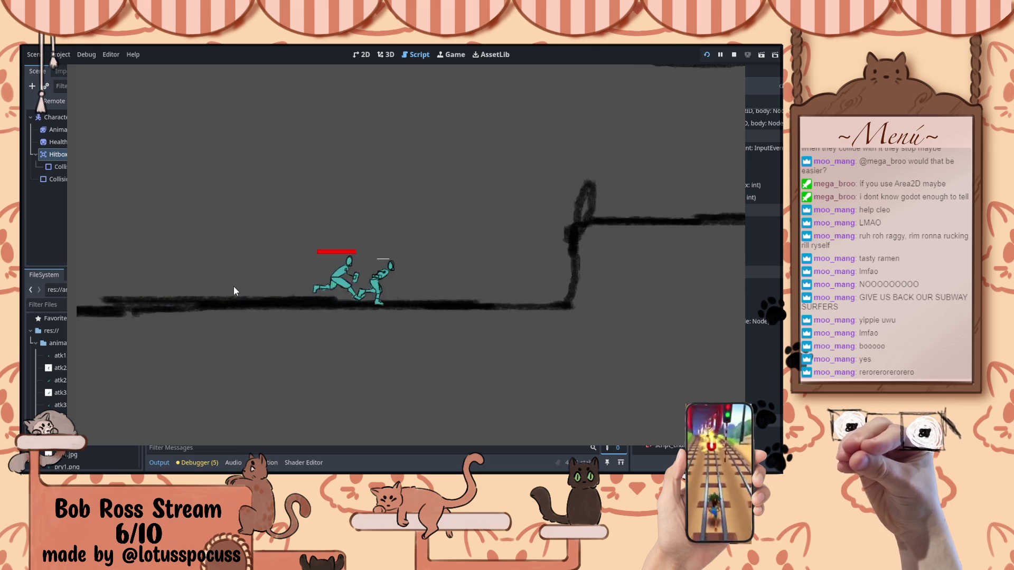
- Playtest running and jumping across the ledges, then stop the game with F8
key("Left")
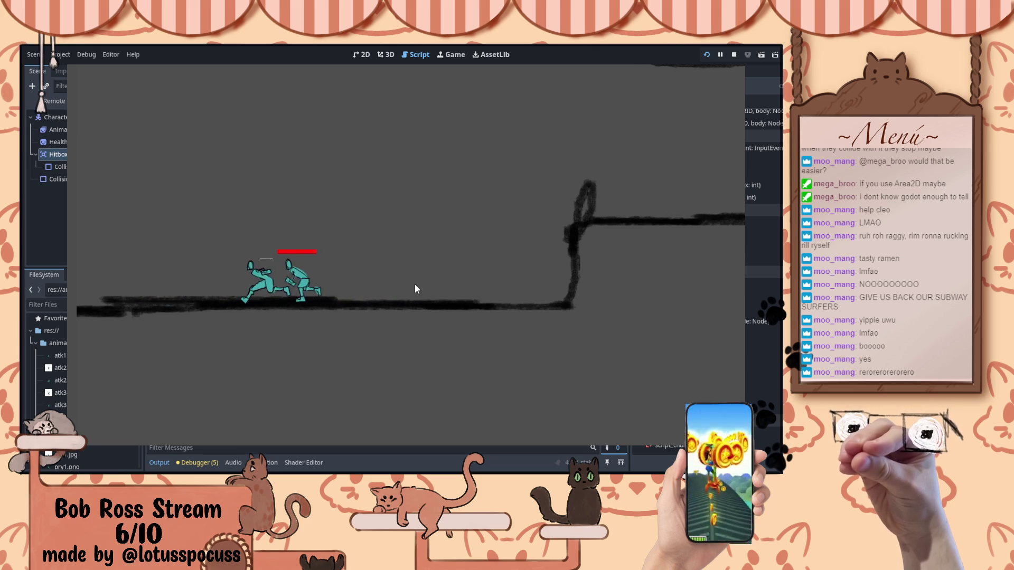
key("Right")
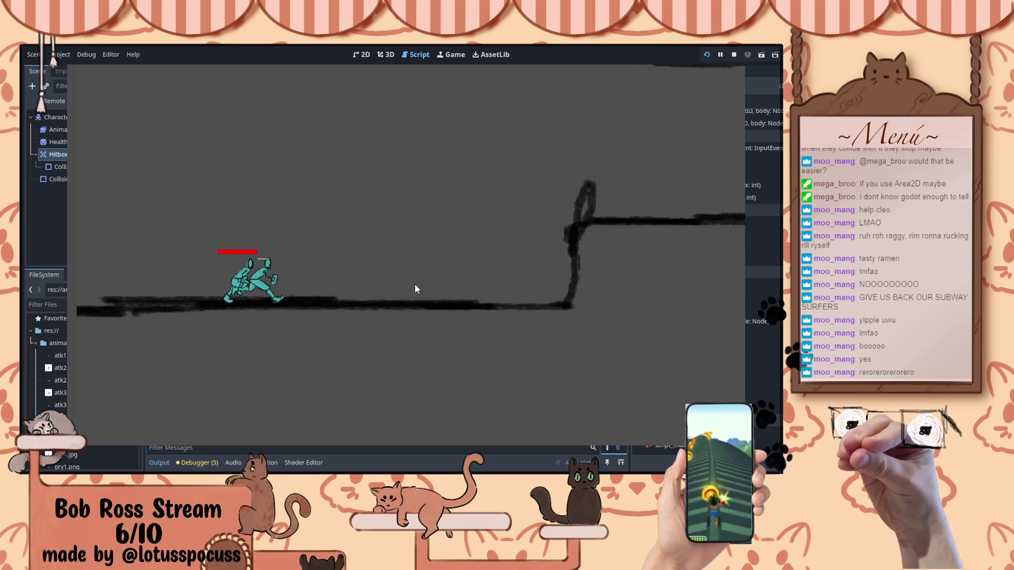
key("space")
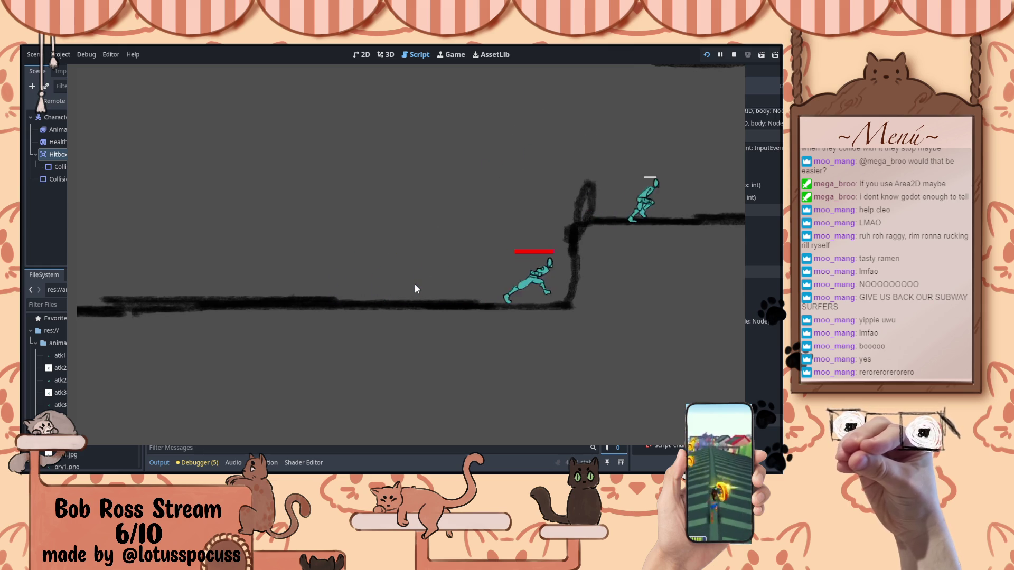
key("Left")
key("space")
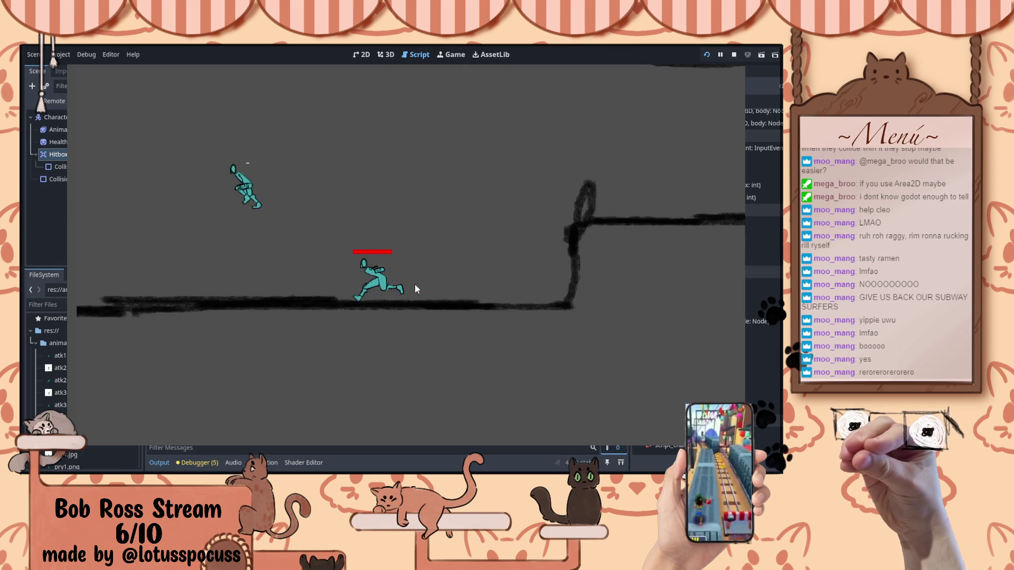
key("space")
key("Right")
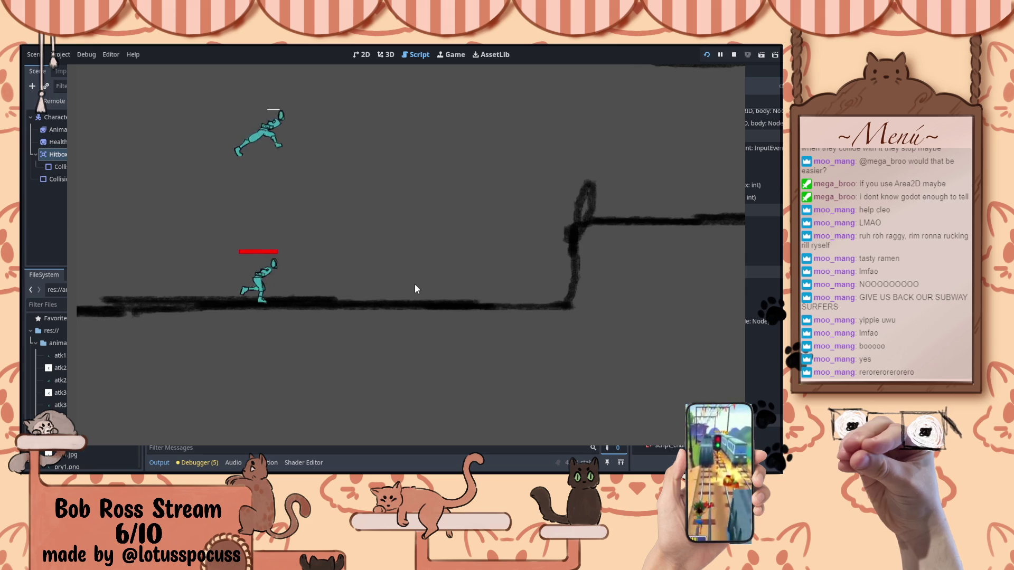
key("space")
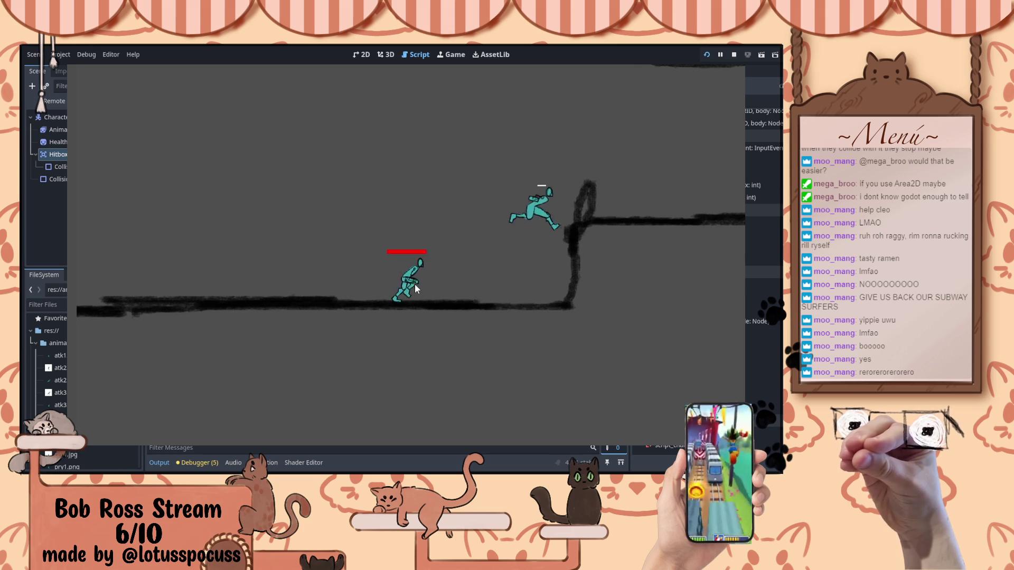
key("Left")
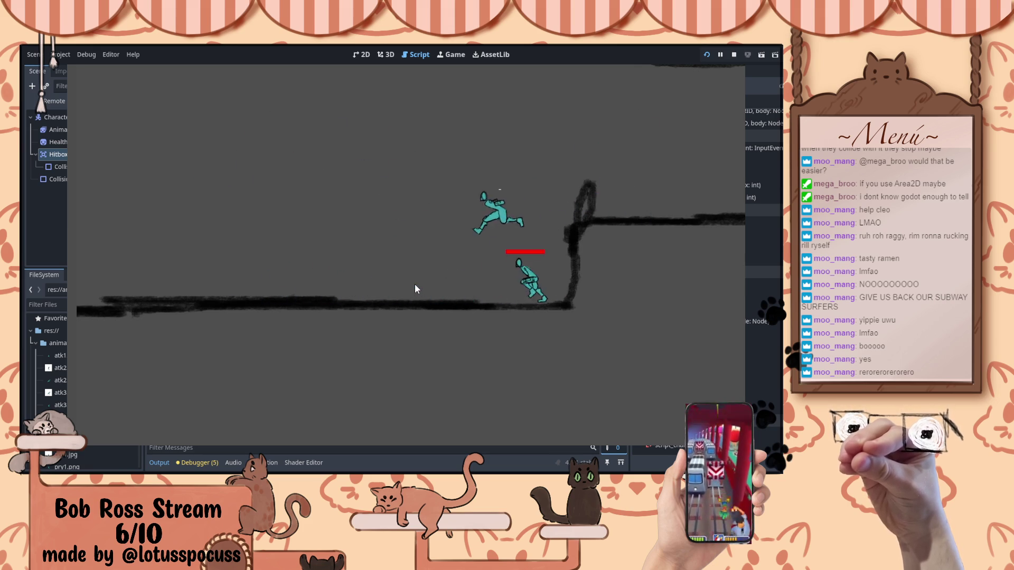
key("space")
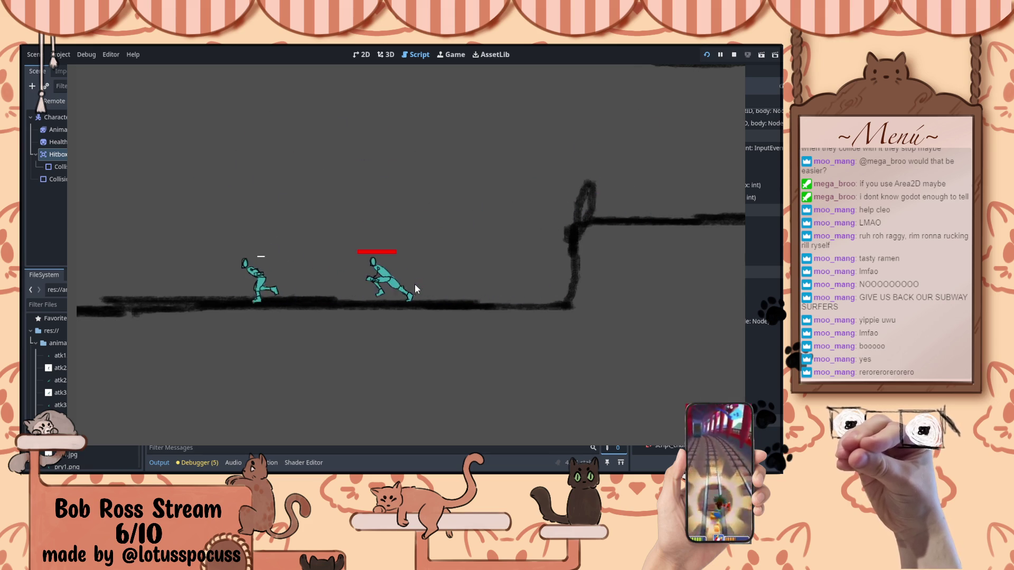
key("space")
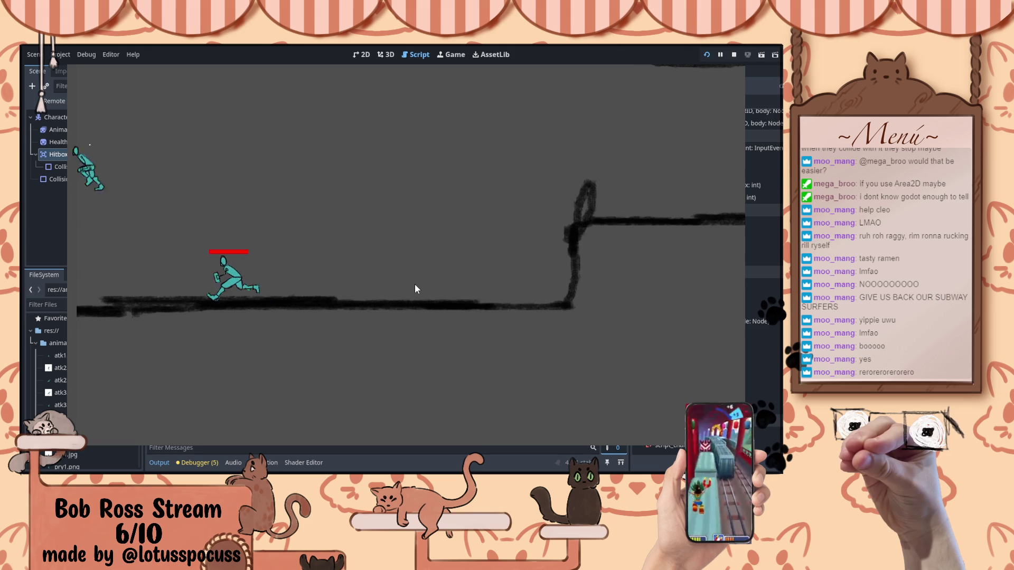
key("space")
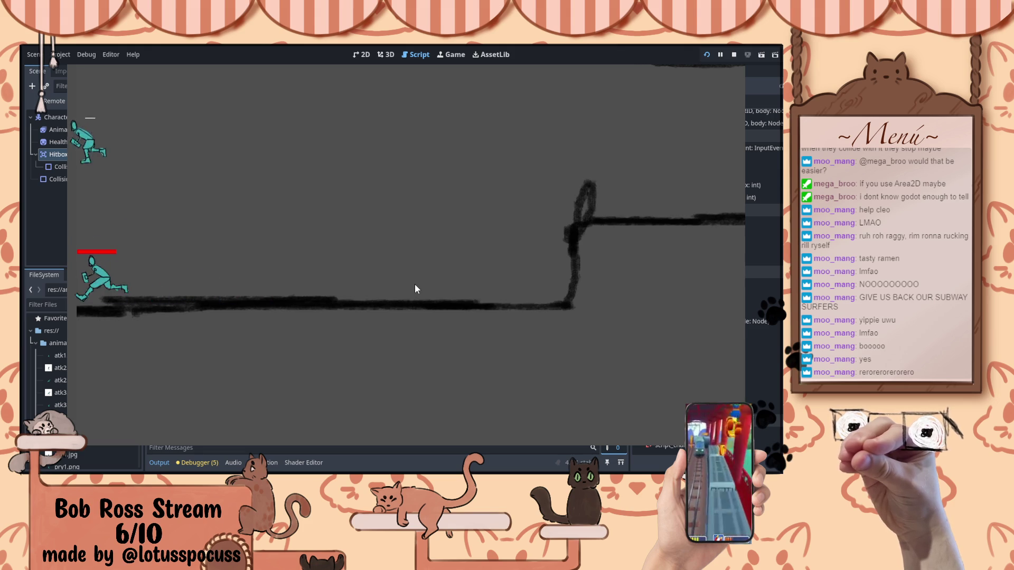
key("space")
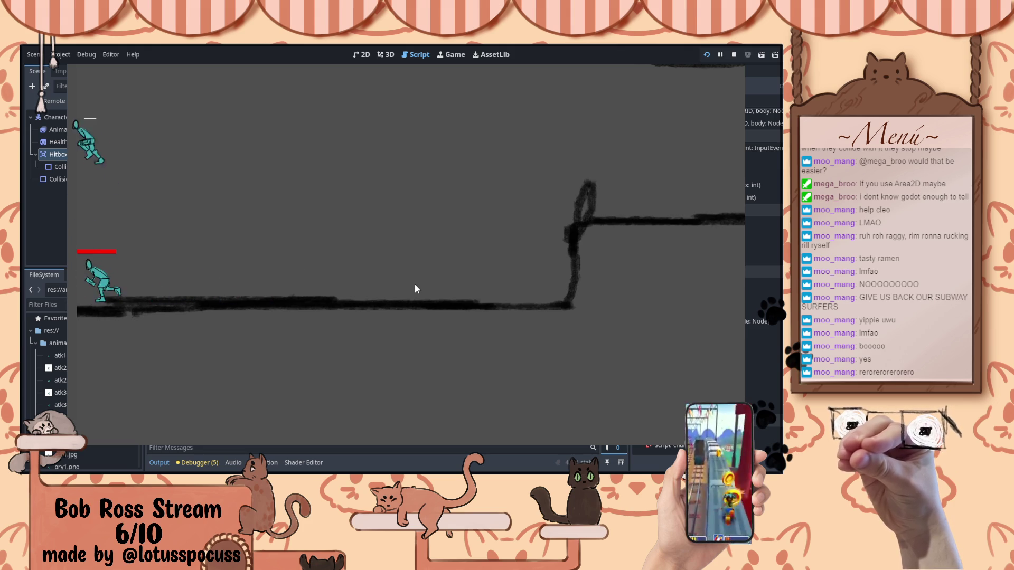
key("F8")
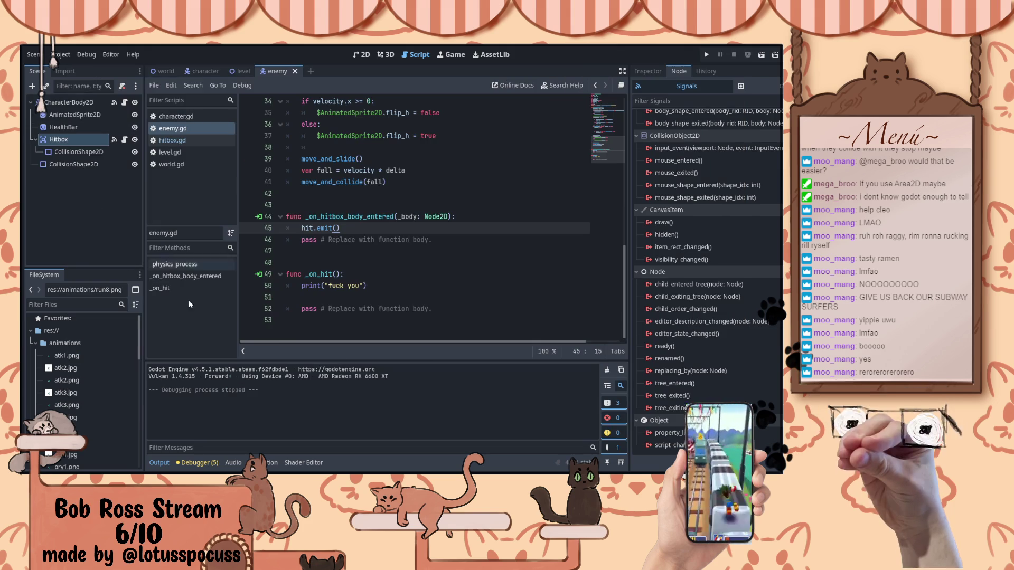
- Switch to character.gd and select the 'dbljump = 1' statement on line 64
scroll(354, 308, "up", 10)
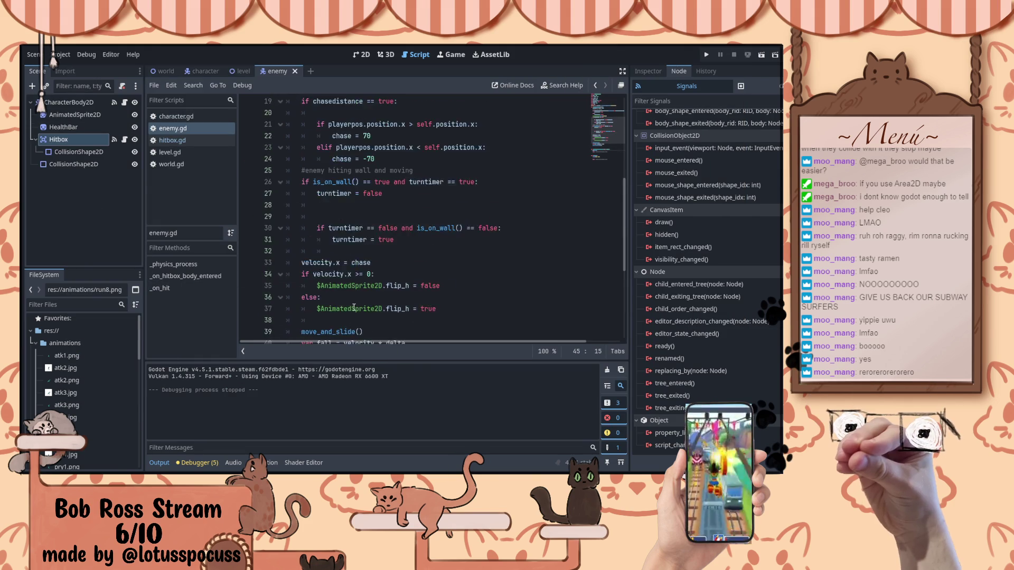
left_click(394, 216)
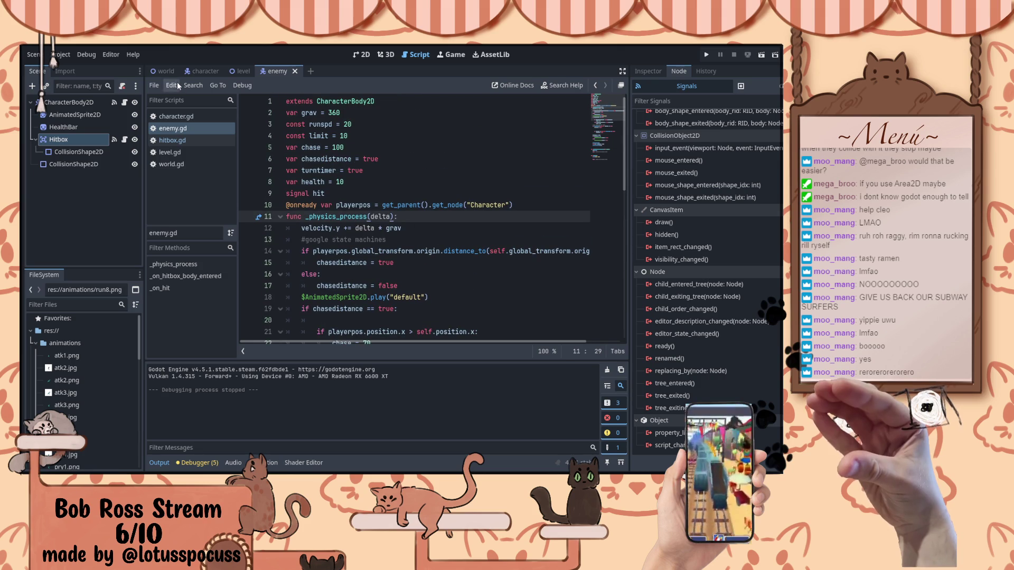
left_click(194, 71)
scroll(412, 256, "down", 5)
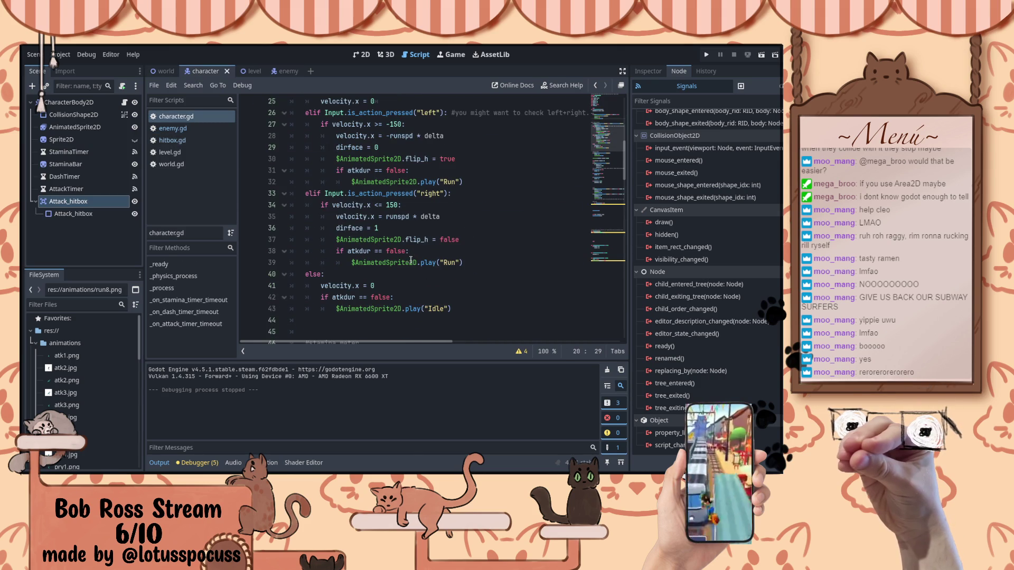
scroll(403, 233, "down", 7)
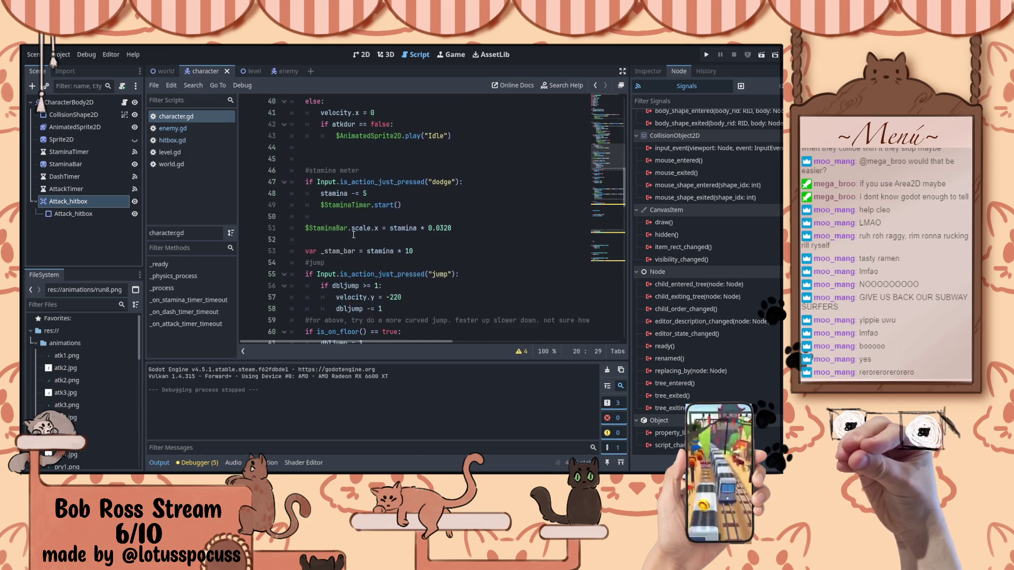
scroll(380, 254, "down", 3)
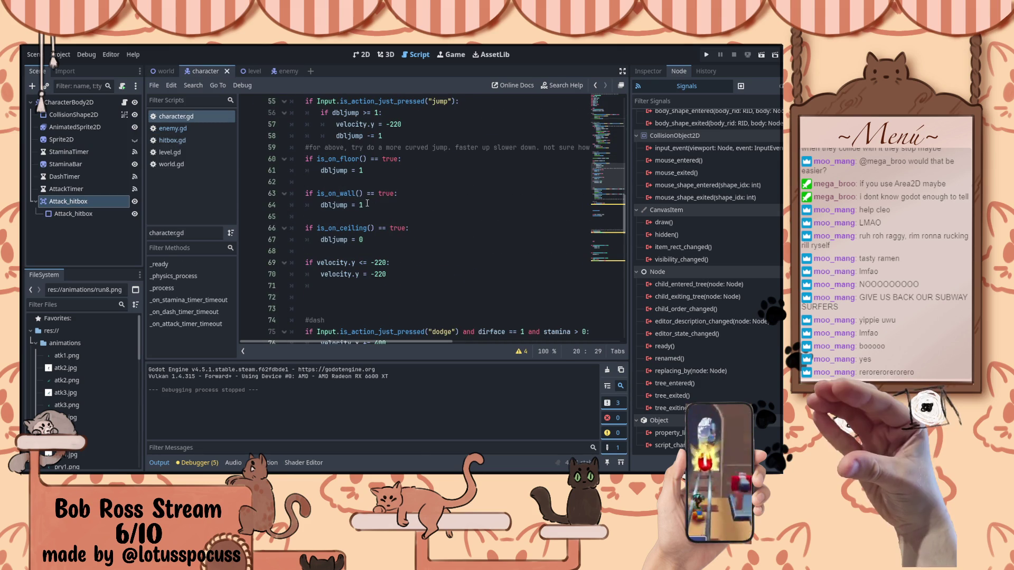
left_click(377, 205)
left_click_drag(363, 205, 321, 205)
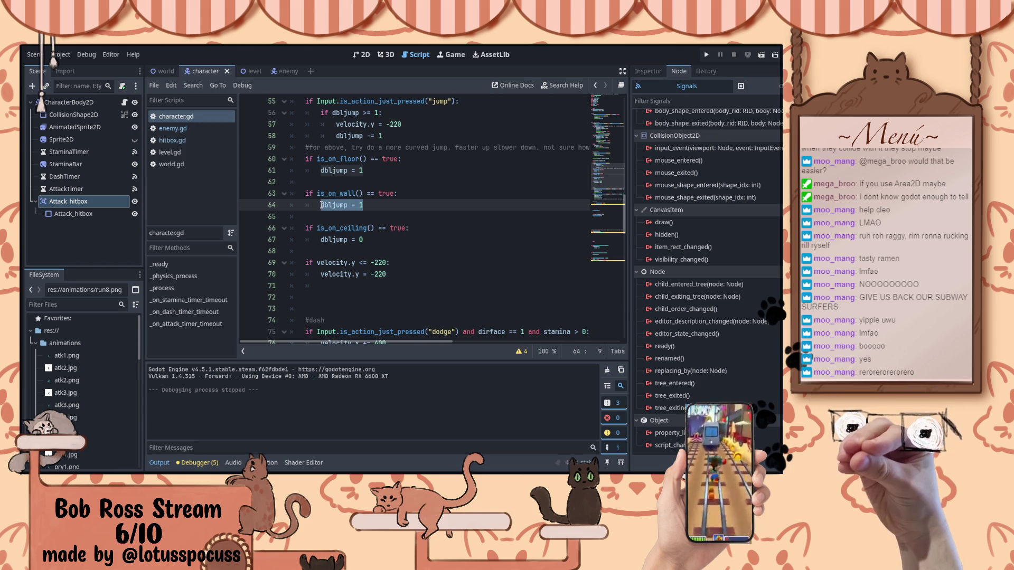
- Replace it with print("wall") and run the game
type("pron")
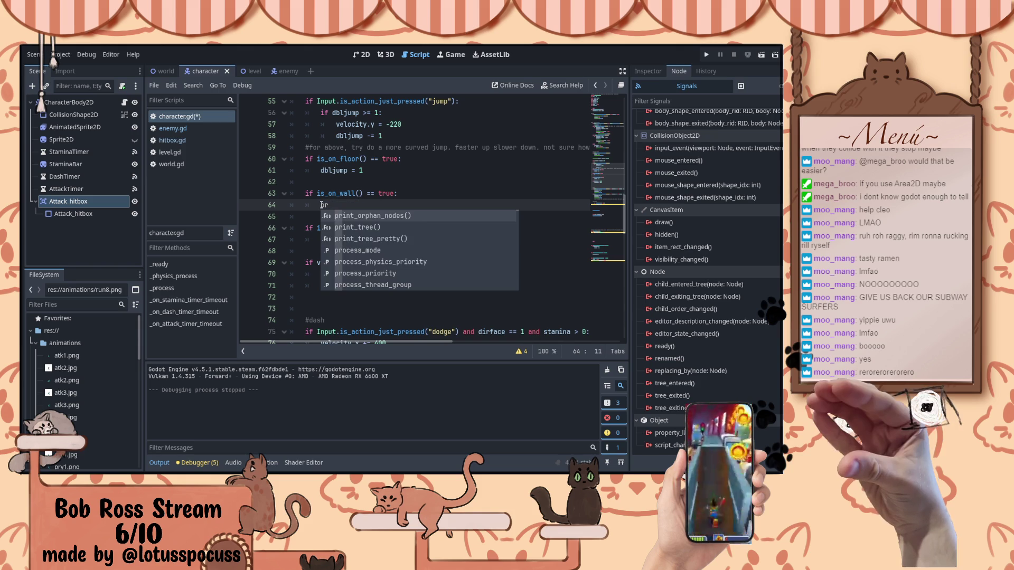
type("int")
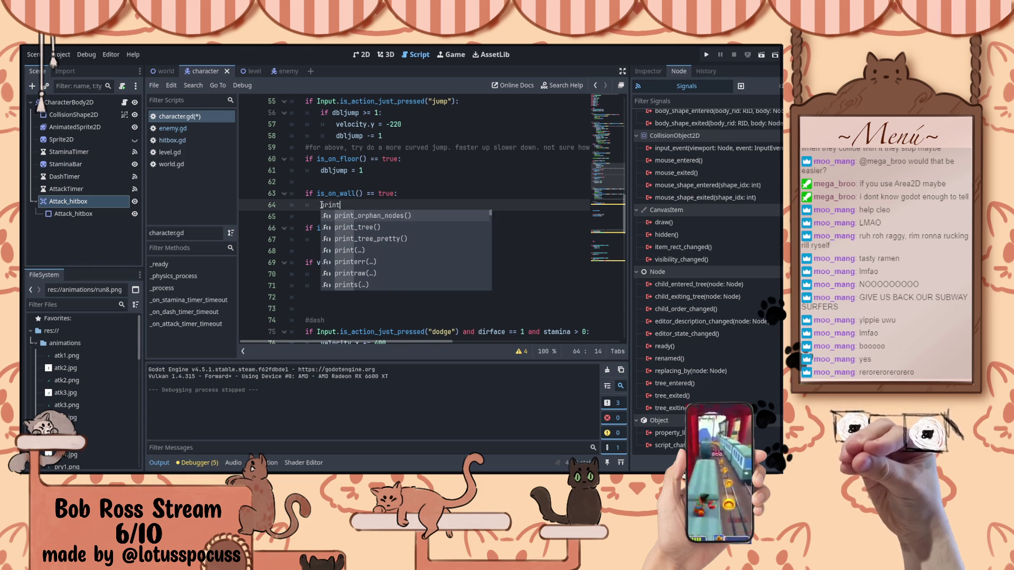
type("(")
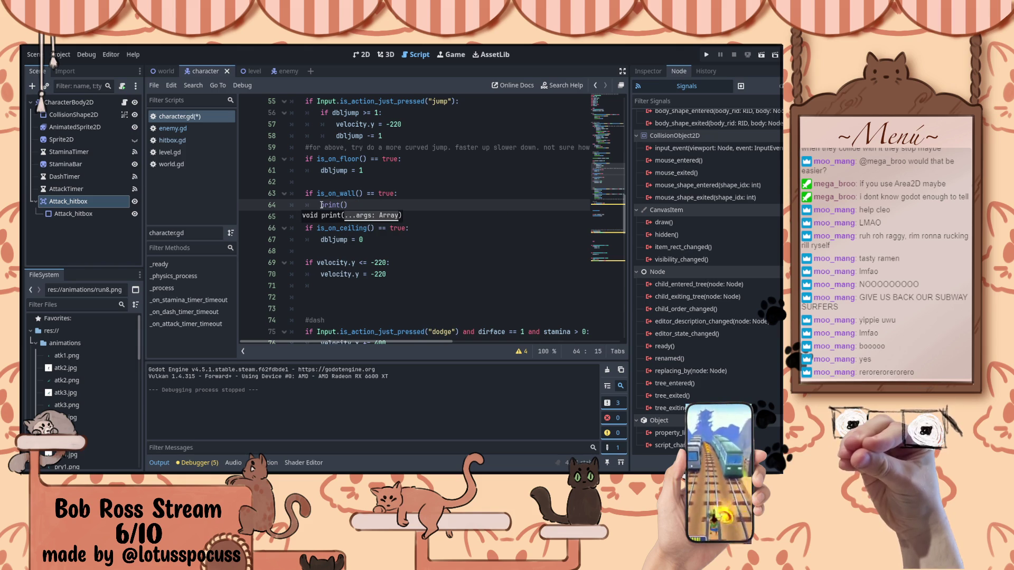
type("wall")
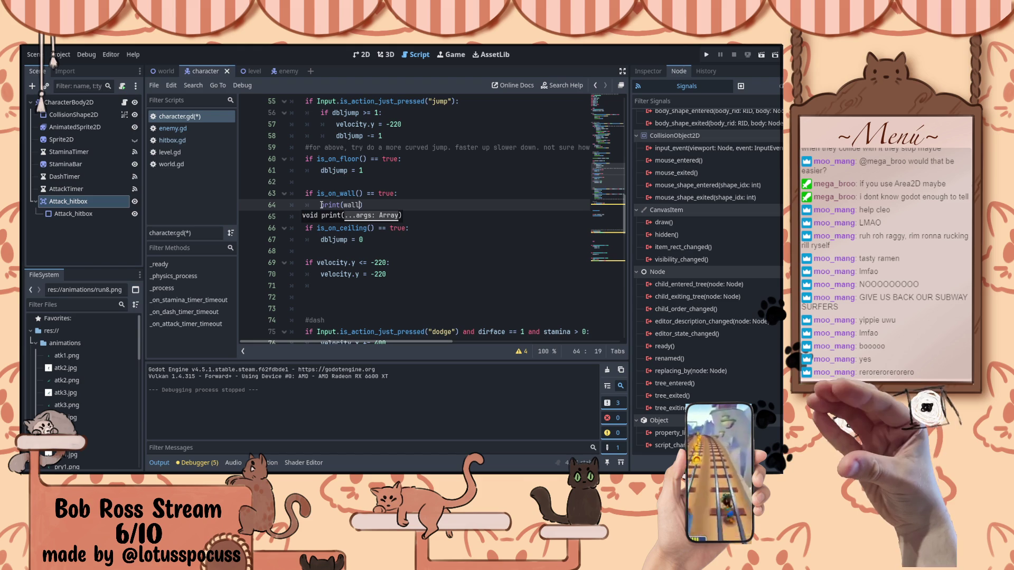
left_click(345, 205)
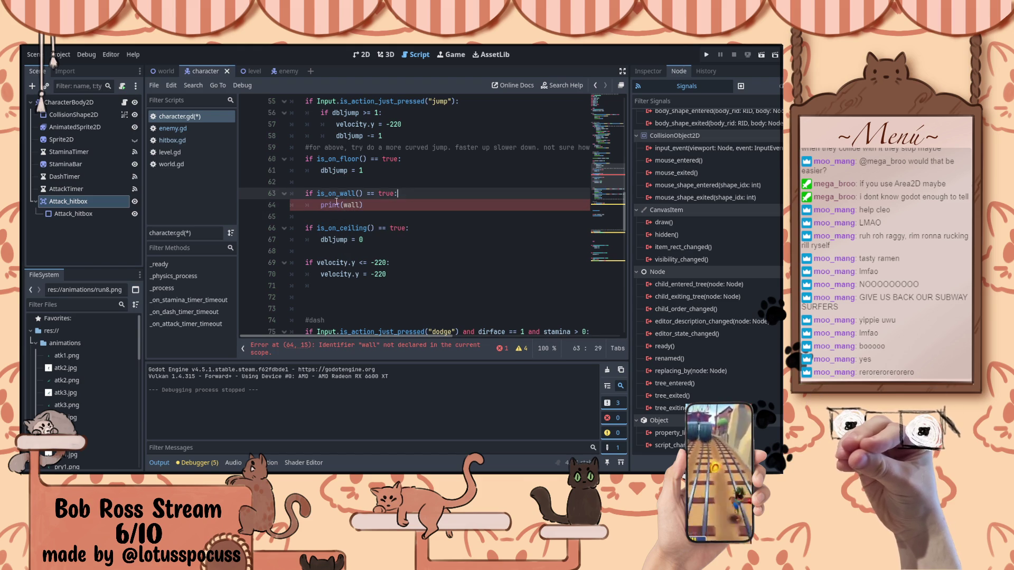
key("BackSpace")
key("BackSpace")
key("BackSpace")
type("\"wall")
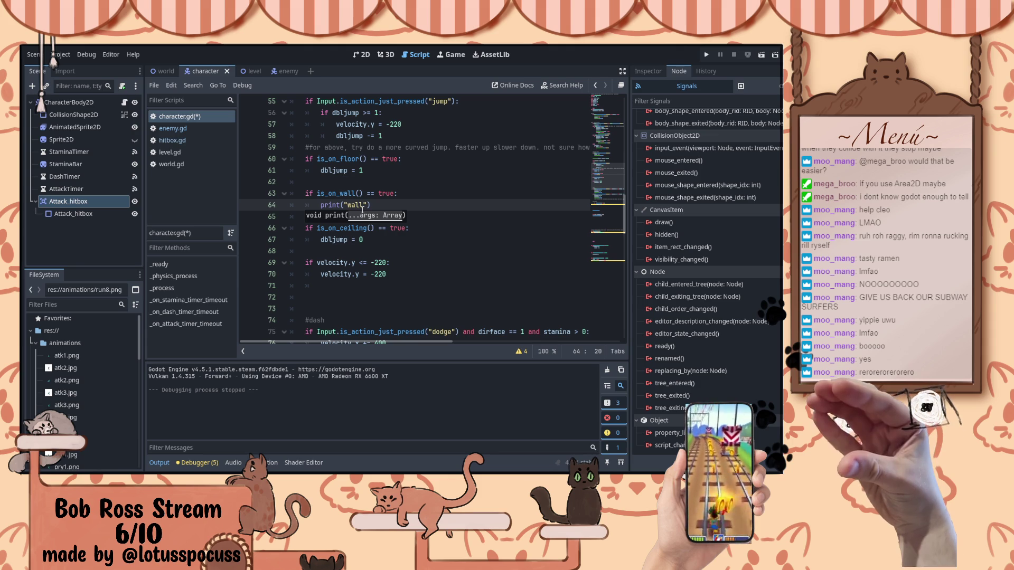
left_click(436, 174)
left_click(708, 55)
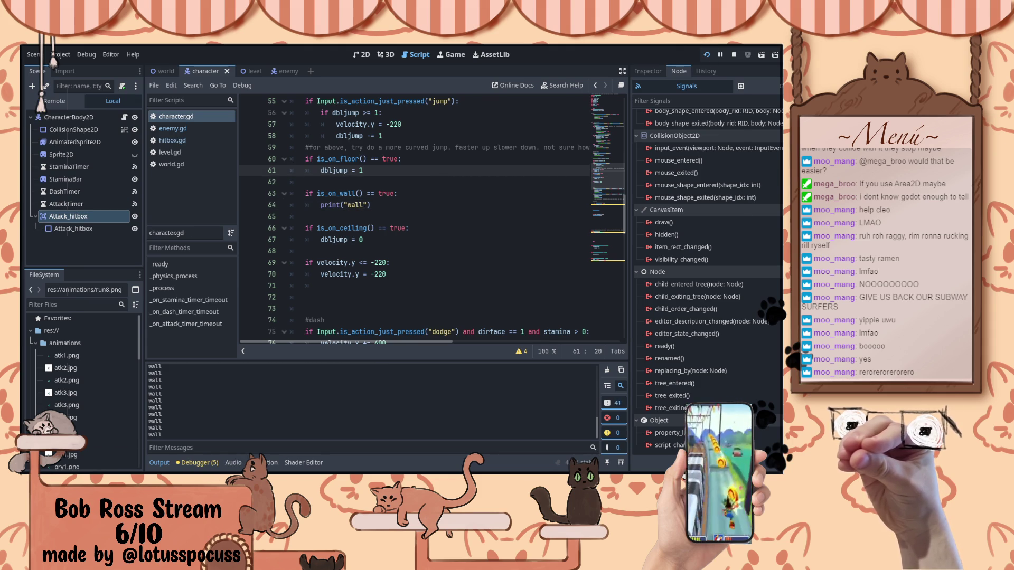
key("space")
- Jump and steer left and right with A, D and Space, then stop the game with F8
key("d")
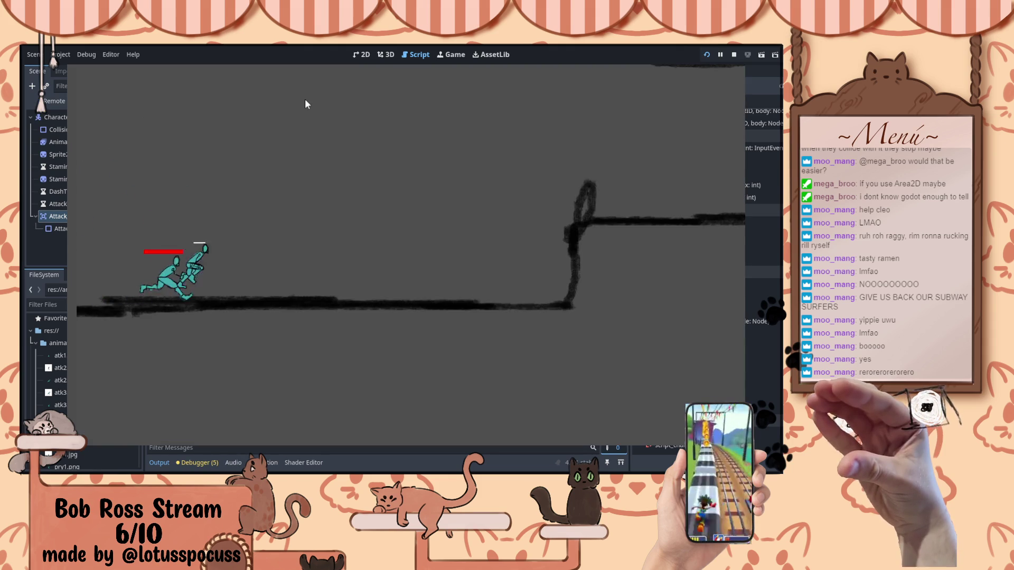
key("a")
key("space")
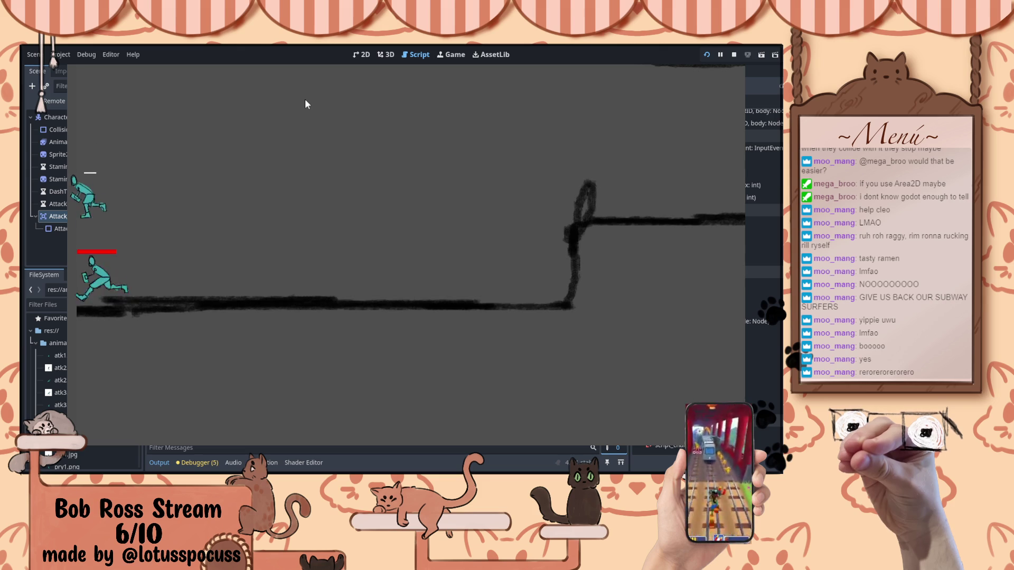
key("space")
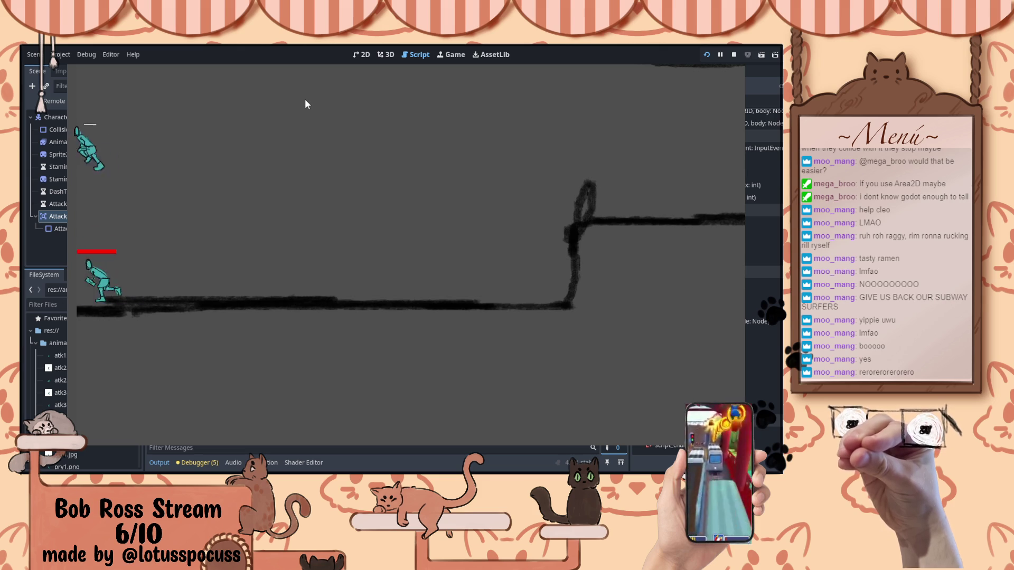
key("d")
key("space")
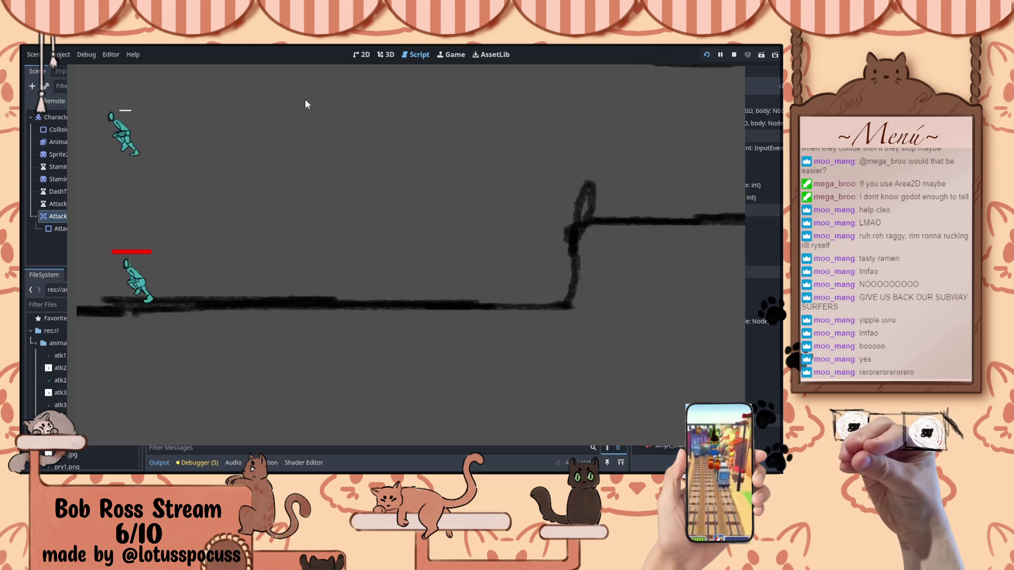
key("d")
key("space")
key("a")
key("space")
key("d")
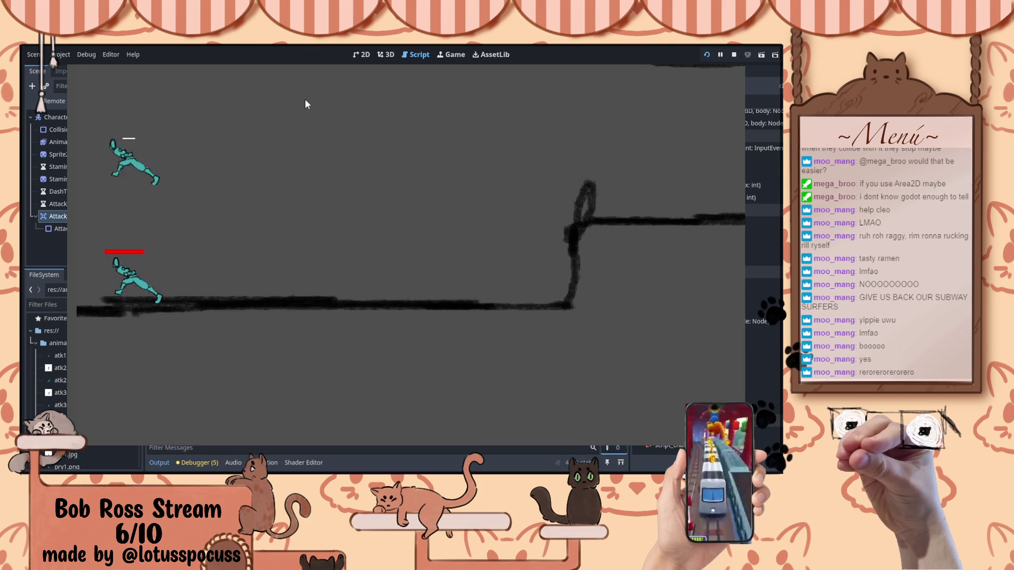
key("F8")
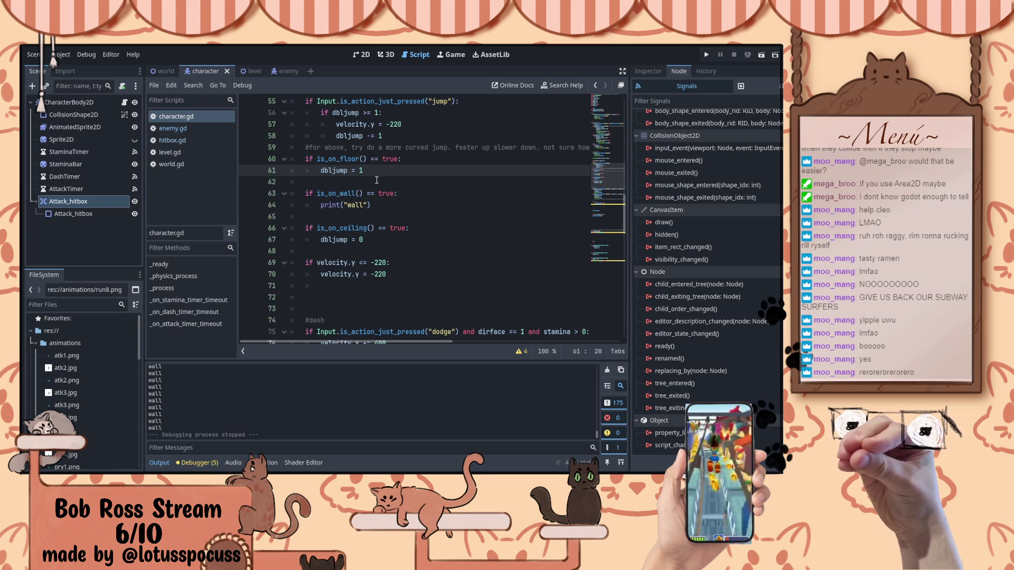
- Remove the wall print and extend line 63's is_on_wall condition with 'and velocity.y >= 200:'
left_click(400, 206)
key("BackSpace")
key("BackSpace")
key("BackSpace")
key("BackSpace")
key("BackSpace")
key("BackSpace")
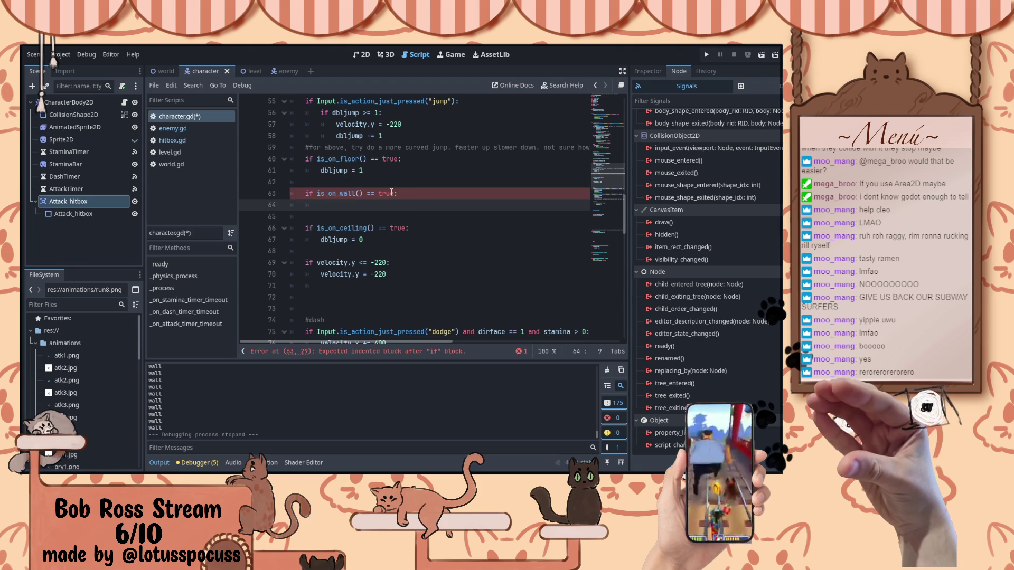
left_click(392, 194)
type("and")
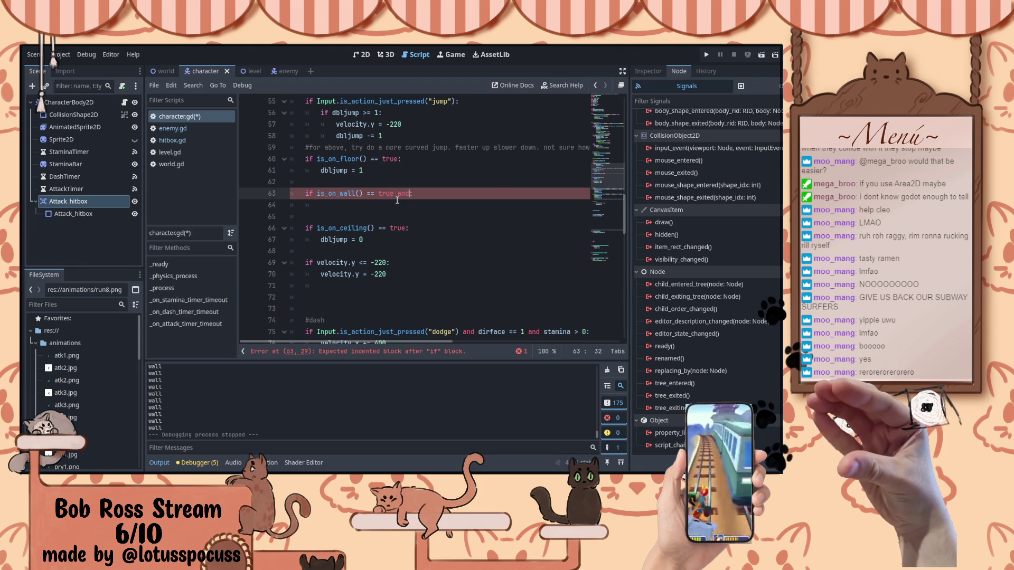
type(" vel")
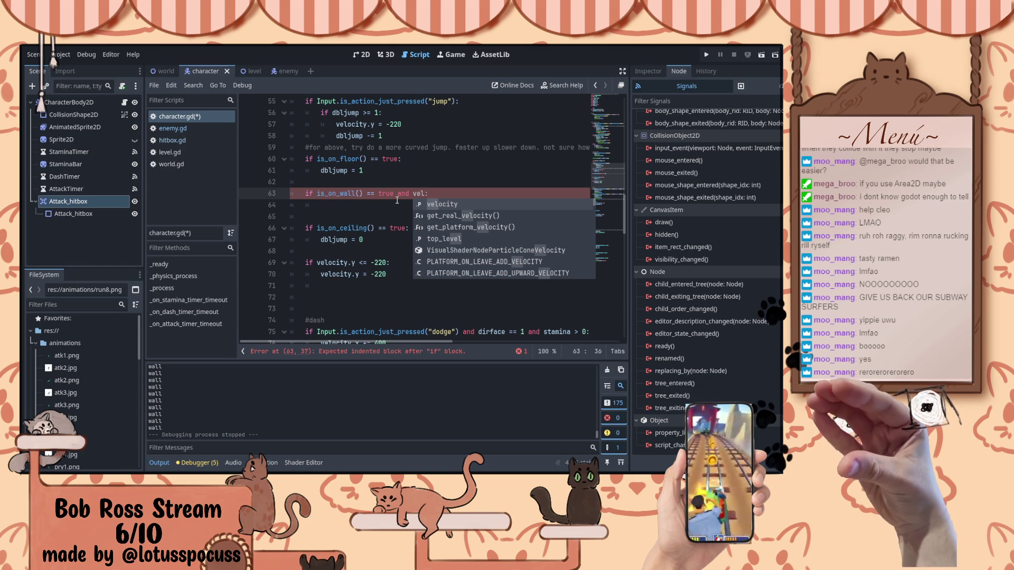
key("Return")
type("y.y .")
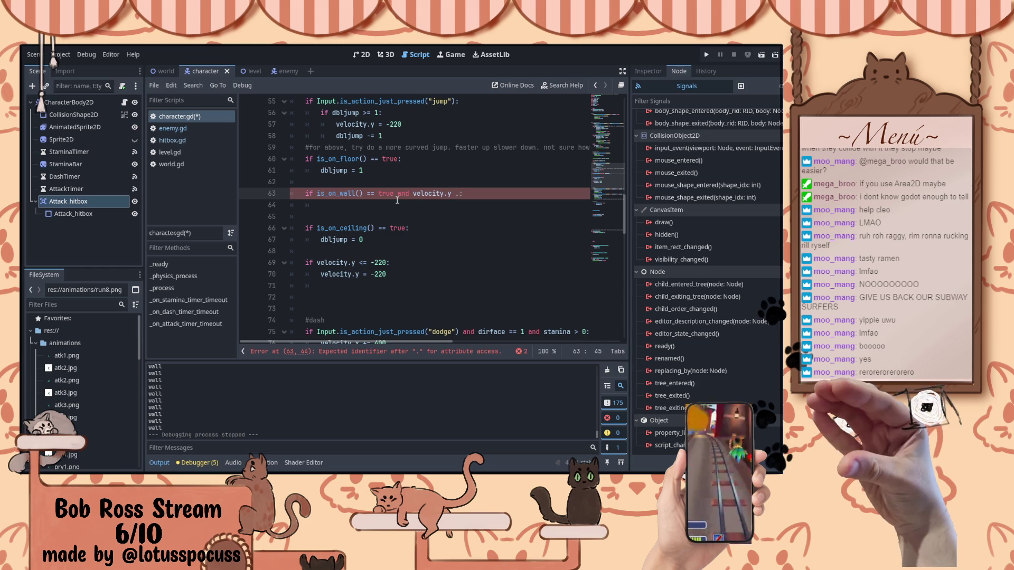
key("BackSpace")
type(">=")
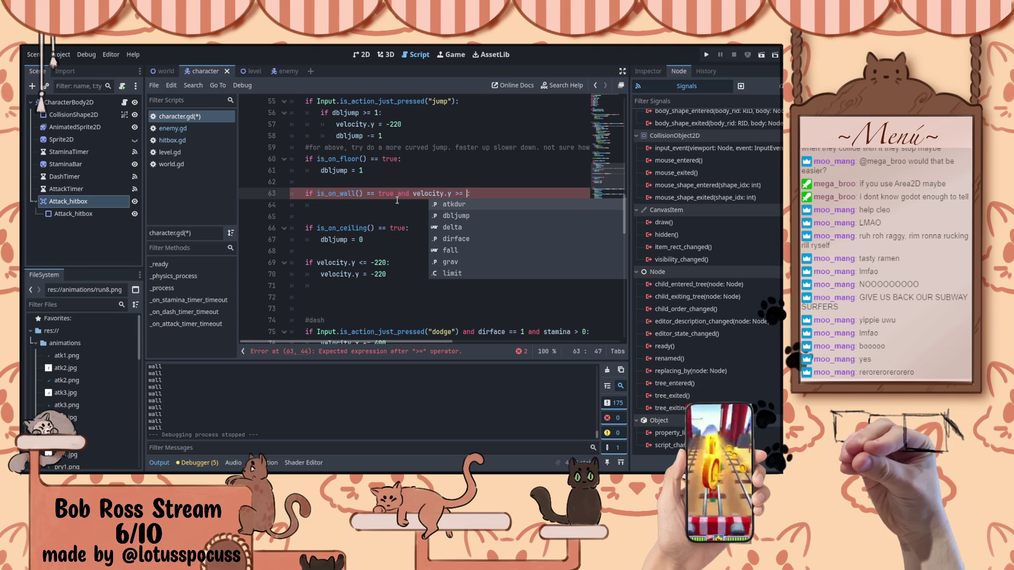
type("200")
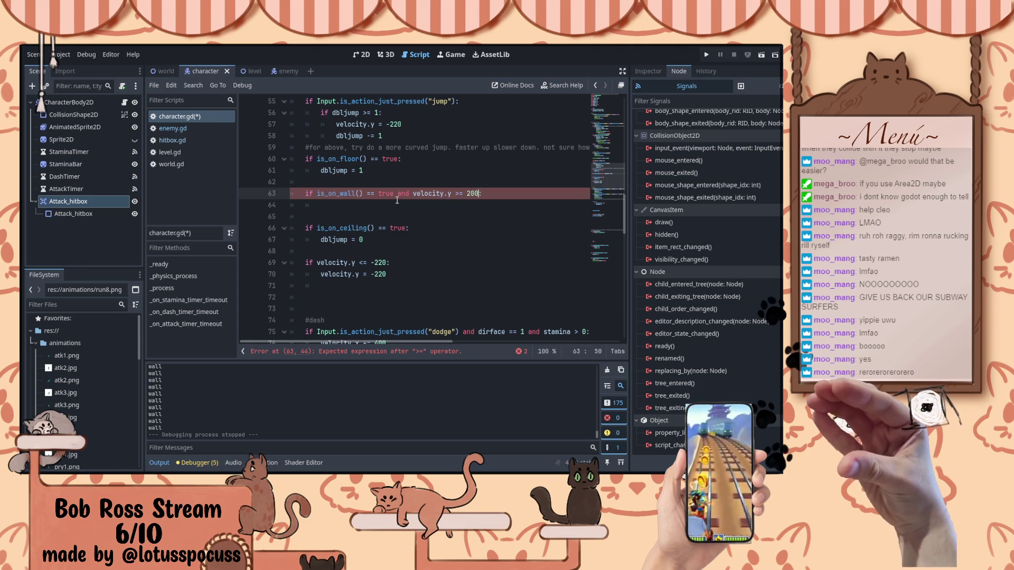
type(":")
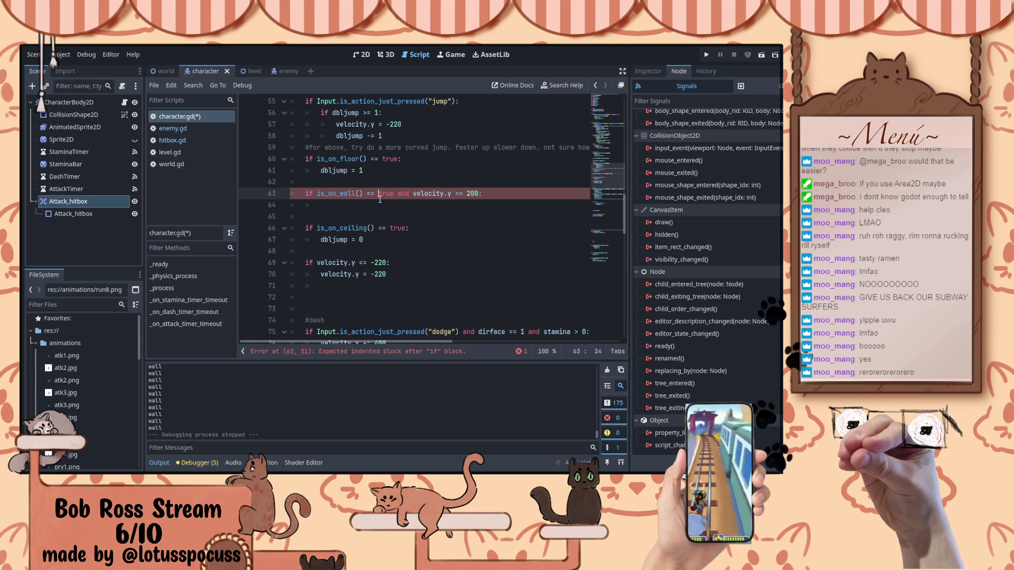
- Add an indented 'velocity.y == 200' body line under the wall check and run the project
left_click(382, 204)
key("Tab")
type("velocity")
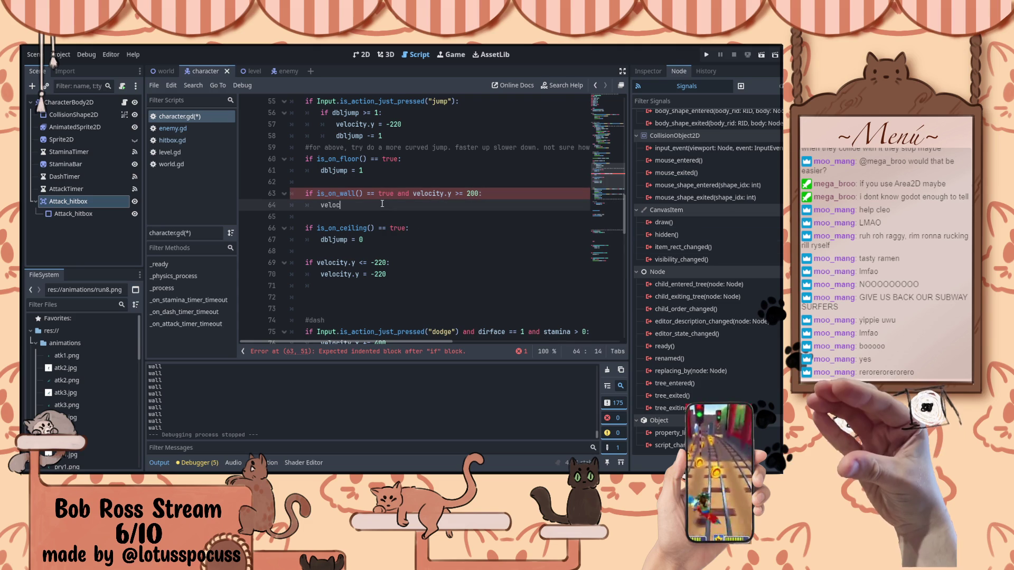
type(".y ")
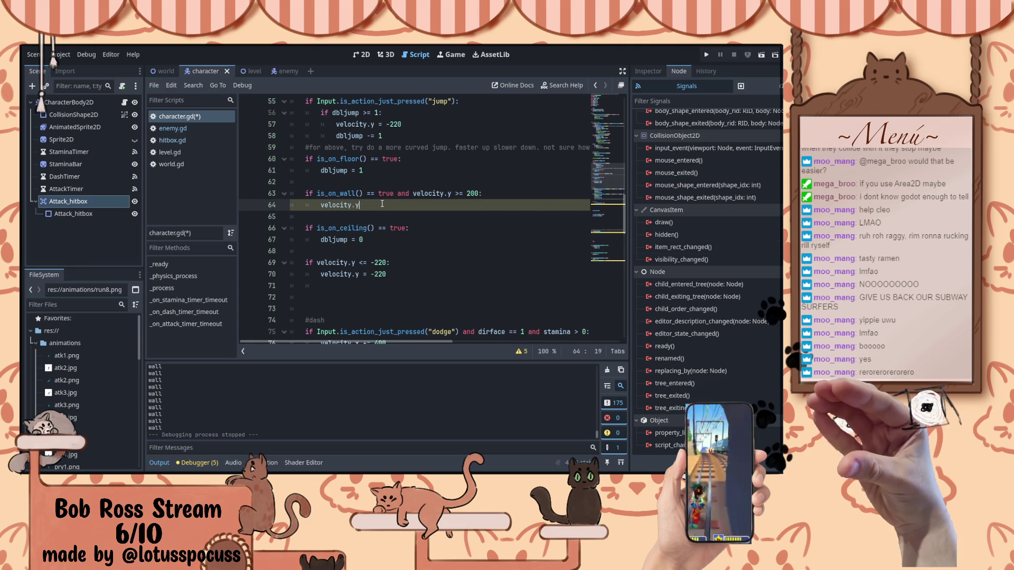
type("== ")
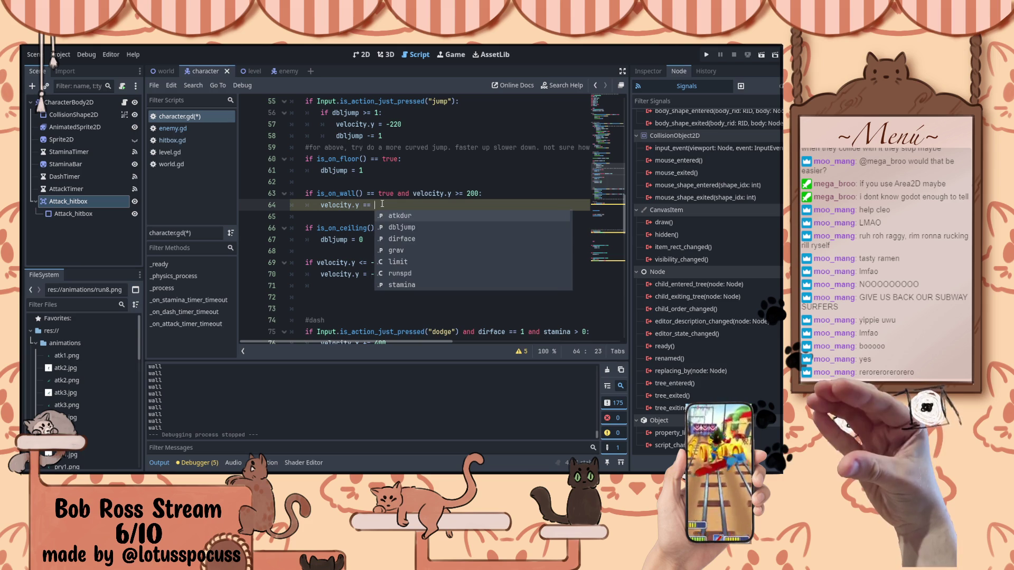
type("1")
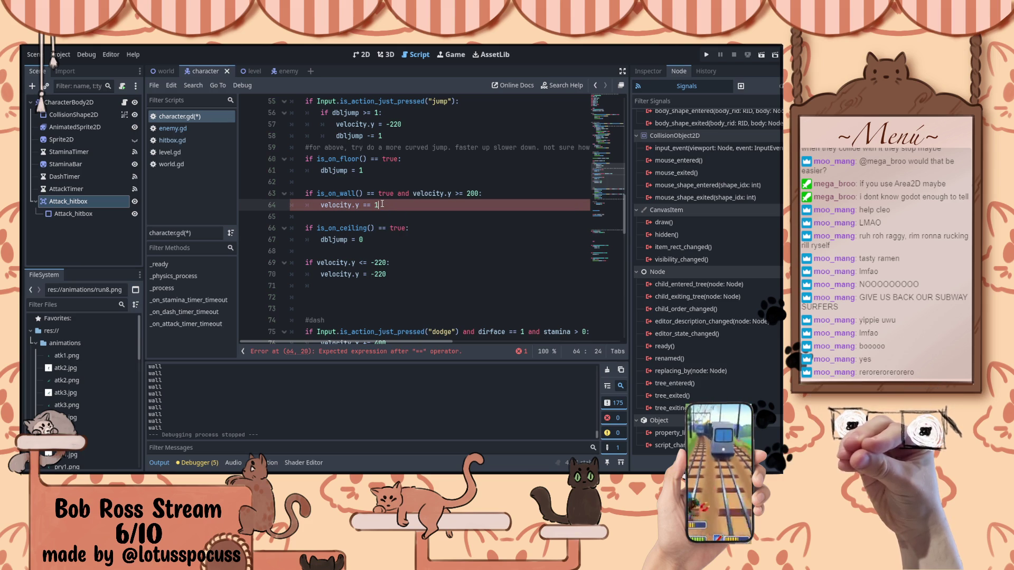
type("200")
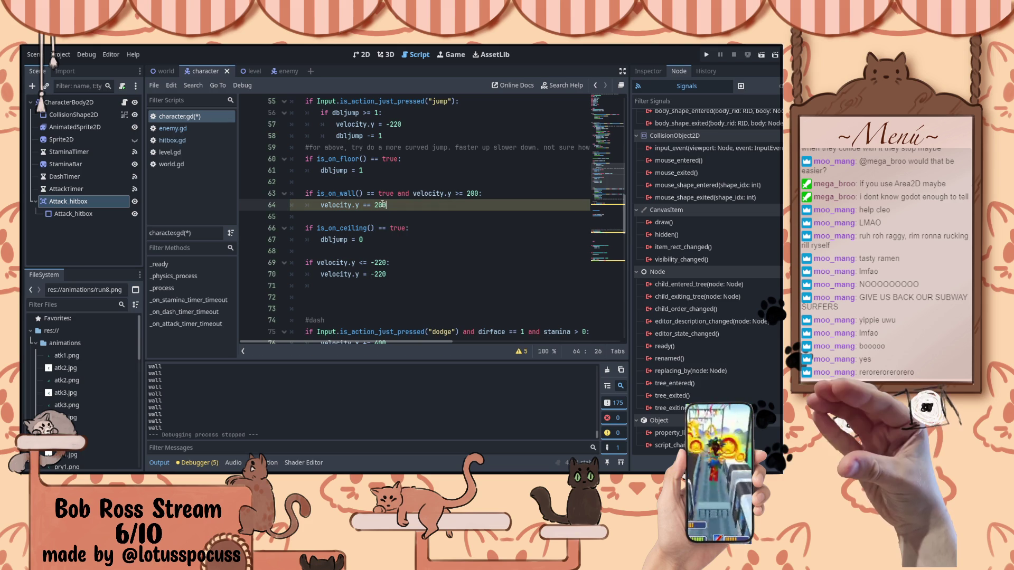
left_click(438, 217)
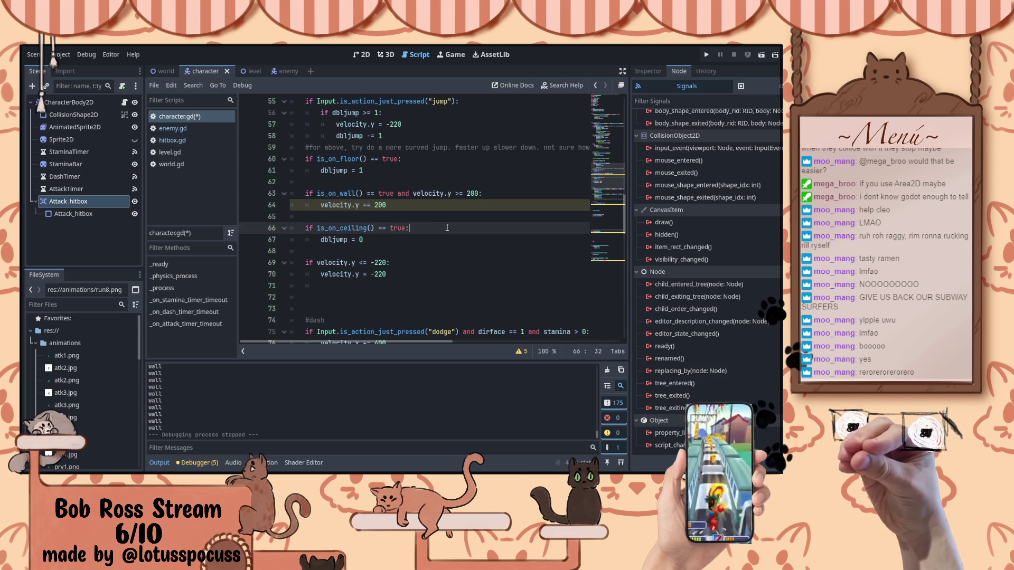
left_click(490, 170)
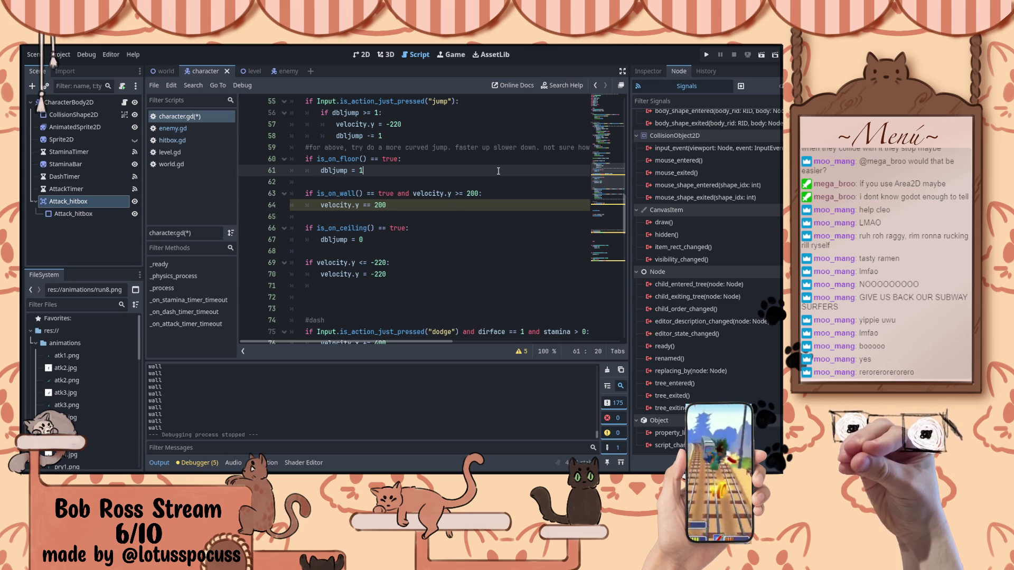
left_click(708, 55)
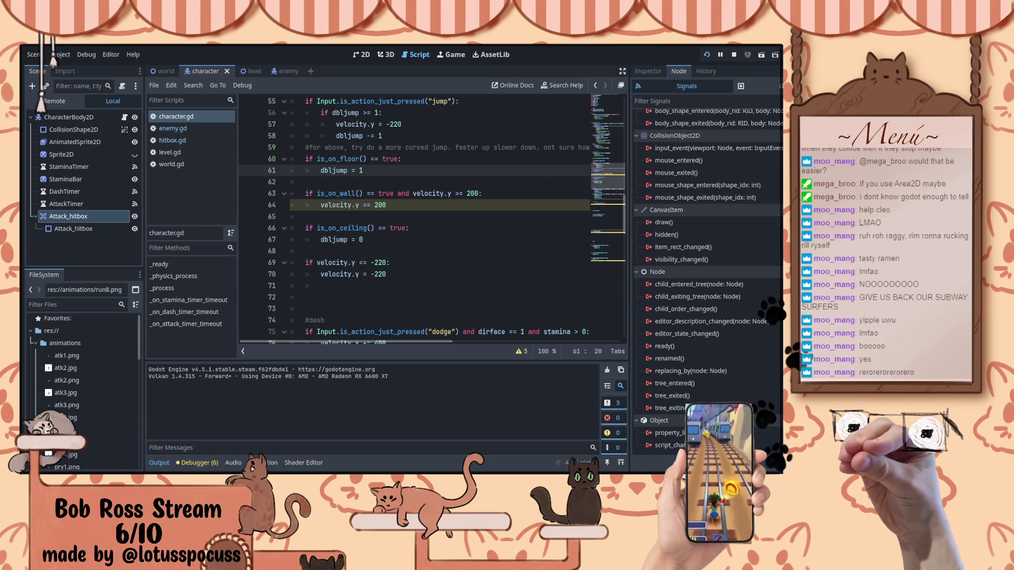
- Run left and jump against the left wall with the arrow keys, then stop the game with F8
key("Right")
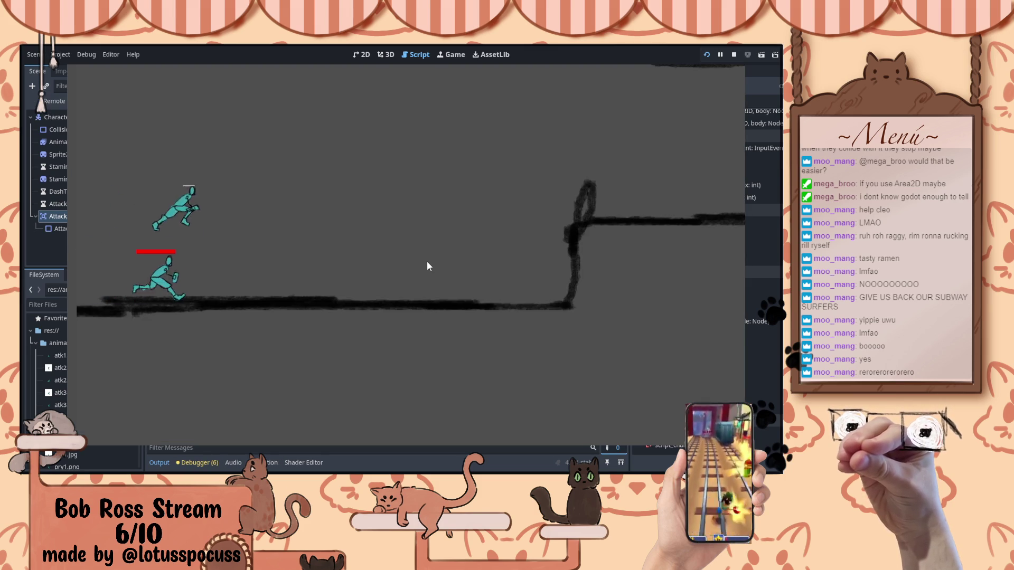
key("Left")
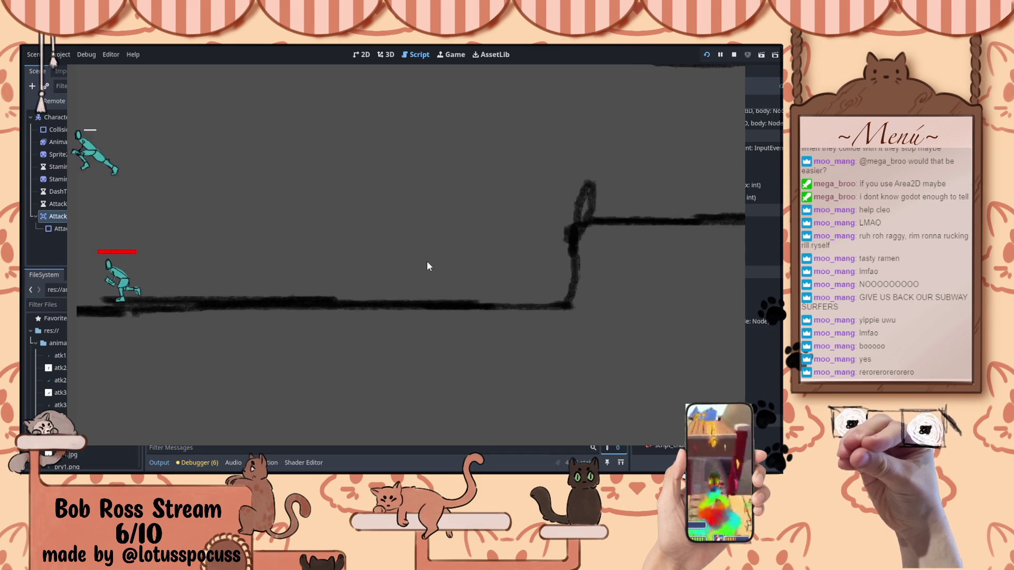
key("Up")
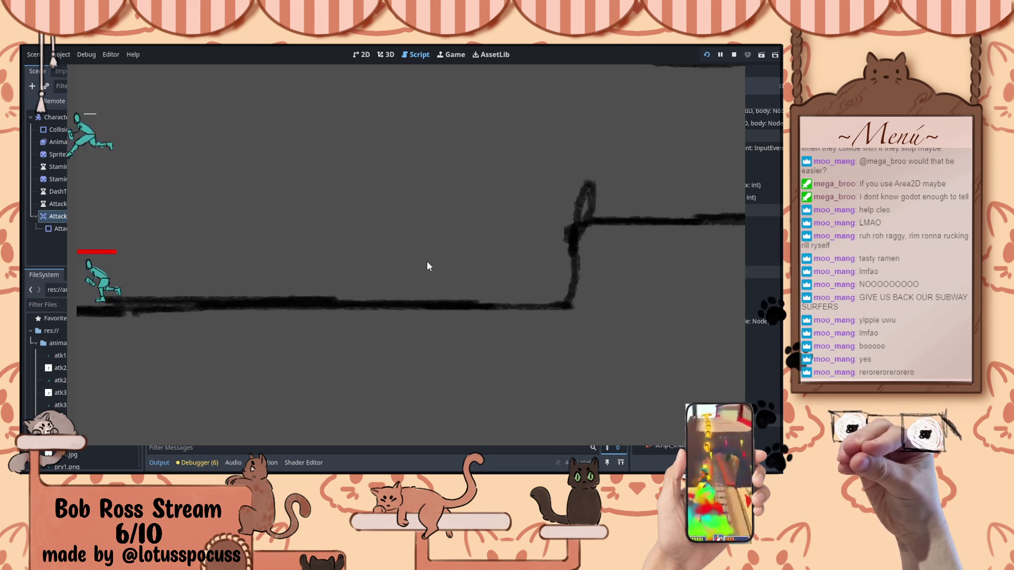
key("Up")
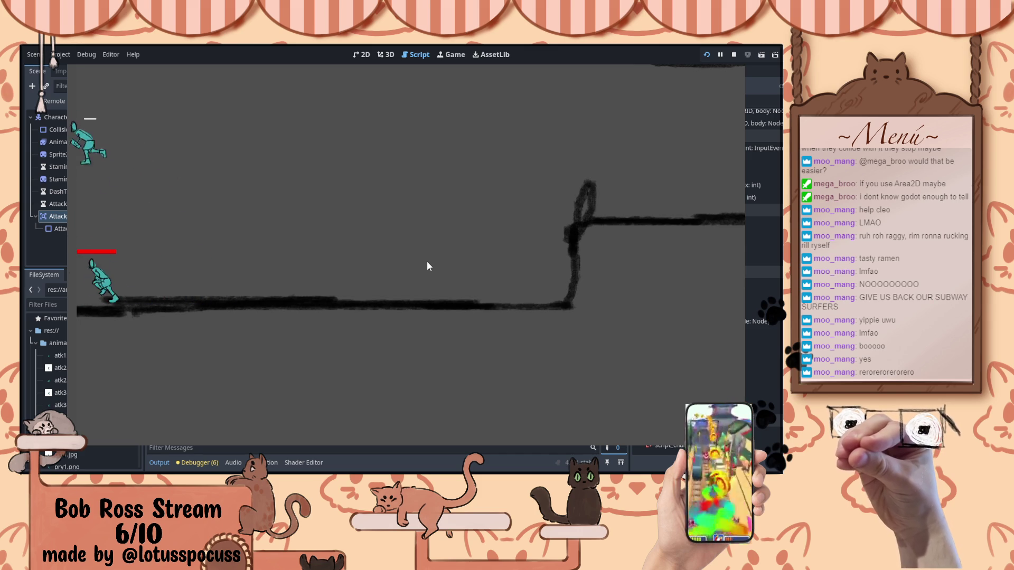
key("Right")
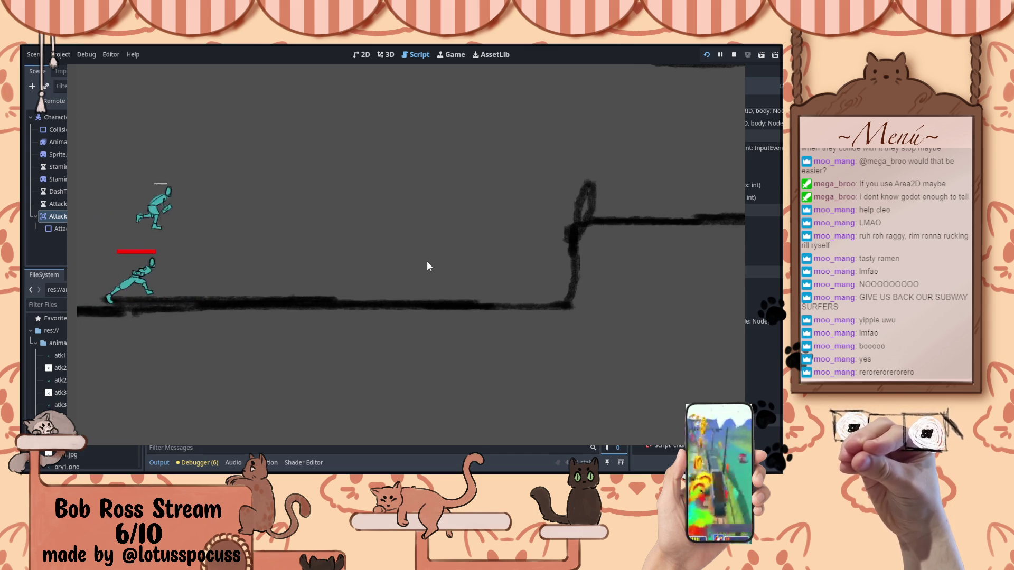
key("Up")
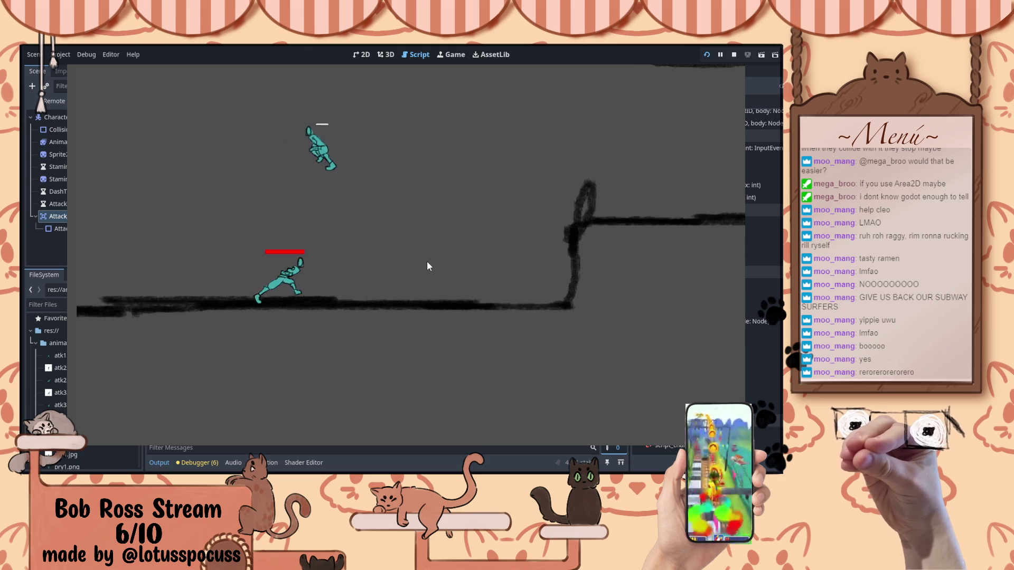
key("F8")
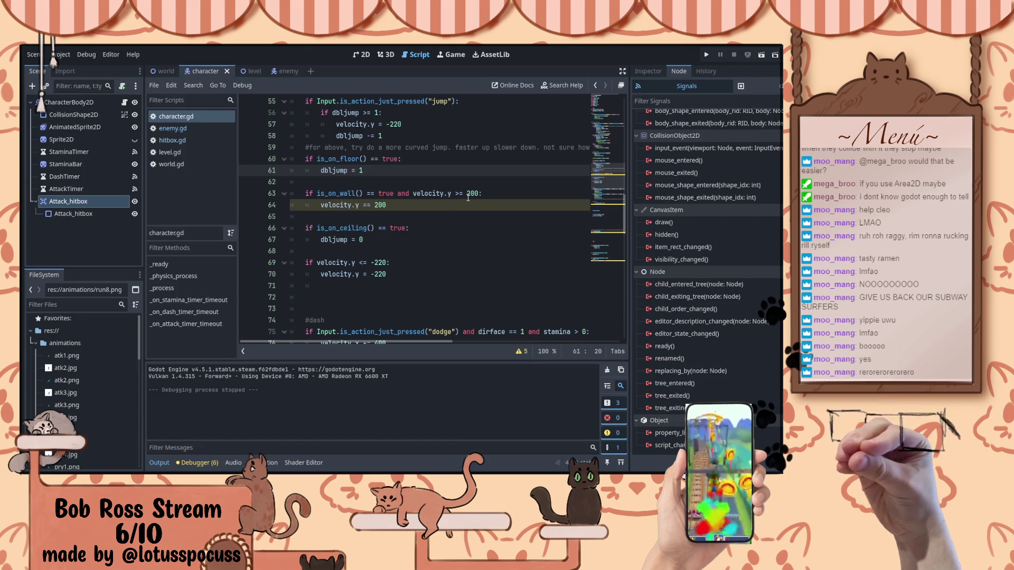
- Lower the wall-check velocity threshold on line 63 from 200 to 100
left_click(467, 194)
left_click(379, 205)
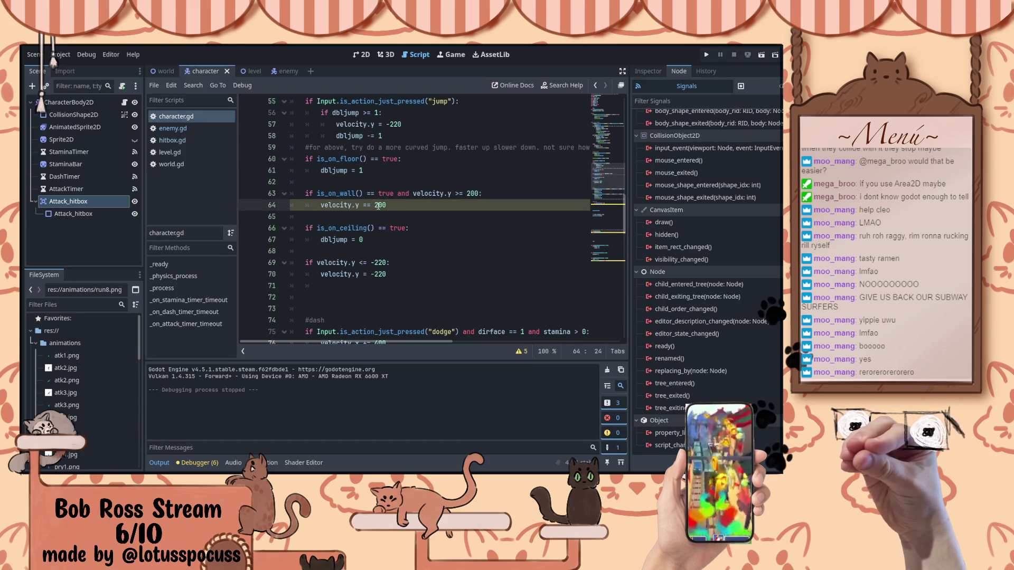
left_click(473, 196)
key("BackSpace")
key("BackSpace")
type("10")
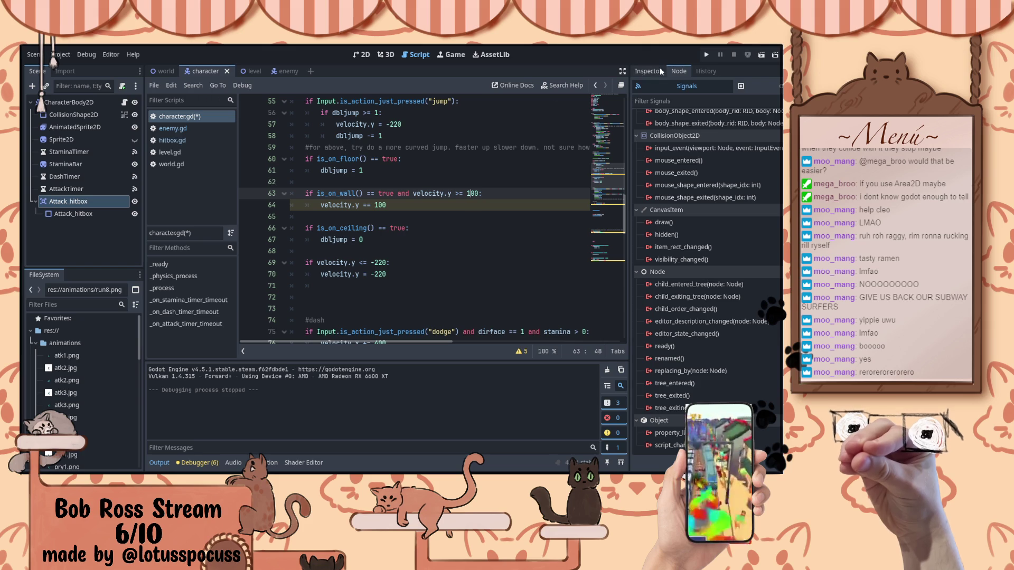
- Run the game, walk the character right and back left toward the wall, then stop it
left_click(707, 55)
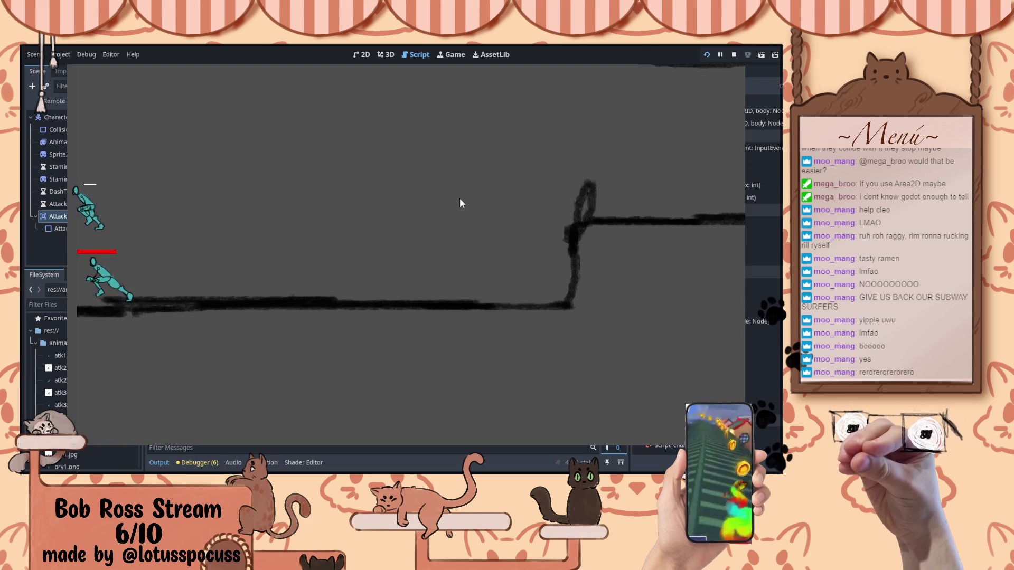
key("d")
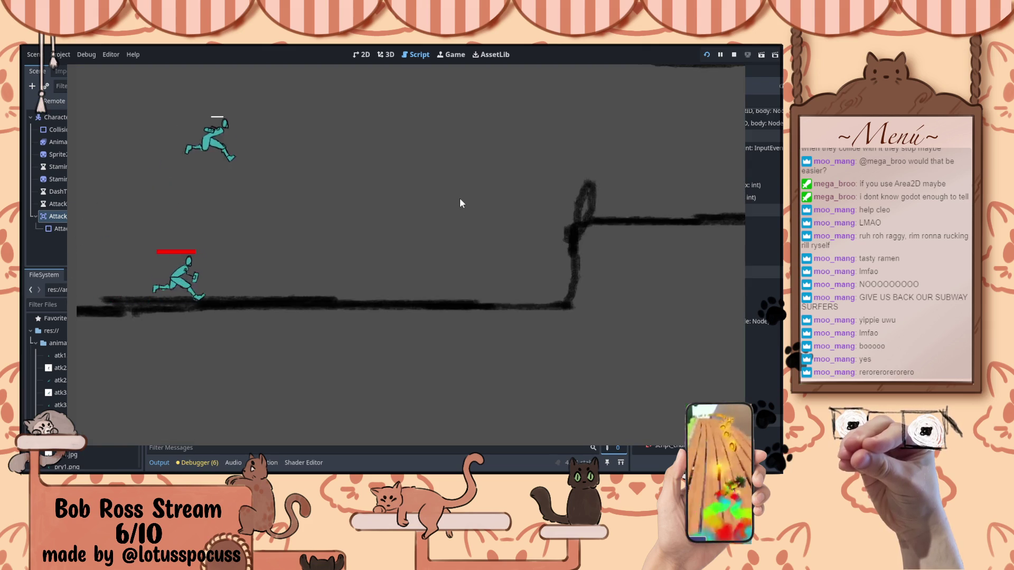
key("a")
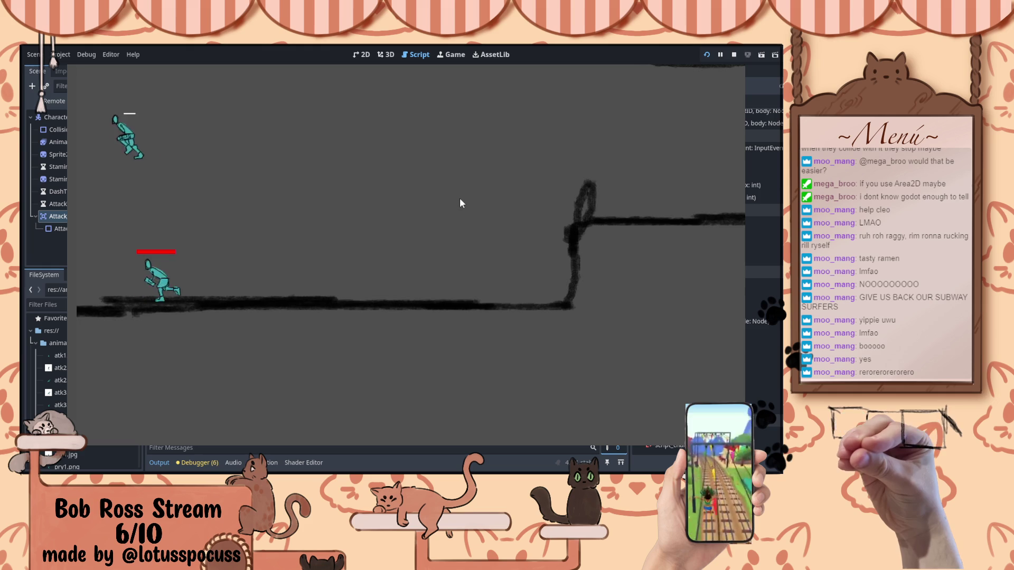
key("F8")
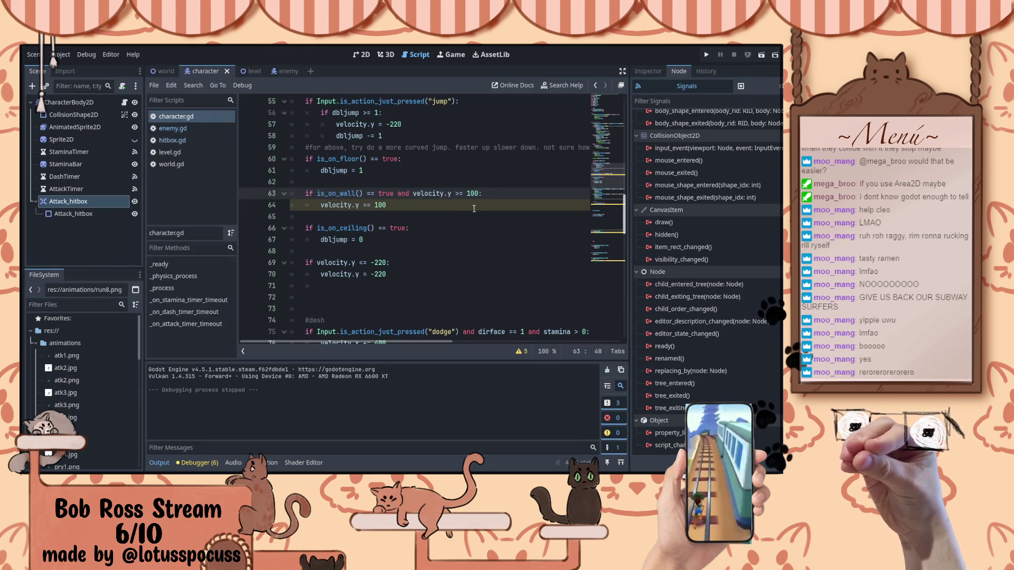
- Flip the comparison to velocity.y <= 100 and run the game again
left_click(432, 210)
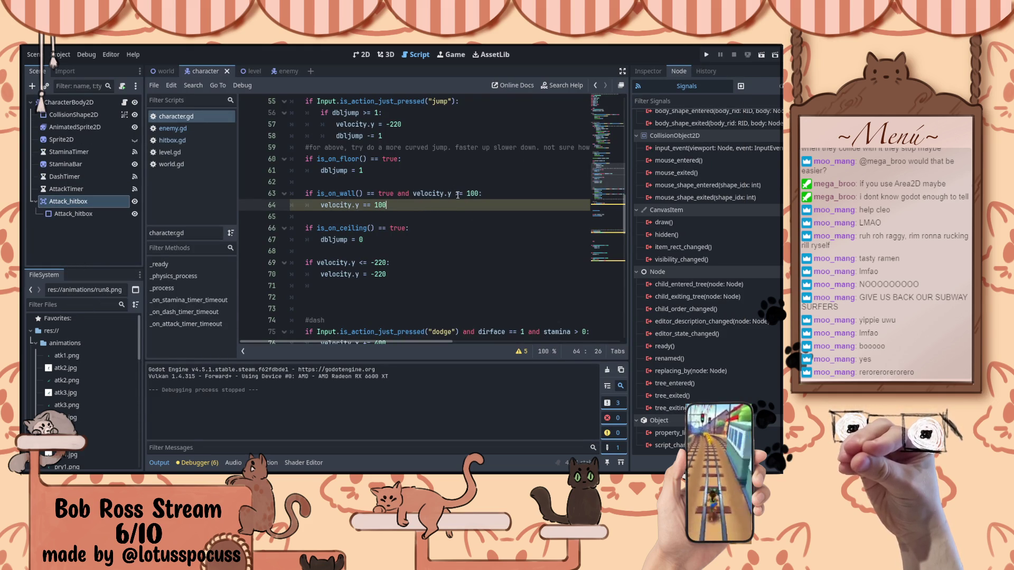
left_click(455, 193)
key("Delete")
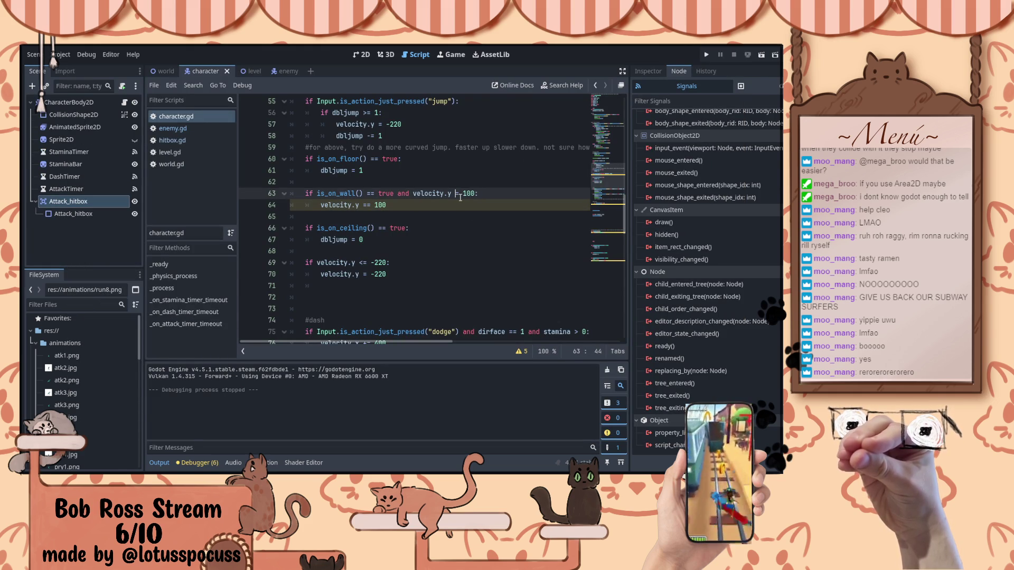
type("<")
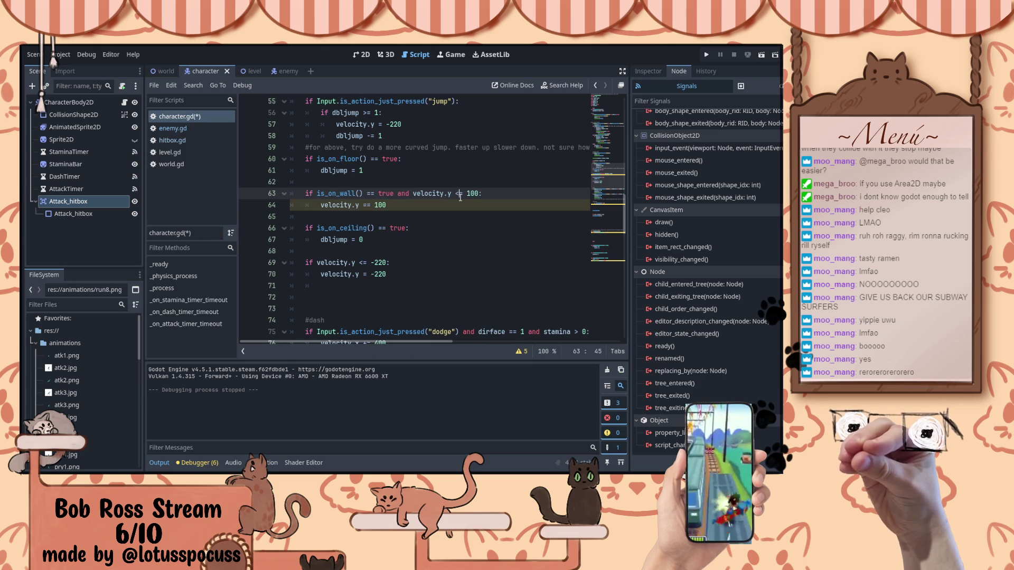
left_click(456, 210)
left_click(706, 55)
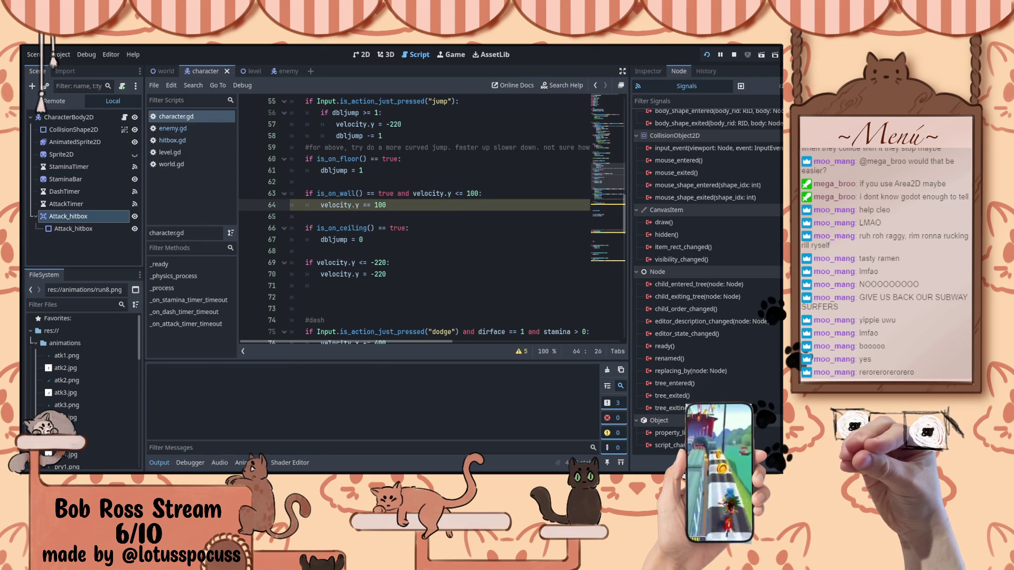
- Stop the game and replace line 64's statement with print("wall")
type("a")
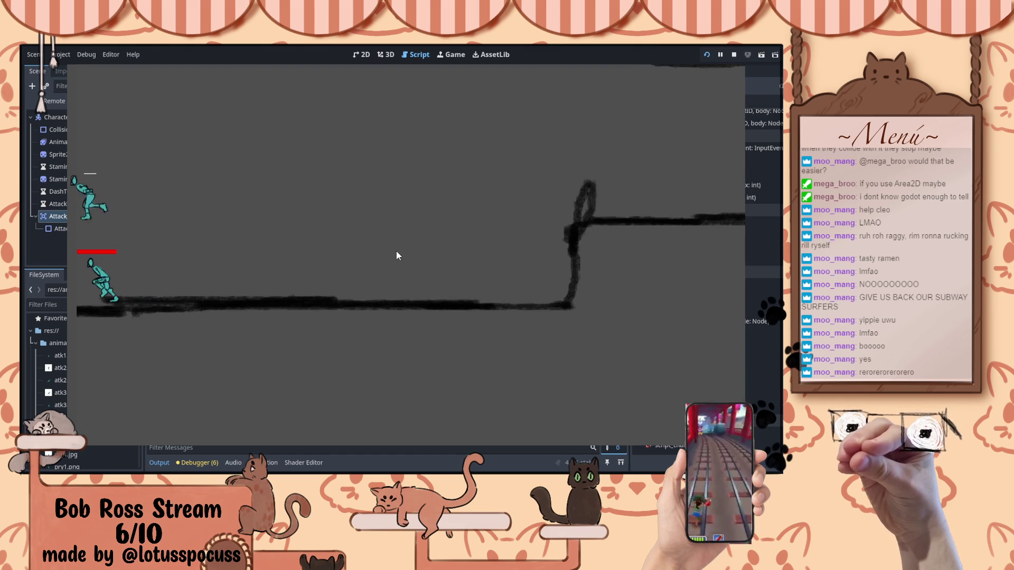
key("F8")
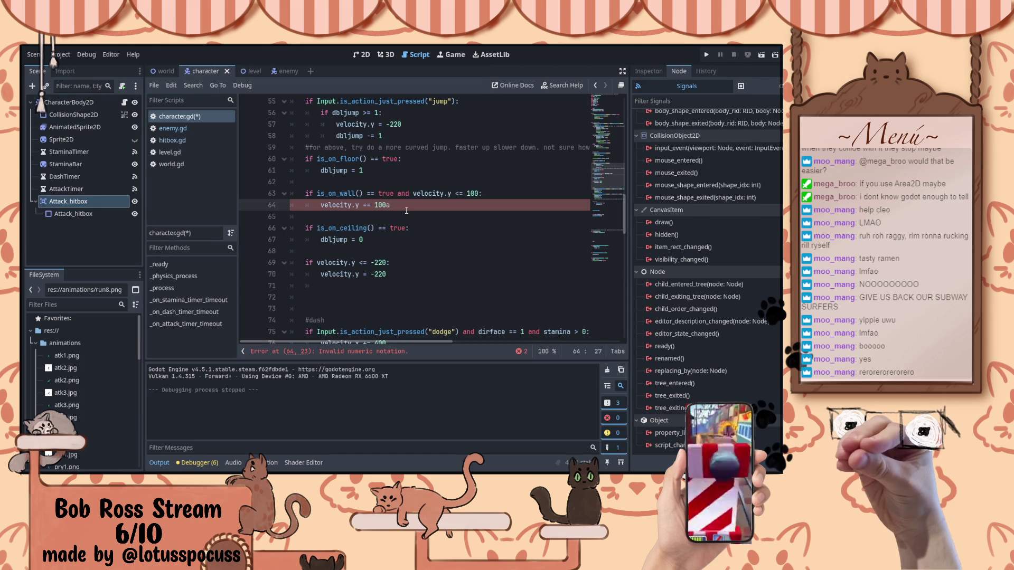
left_click_drag(404, 205, 322, 207)
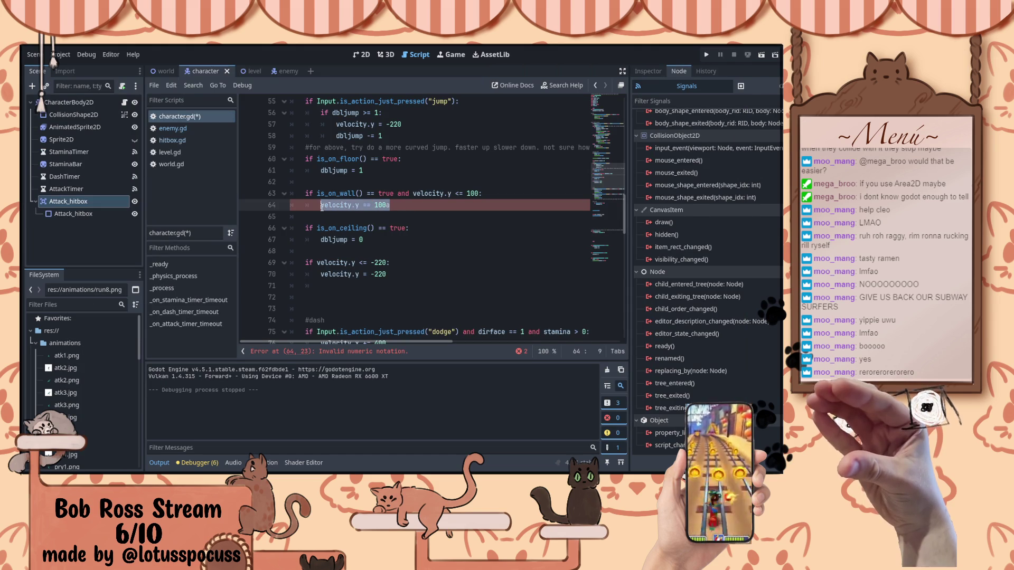
type("prin")
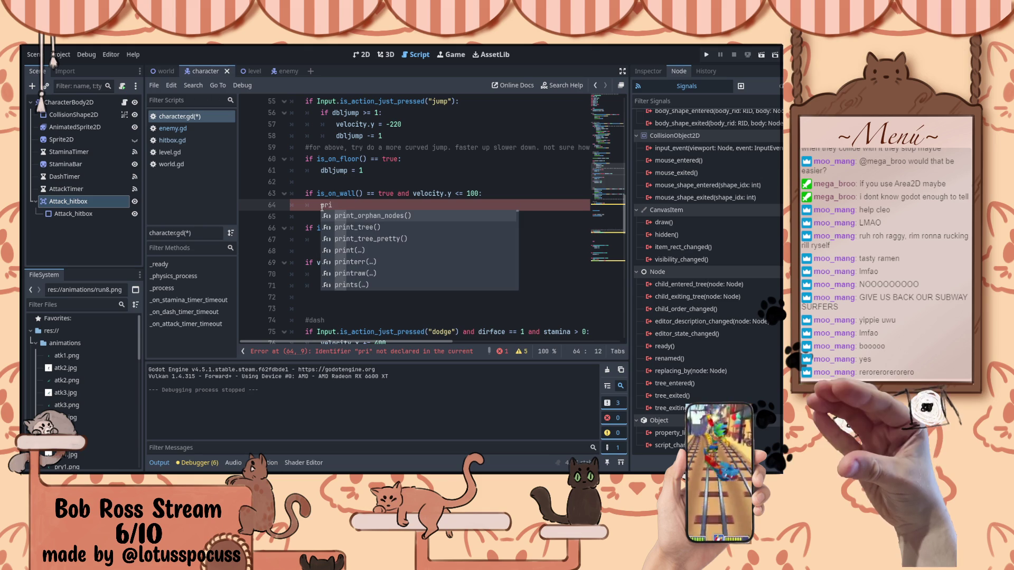
type("t")
key("Return")
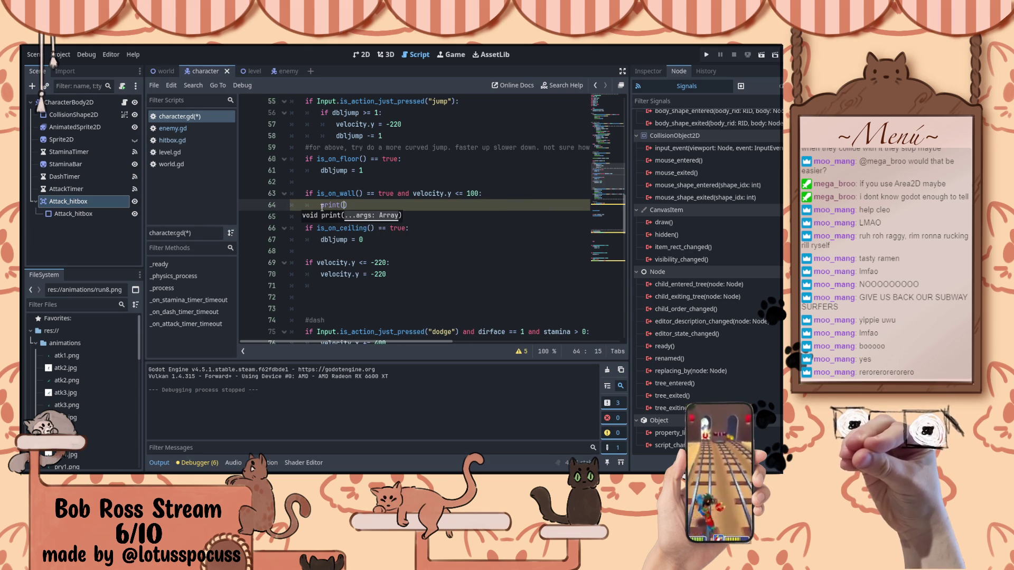
type("\"wall")
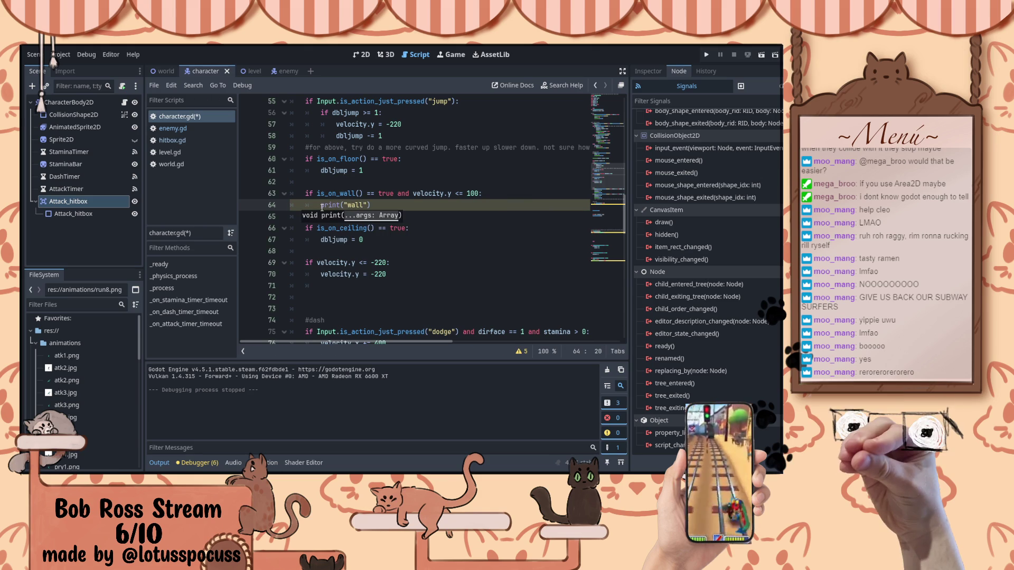
left_click(443, 147)
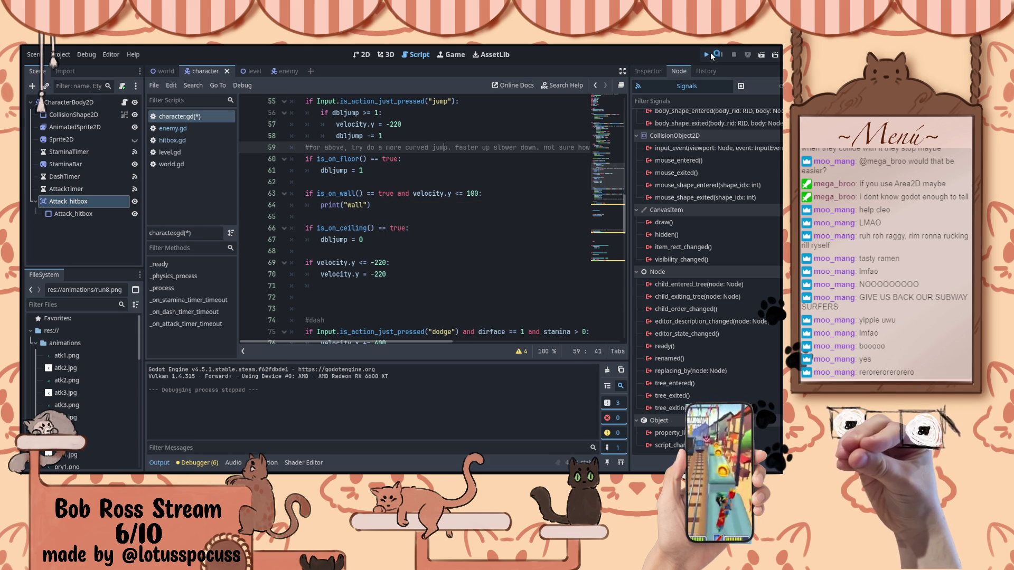
- Run the game to collect wall messages, stop it, and select the print line
left_click(710, 53)
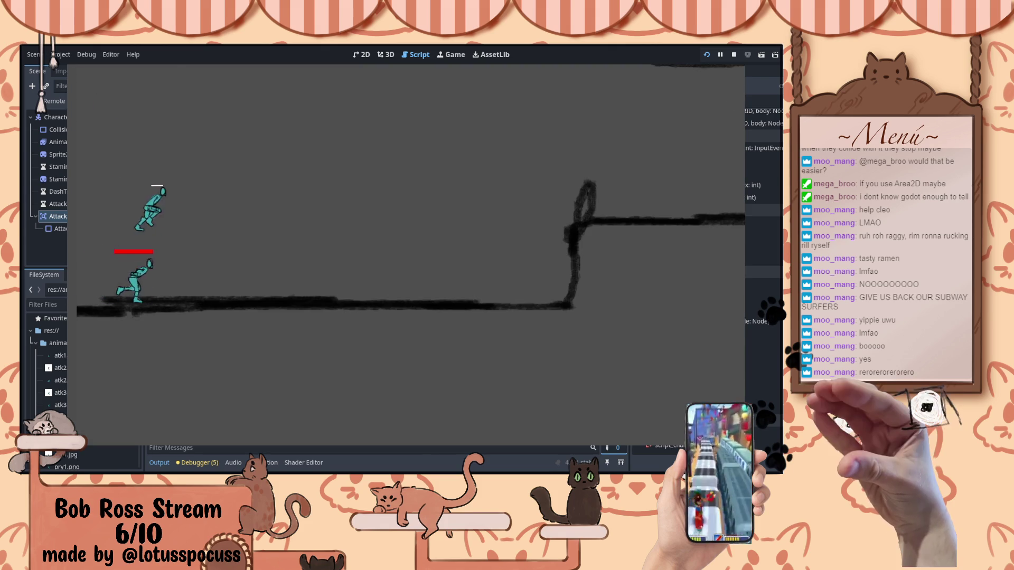
key("F8")
left_click_drag(397, 207, 324, 208)
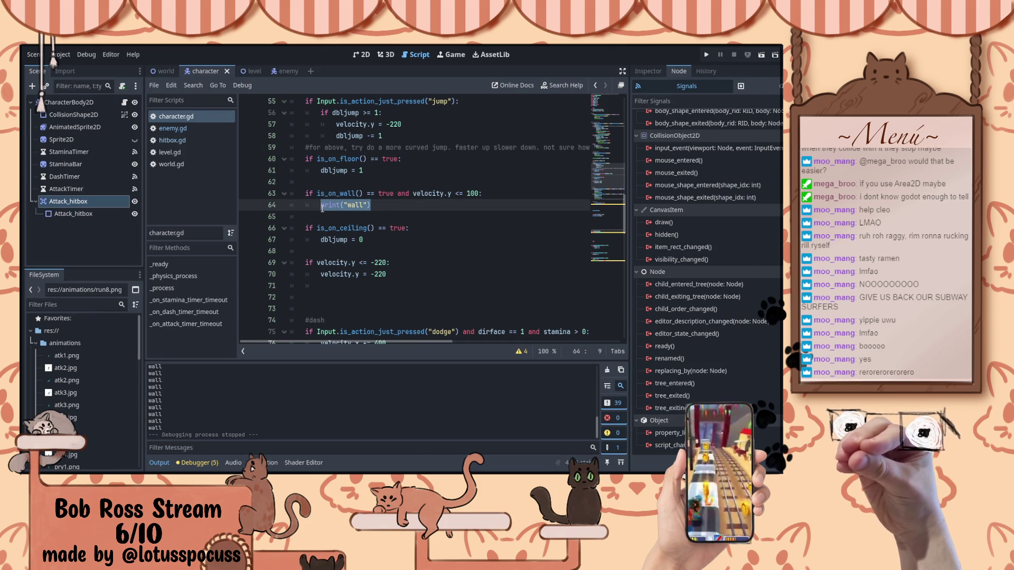
- Replace the print("wall") line with velocity.y == 0 using autocomplete
key("BackSpace")
type("loc")
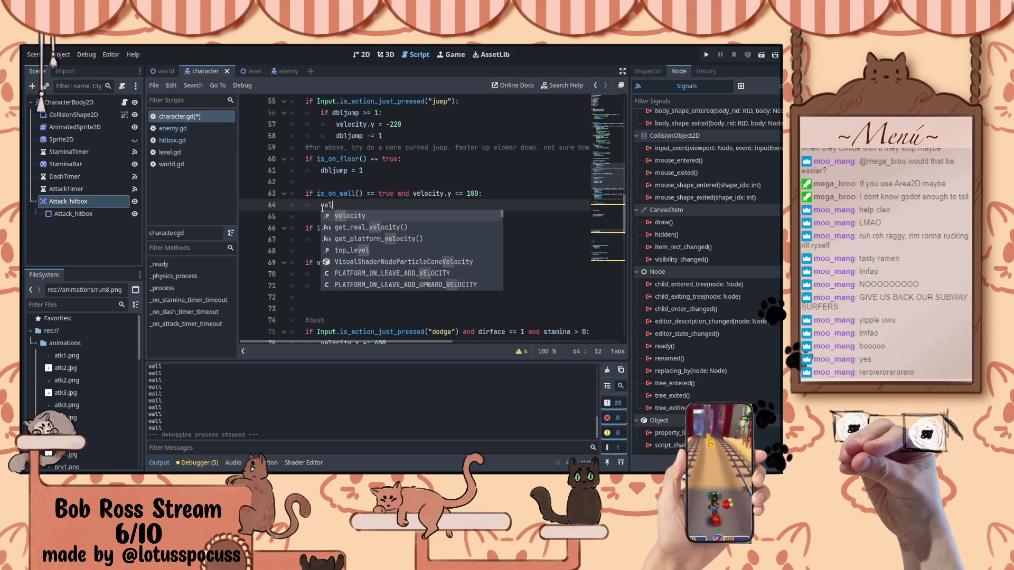
key("Return")
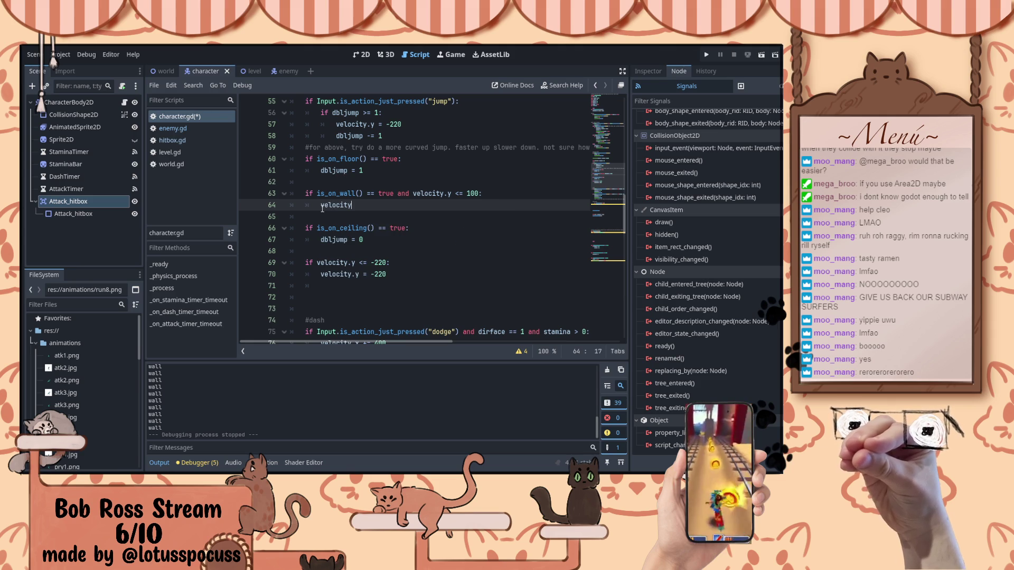
type("y ")
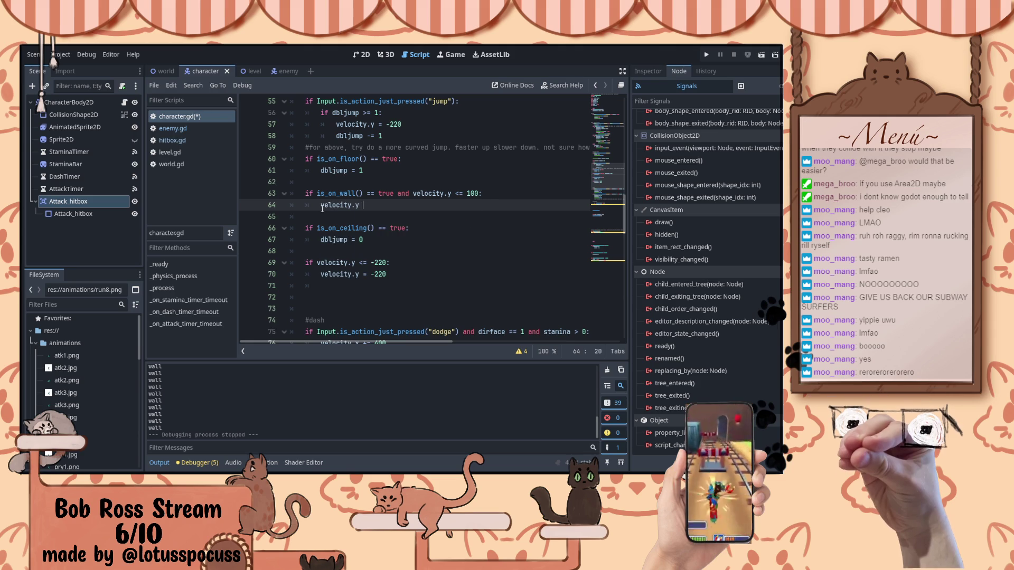
type("== 0")
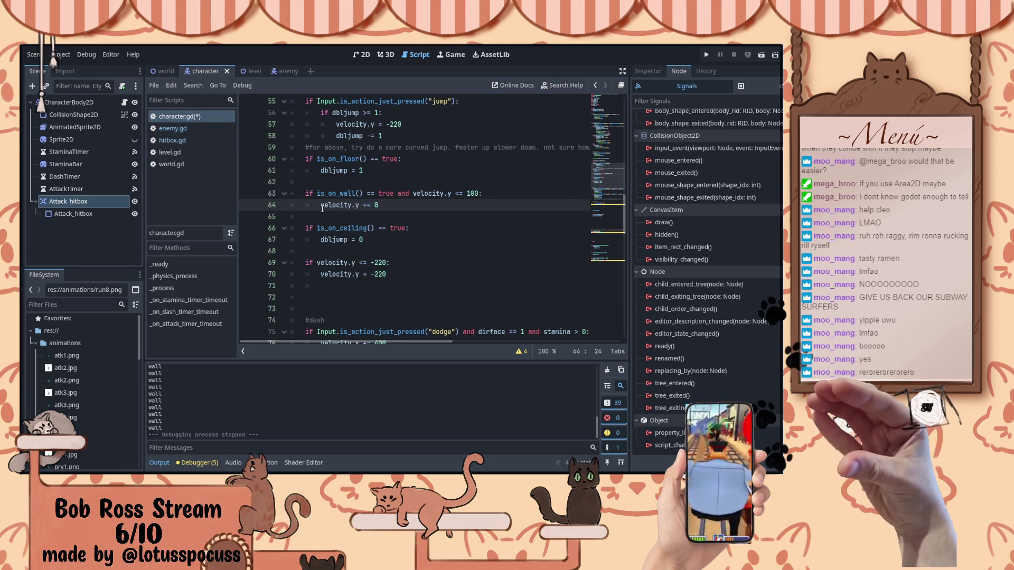
- Run the game, jump and move the character left and right, then stop it
left_click(706, 54)
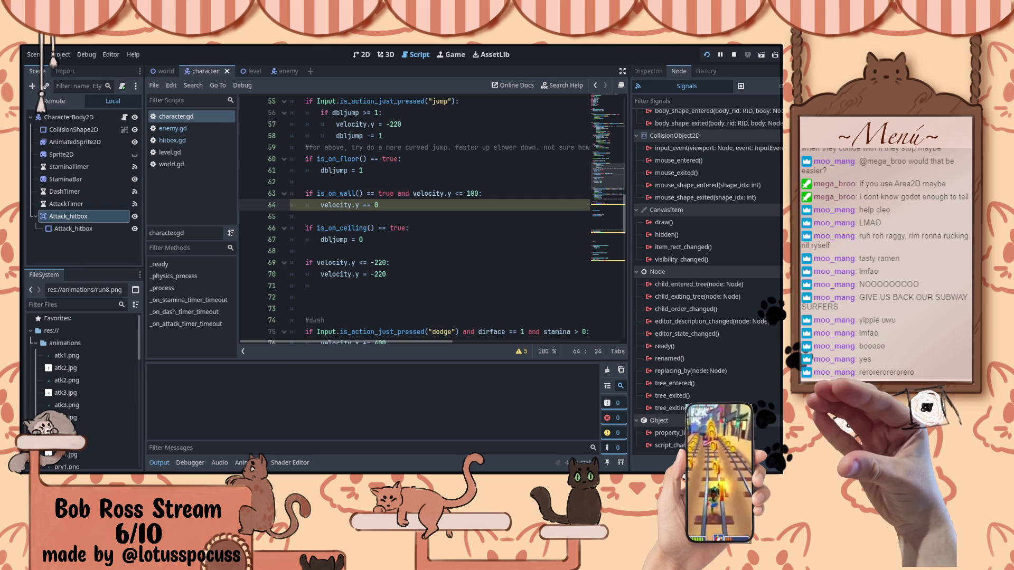
key("space")
key("Left")
key("Right")
key("Left")
key("Right")
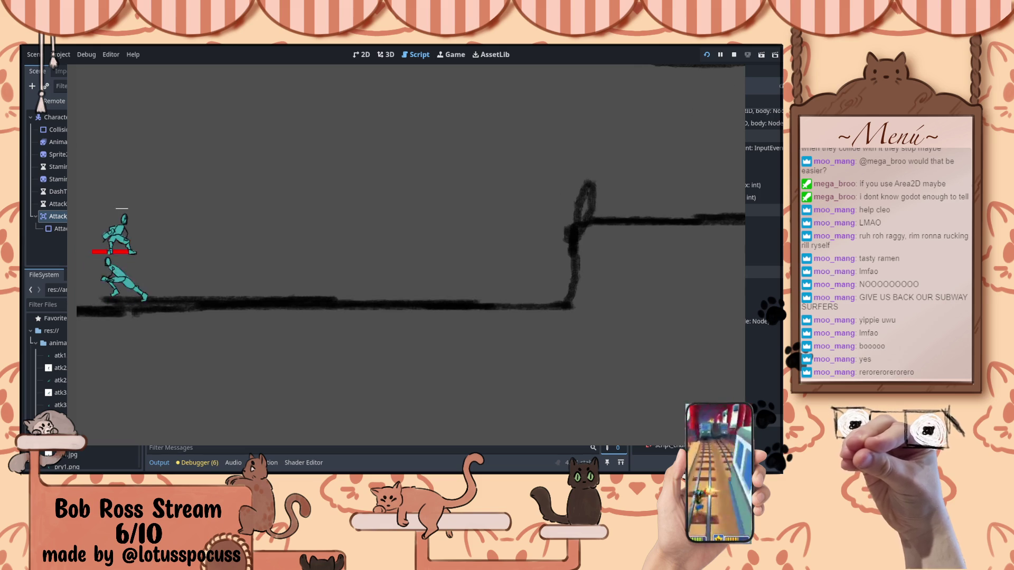
left_click(734, 54)
- Remove the velocity.y <= 100 check so the condition is just is_on_wall()
left_click_drag(480, 194, 394, 194)
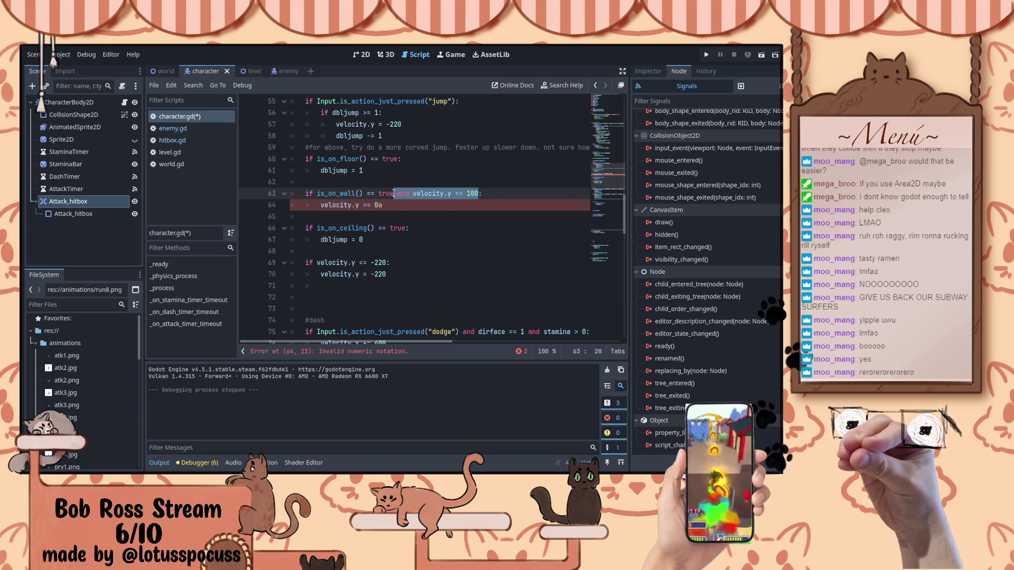
key("BackSpace")
left_click(389, 204)
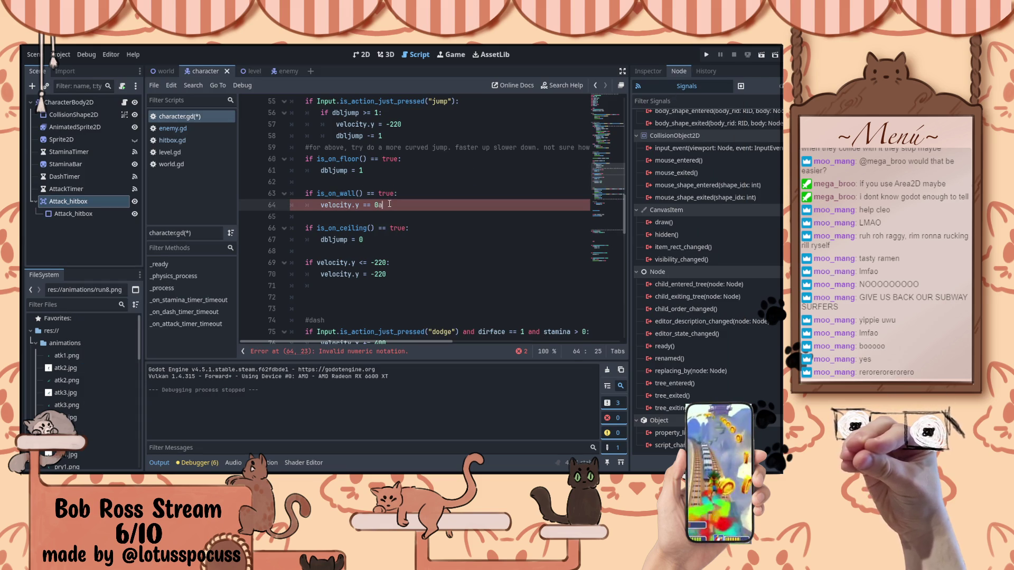
scroll(389, 204, "up", 1)
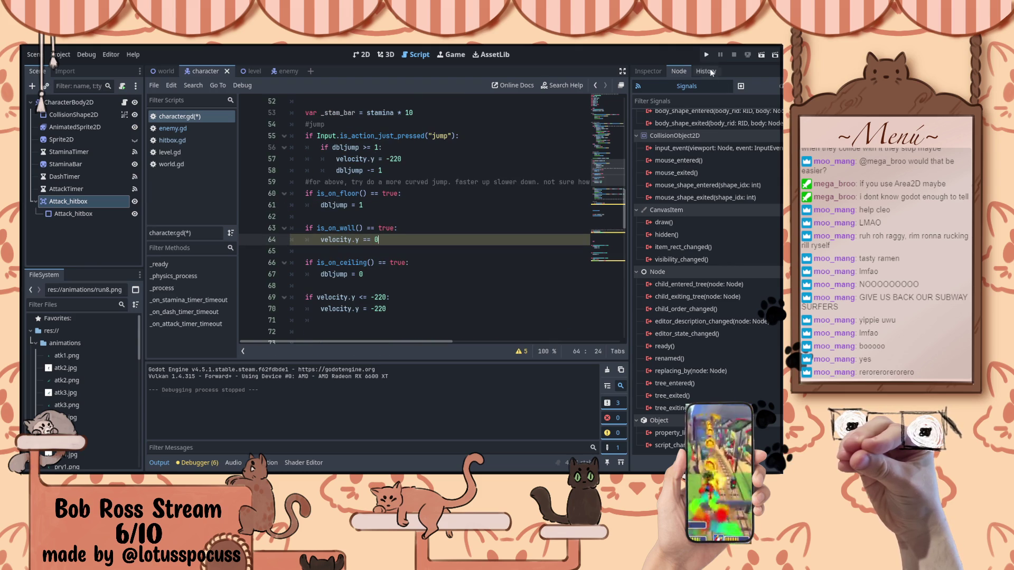
- Run the game, jump and move the character around, then stop it
left_click(708, 54)
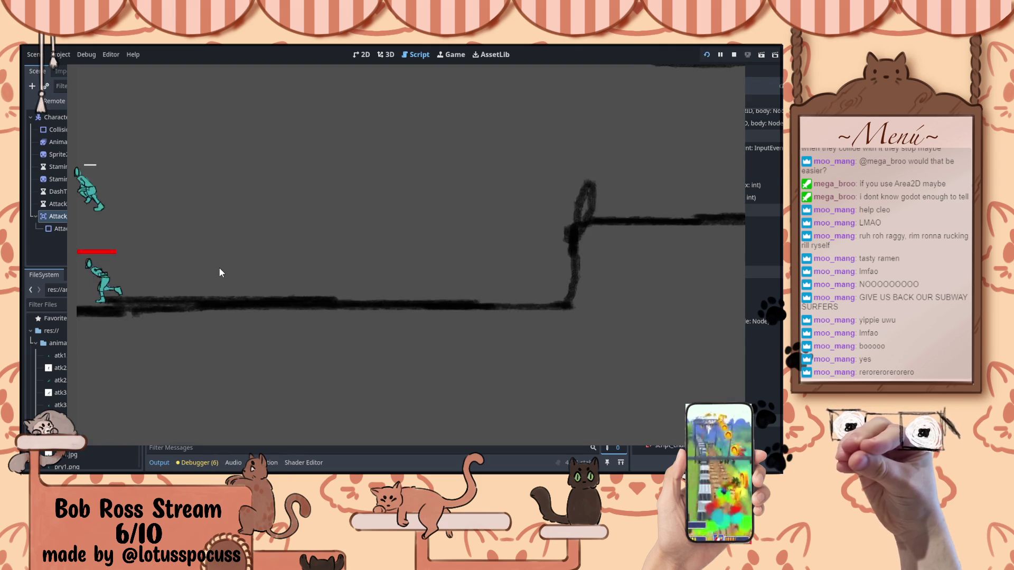
key("space")
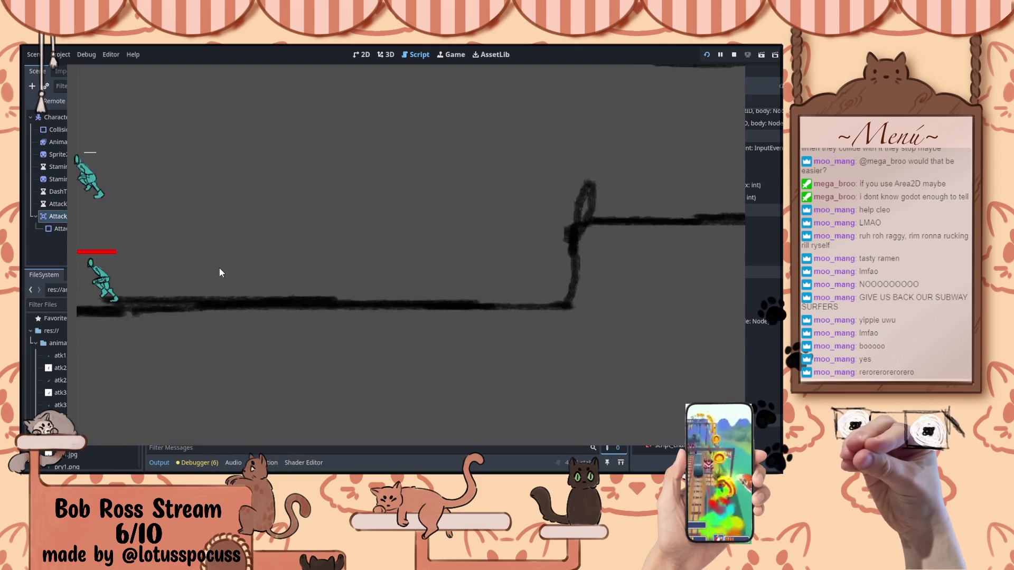
key("space")
key("Left")
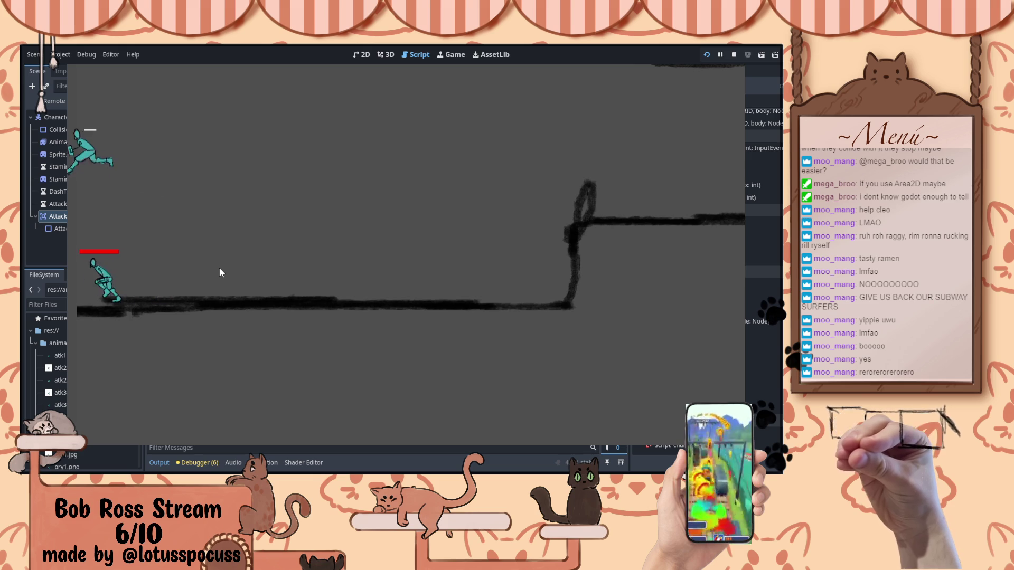
key("Right")
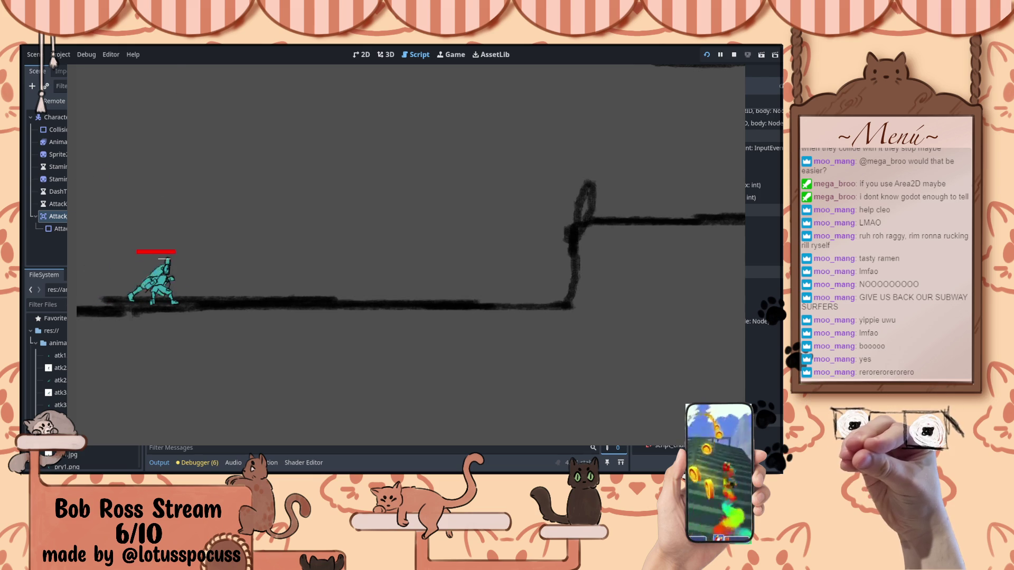
key("F8")
left_click(417, 259)
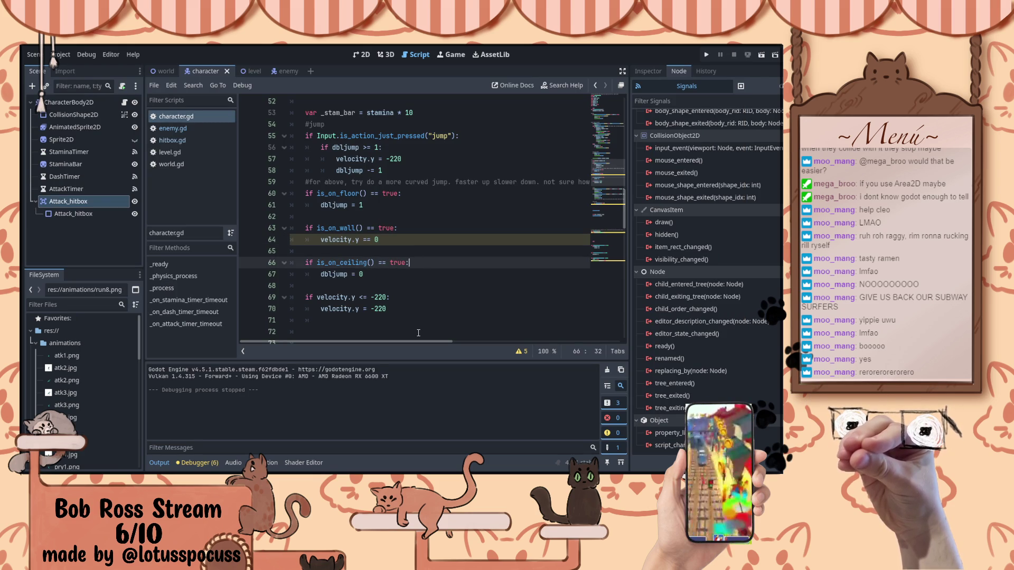
- Change line 64 from adding to assigning, so it reads velocity.y = 0
left_click(363, 240)
key("BackSpace")
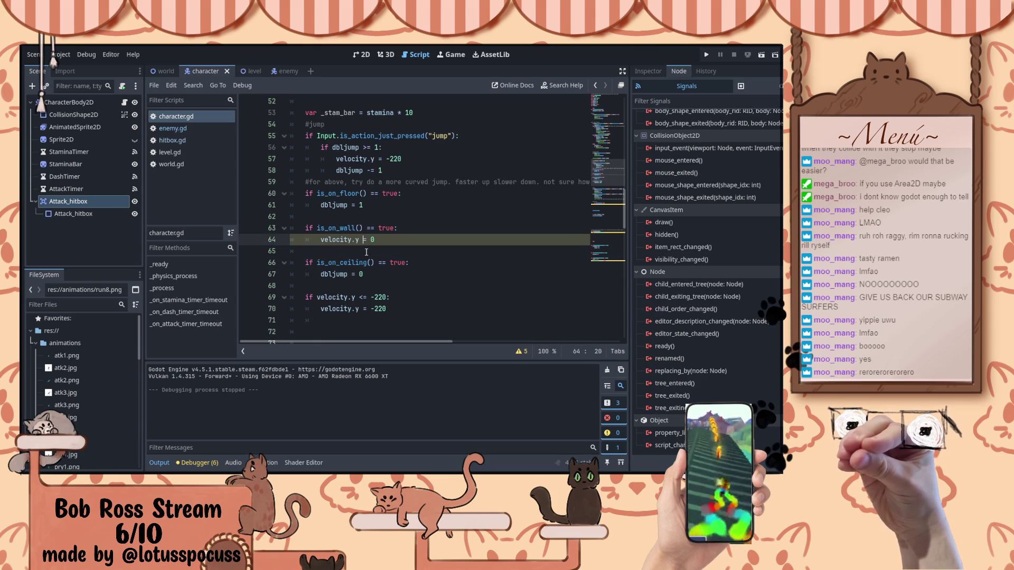
left_click(389, 241)
- Run the game with F5, walk the character right and left, then stop it
key("F5")
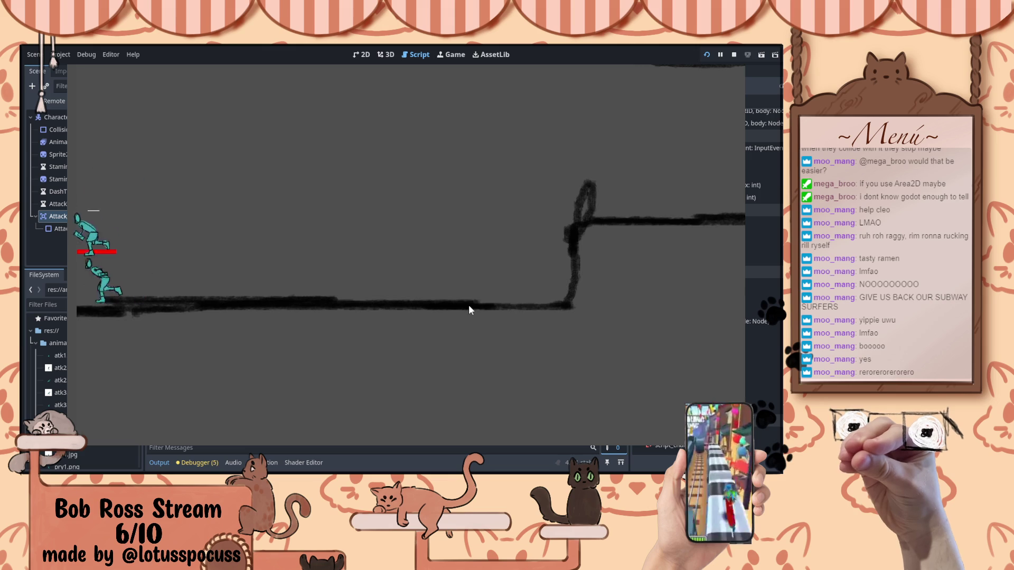
key("Right")
key("Left")
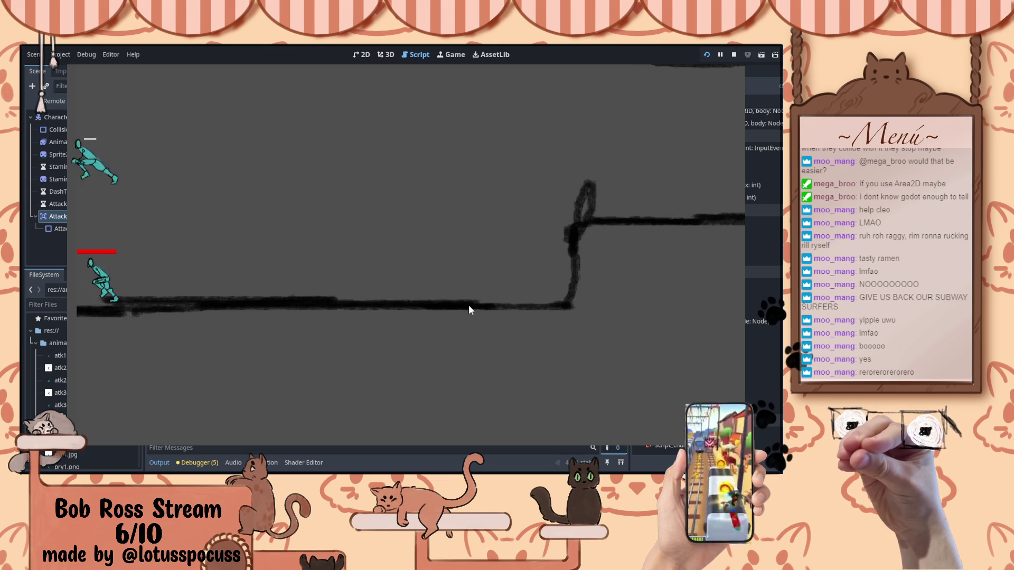
key("Right")
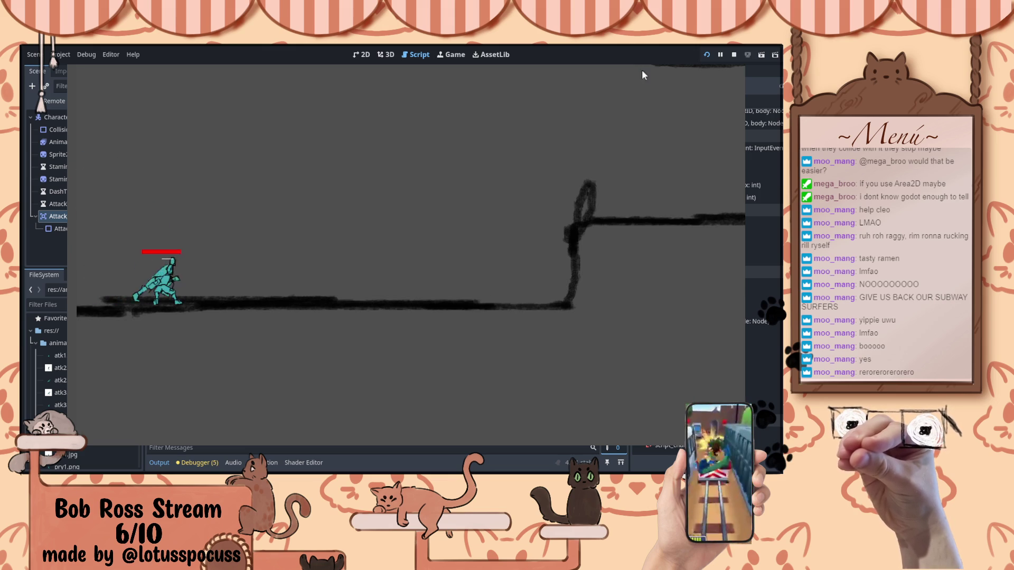
key("F8")
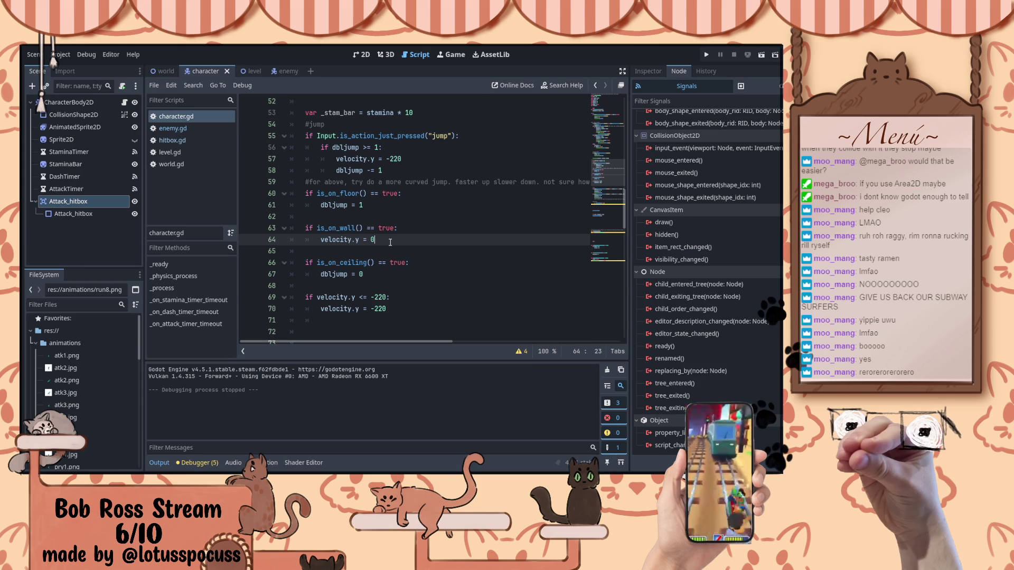
key("BackSpace")
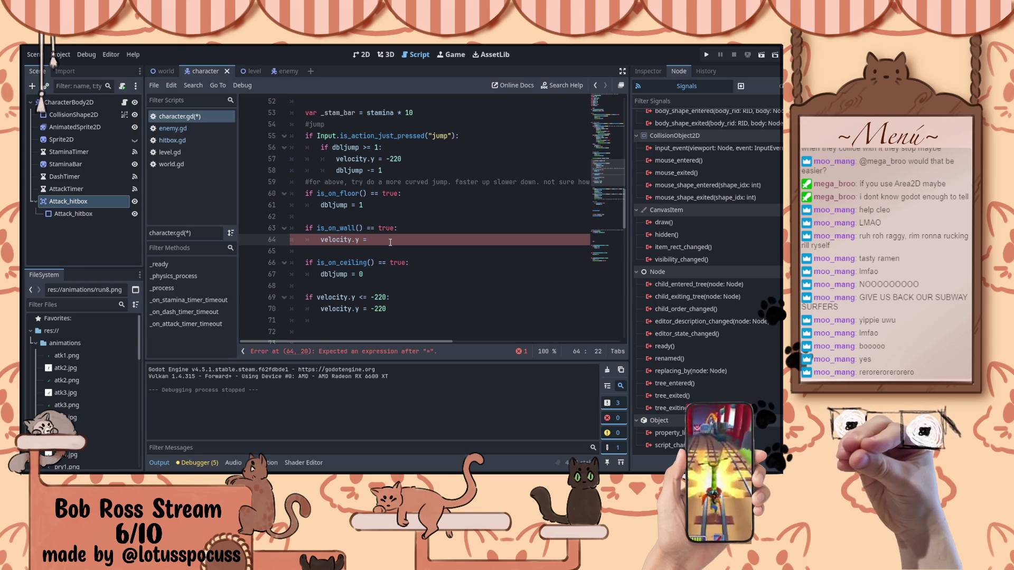
key("ctrl+space")
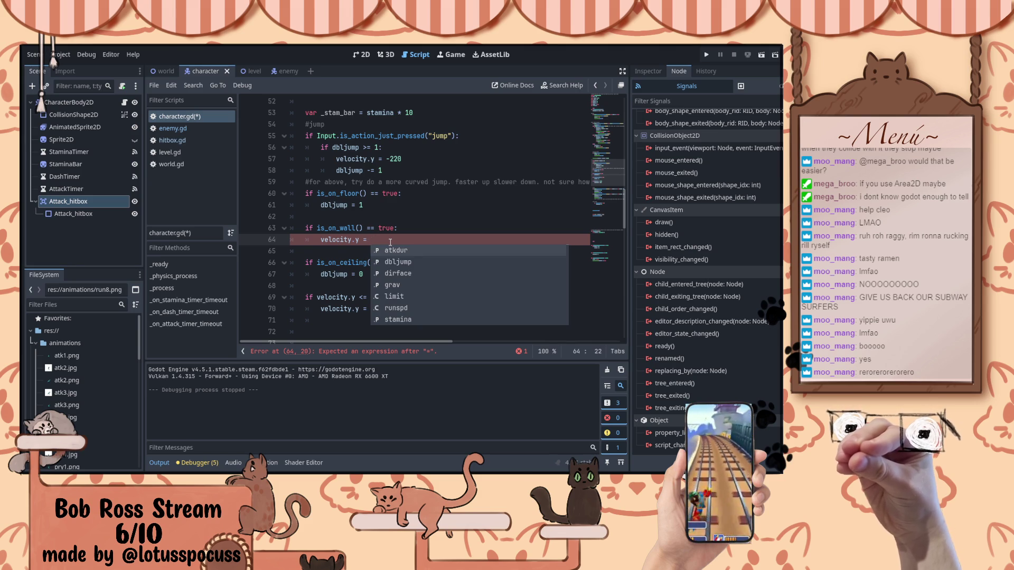
type("0")
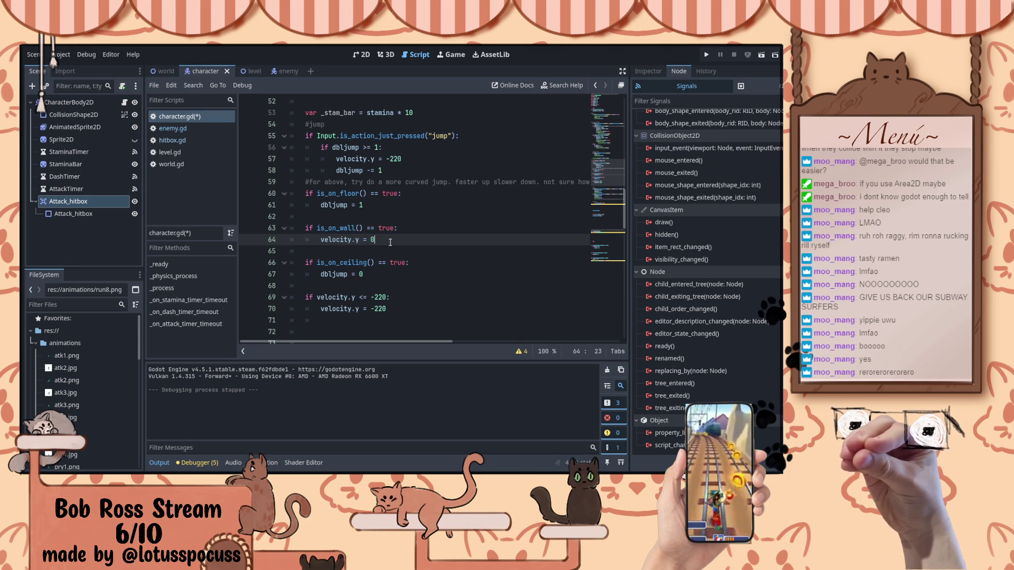
scroll(431, 275, "down", 2)
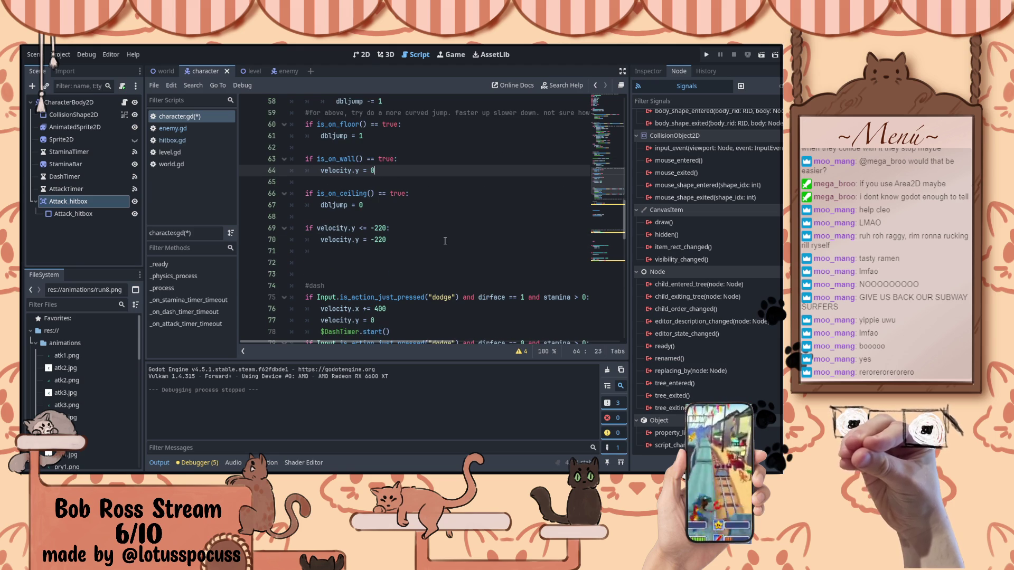
left_click(395, 159)
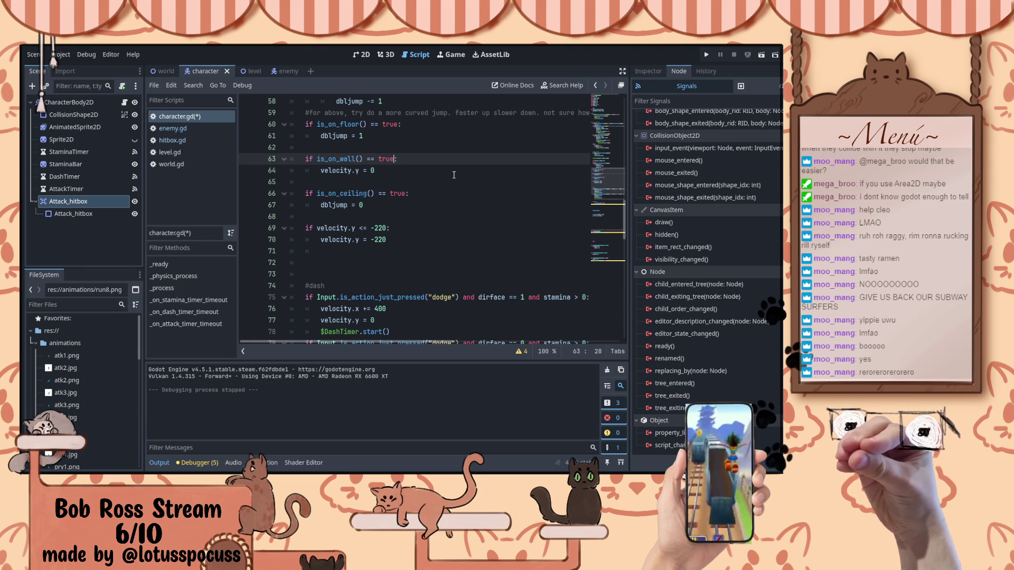
- Append 'and Input.' to the is_on_wall() condition on line 63
type("and")
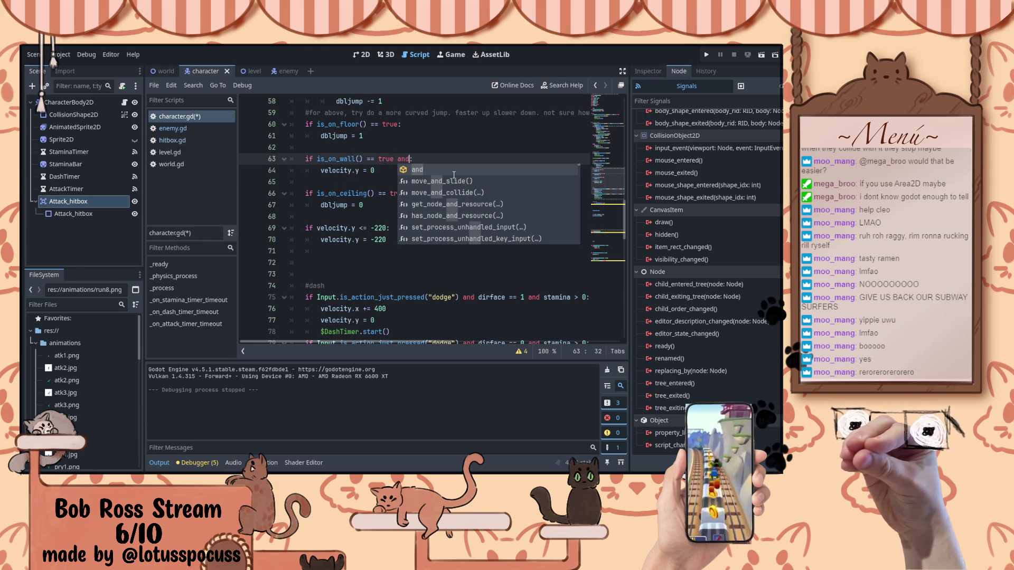
type(" inp")
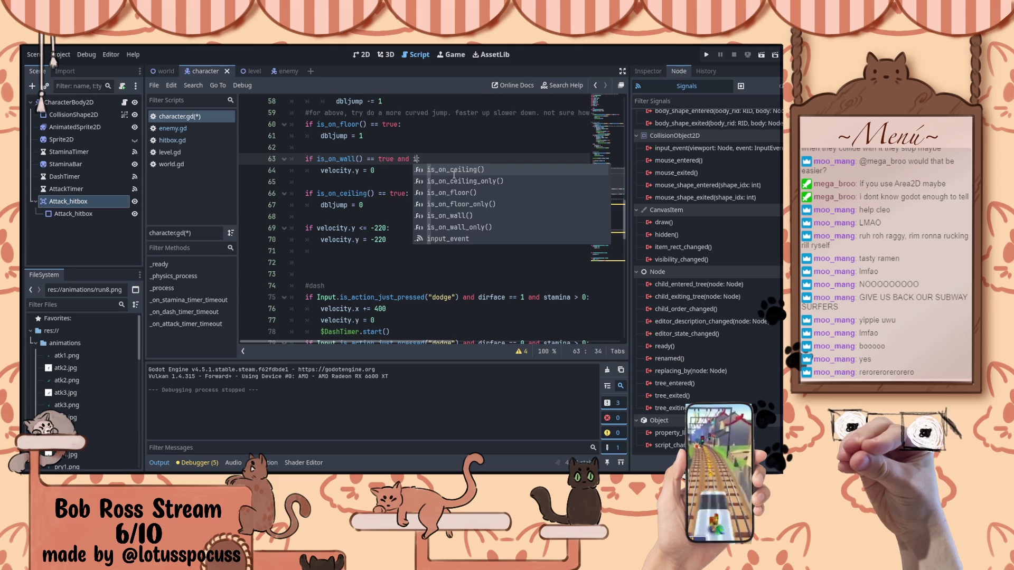
type("ut")
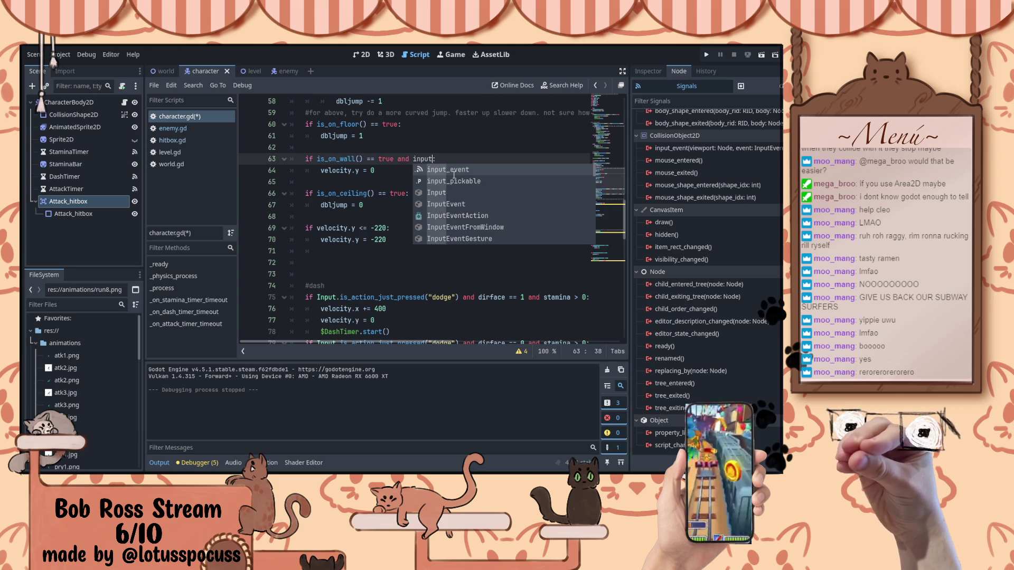
key("BackSpace")
key("BackSpace")
key("BackSpace")
type("Input")
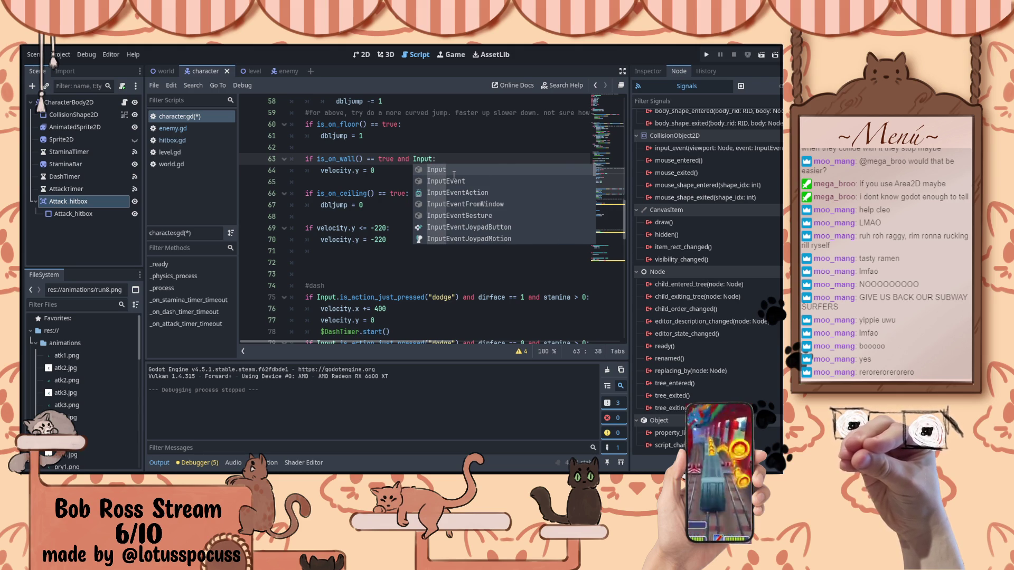
type(".")
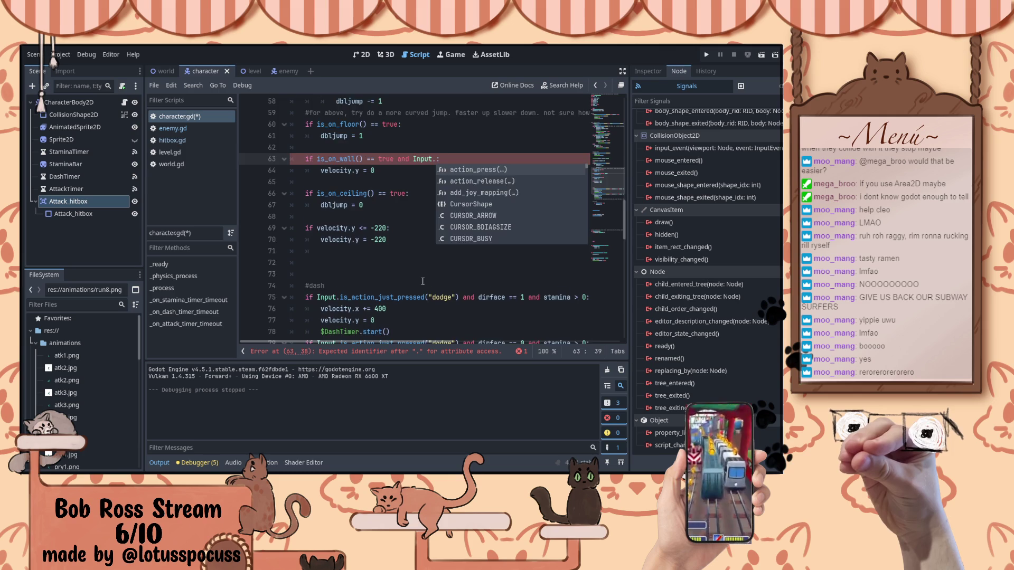
scroll(449, 222, "down", 4)
scroll(428, 272, "up", 7)
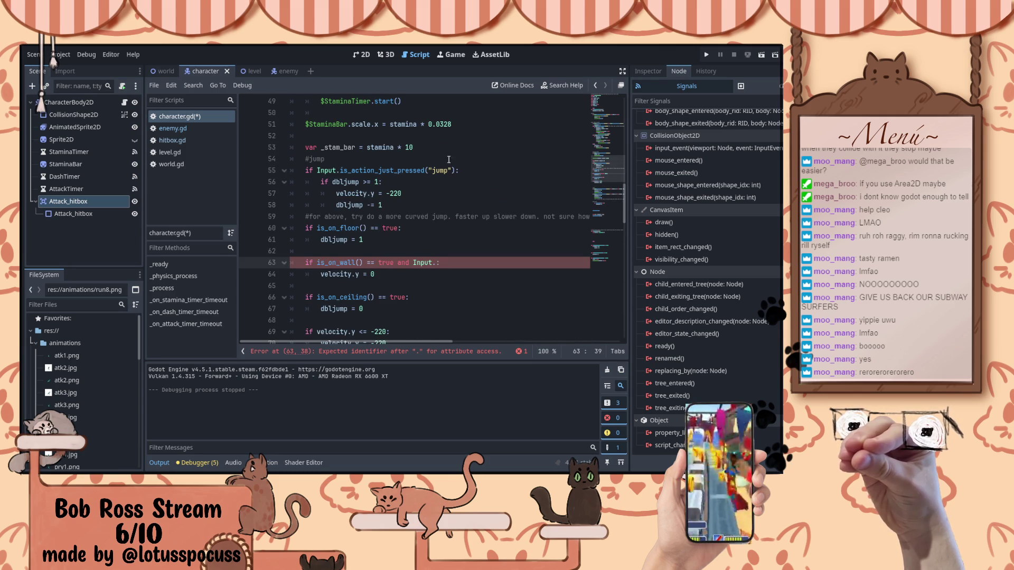
- Paste line 55's is_action_just_pressed("jump") check, add '== false', and run the game
mouse_move(456, 170)
left_mouse_down()
mouse_move(328, 171)
mouse_move(339, 170)
left_mouse_up()
key("ctrl+c")
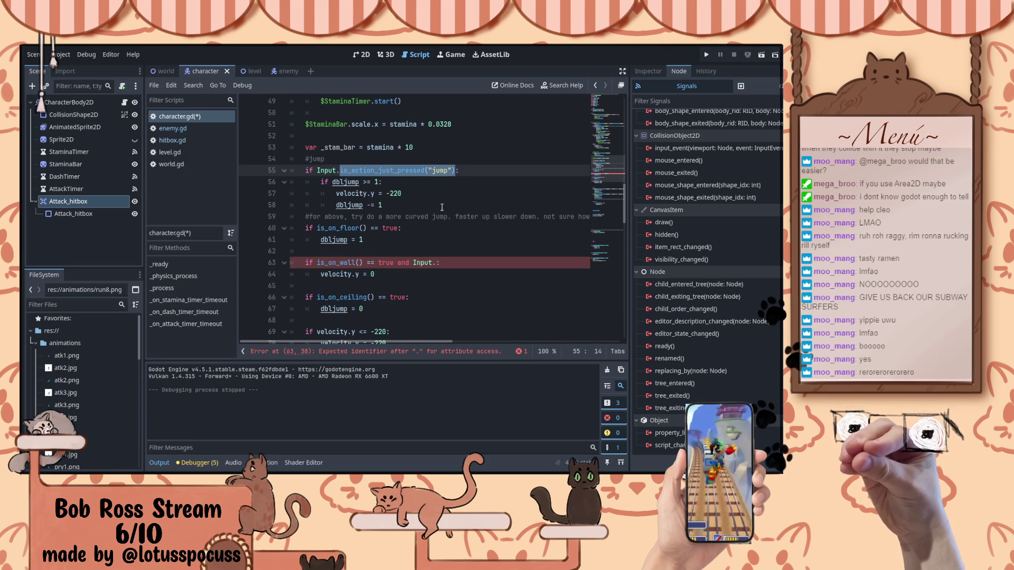
left_click(458, 264)
key("ctrl+v")
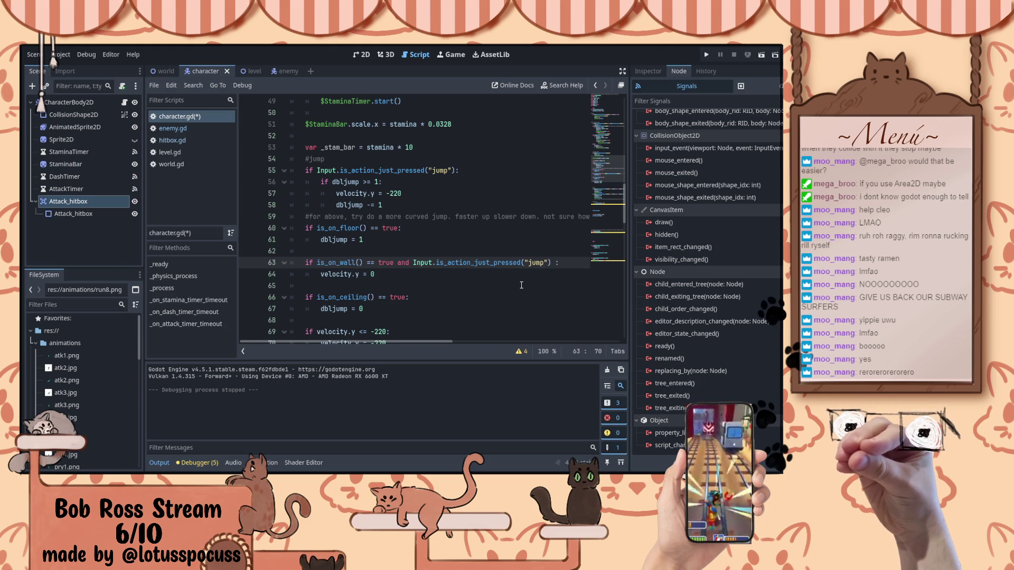
type("== f")
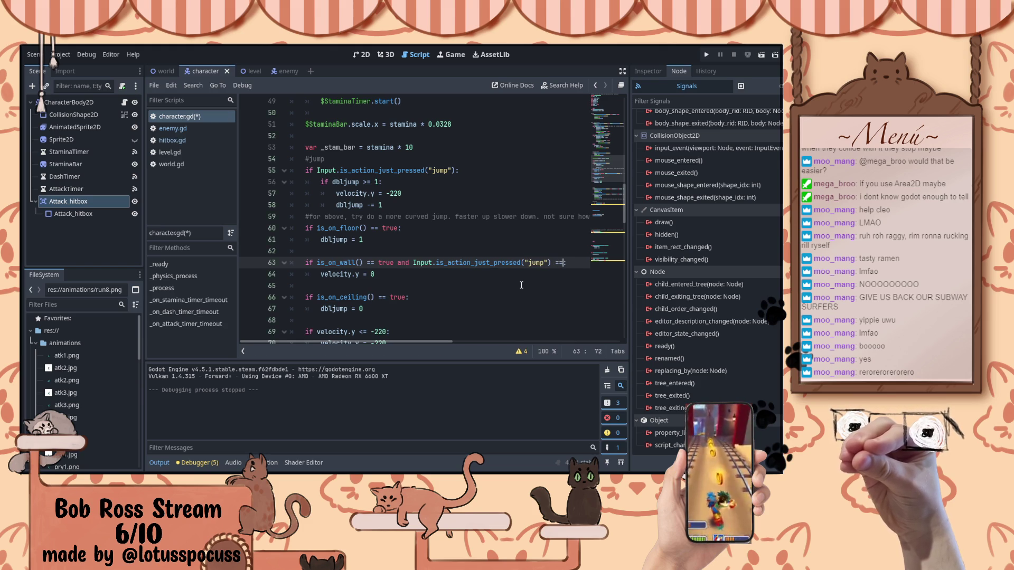
type("alse")
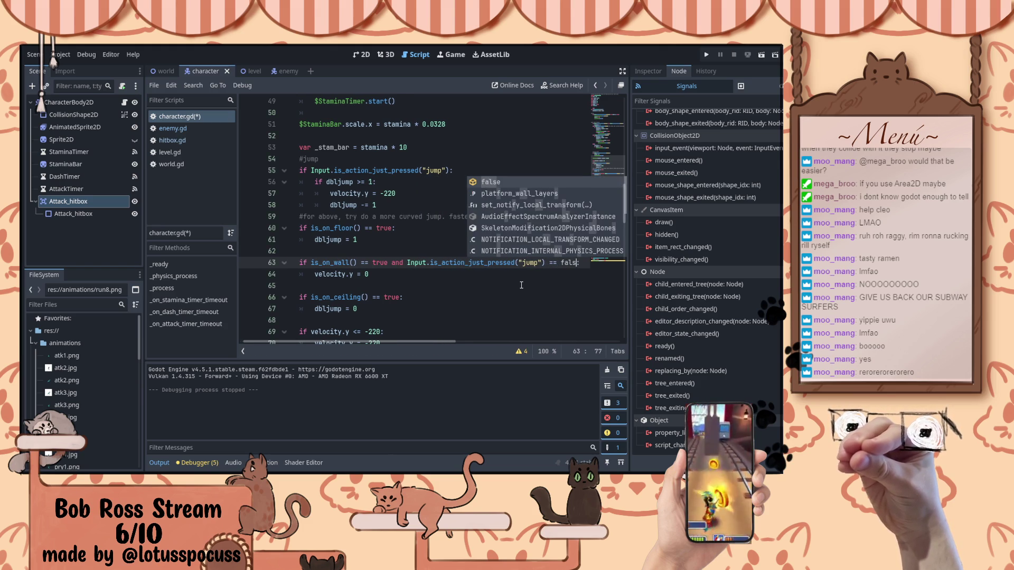
left_click(406, 285)
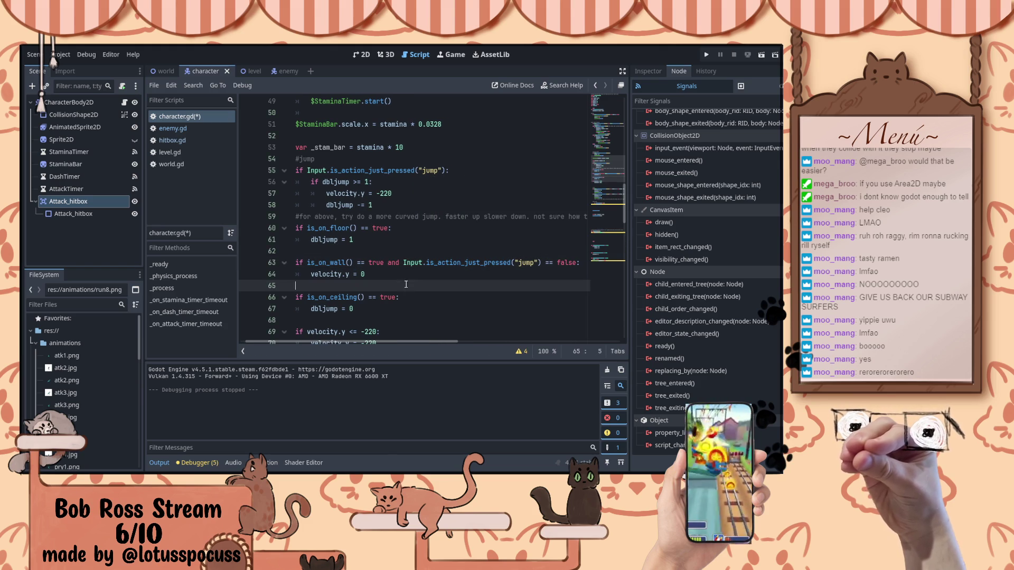
left_click(706, 55)
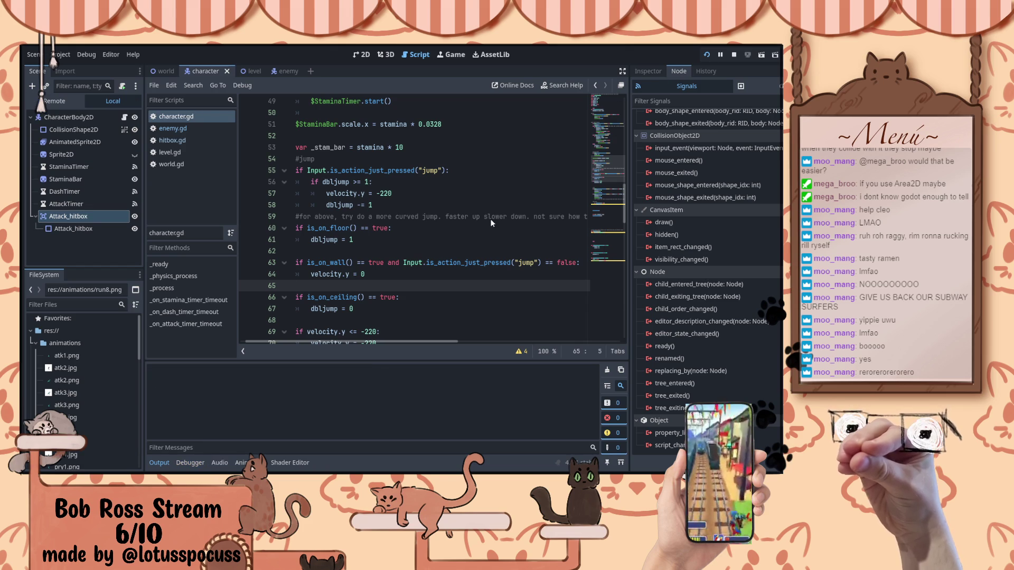
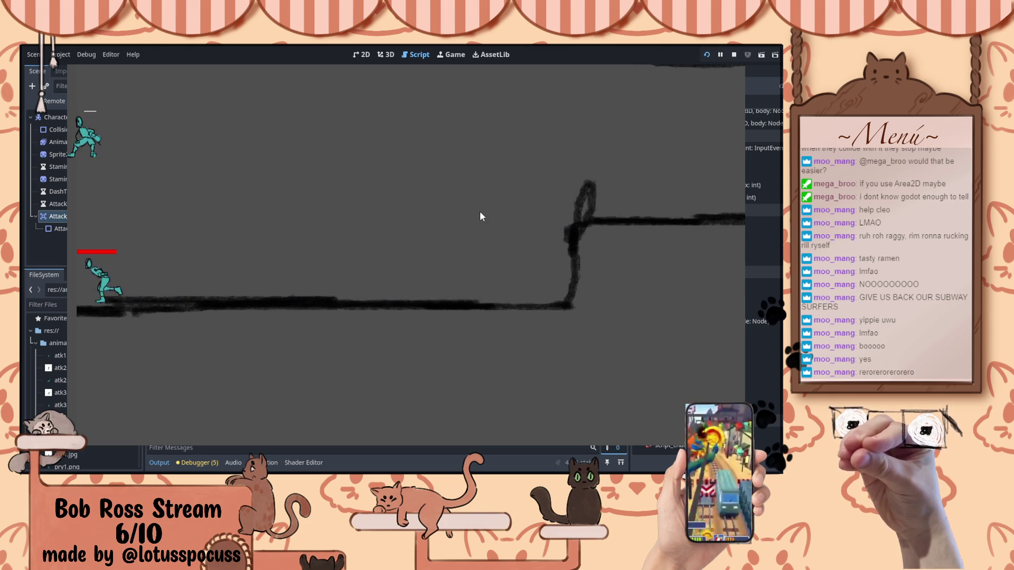
- Stop the game and go to the wall-cling 'velocity.y = 0' line in character.gd
key("F8")
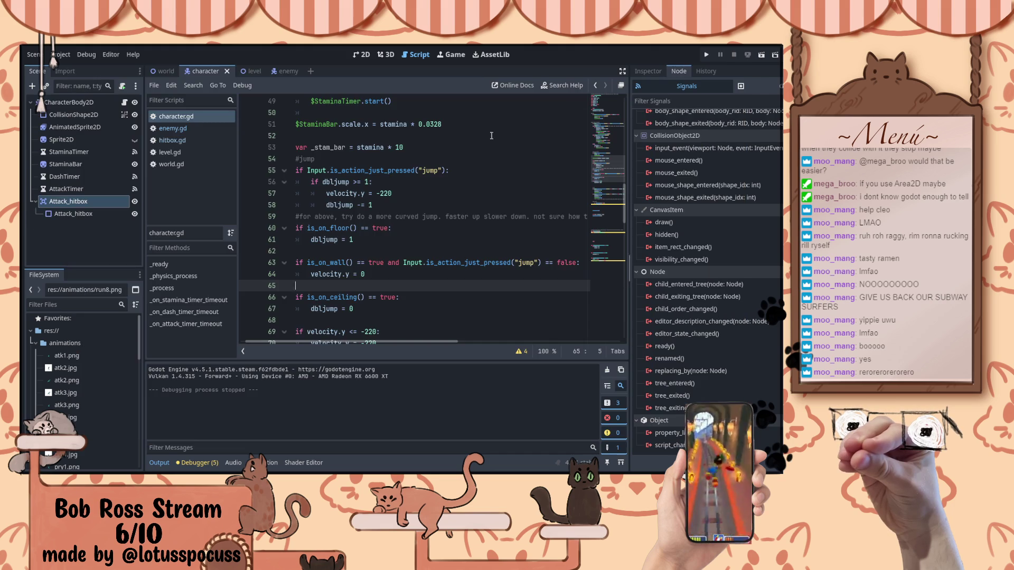
left_click(394, 280)
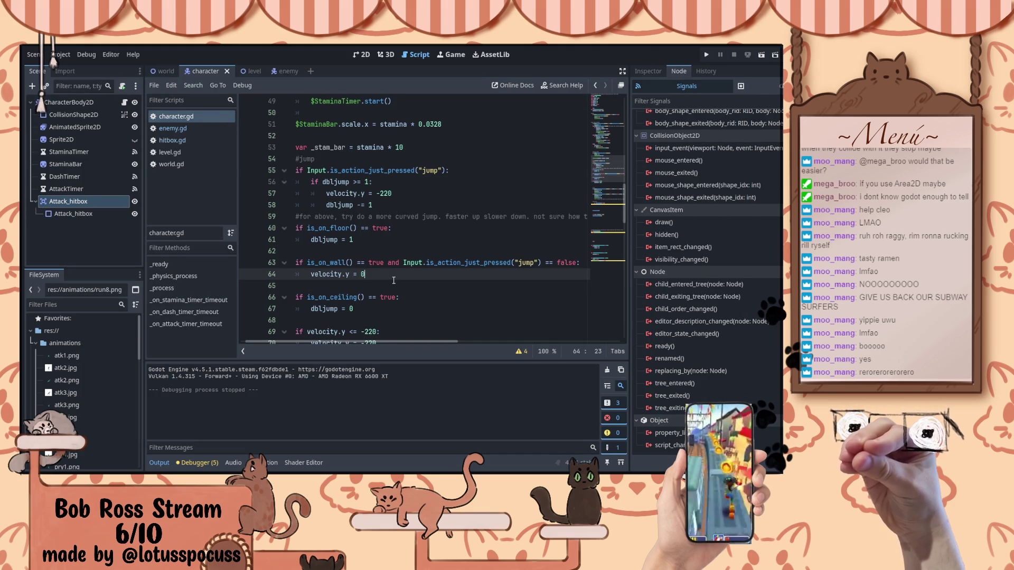
scroll(393, 281, "down", 3)
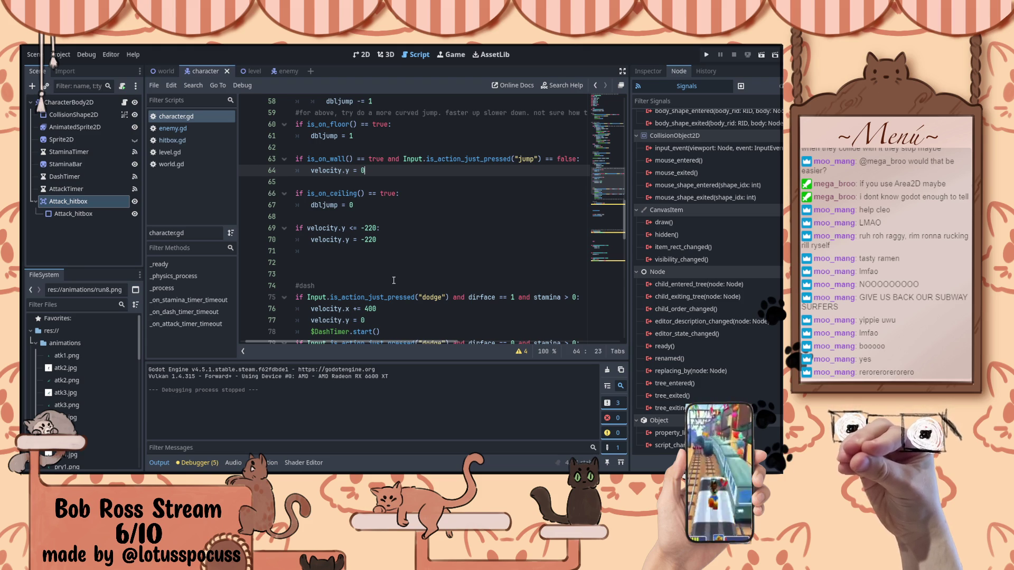
scroll(378, 248, "up", 16)
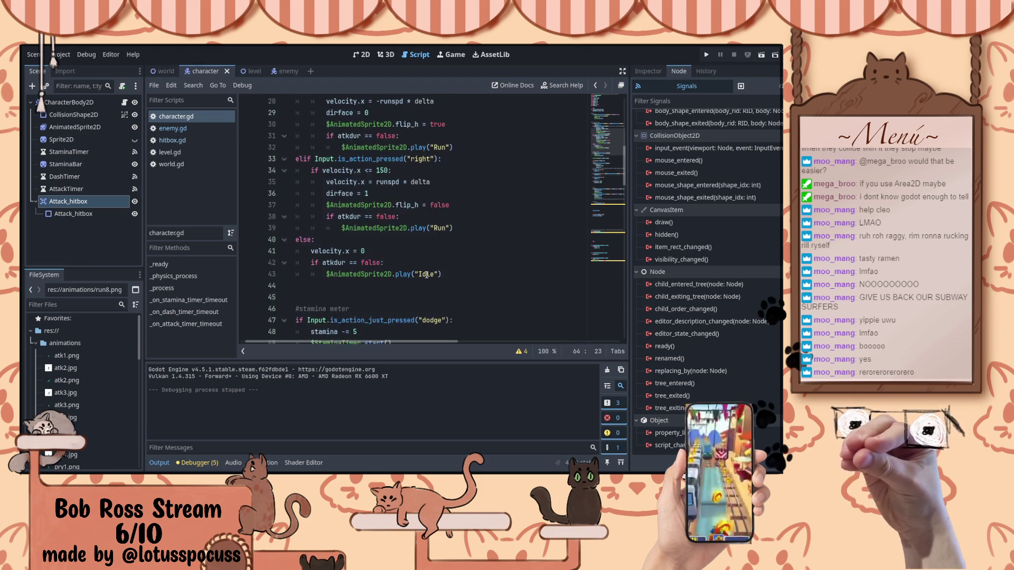
scroll(427, 275, "up", 3)
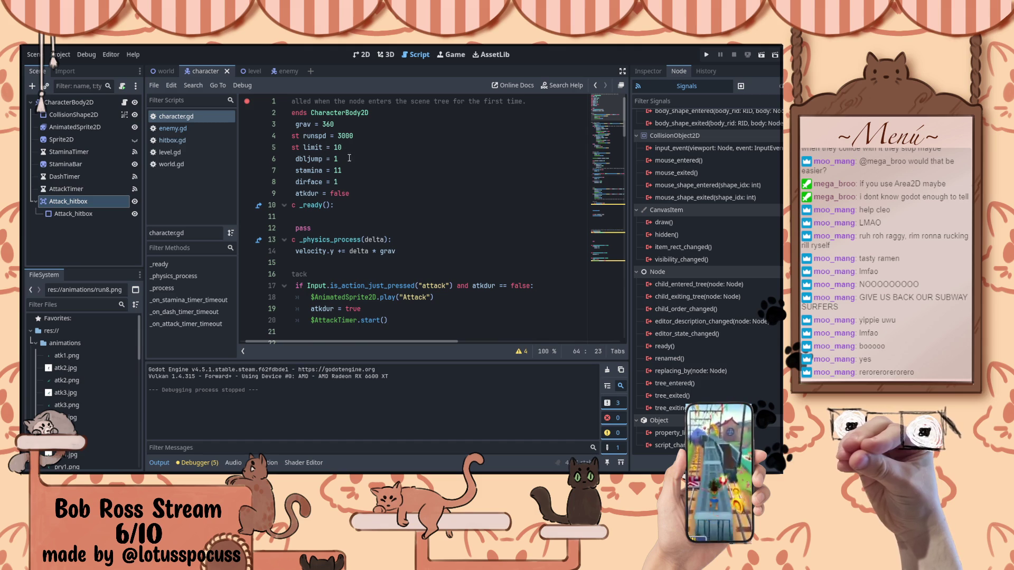
scroll(370, 164, "down", 19)
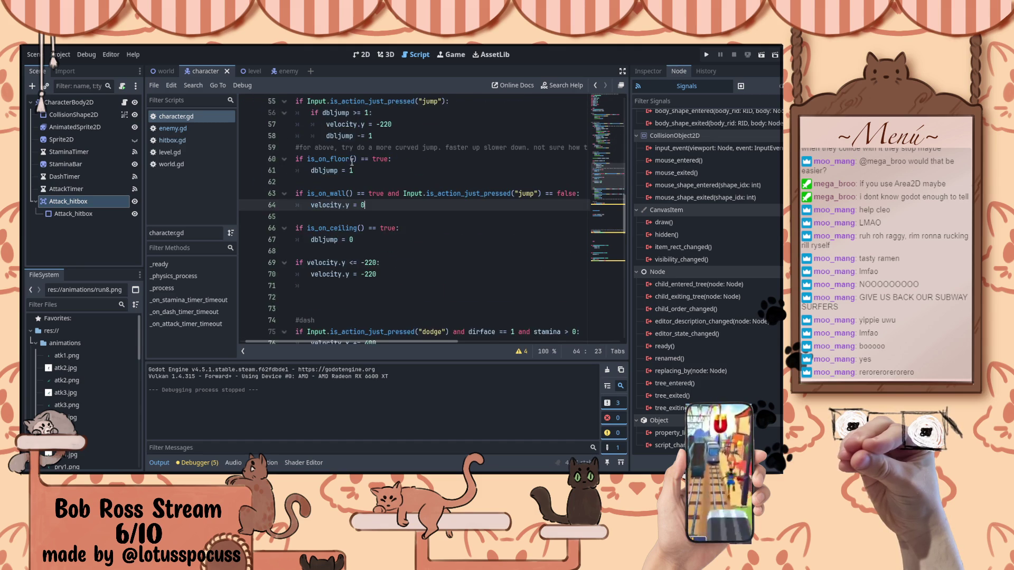
- Add 'dbljump += 1' on a new line below it and run the project
key("Return")
type("d")
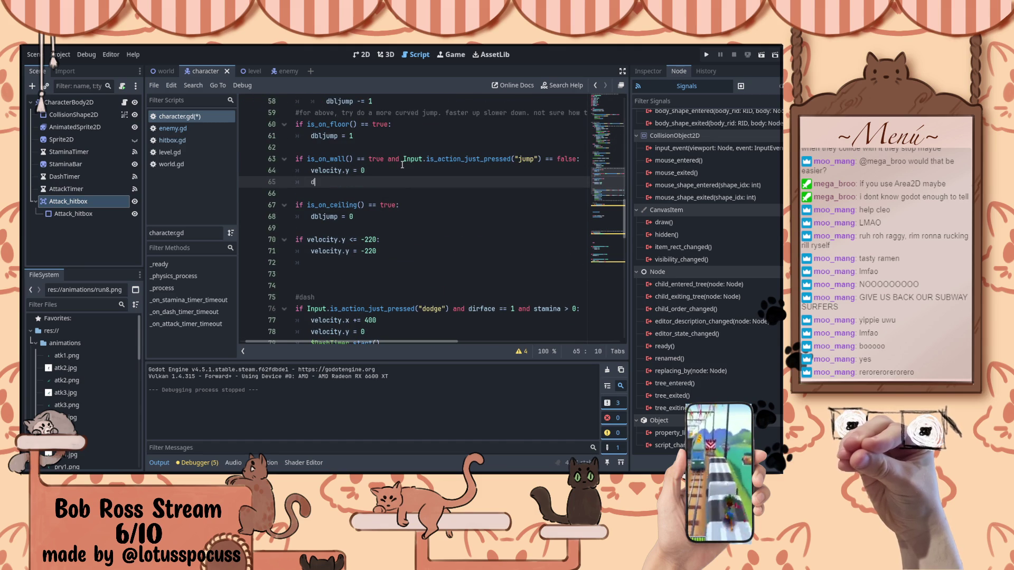
key("Return")
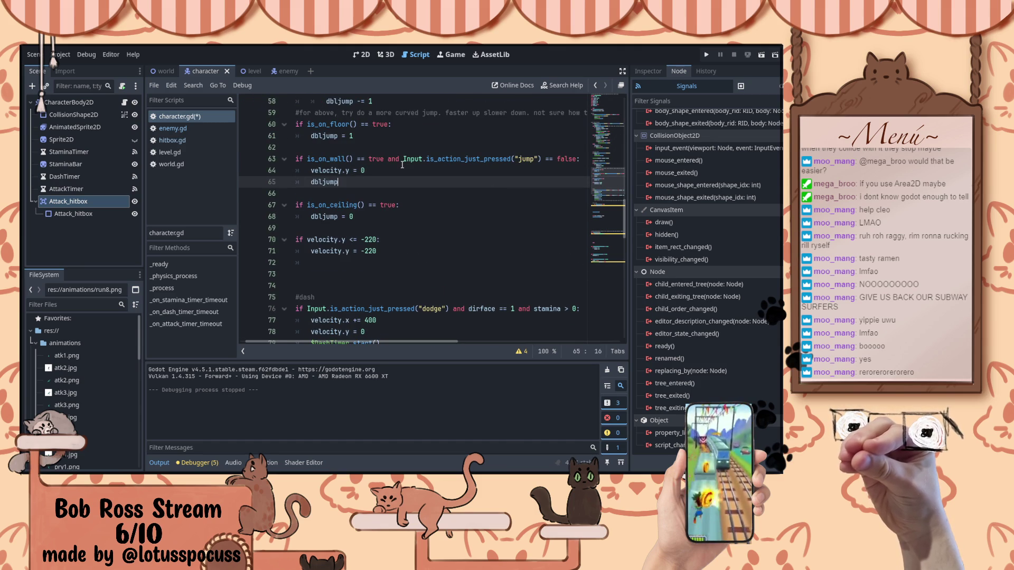
type("-")
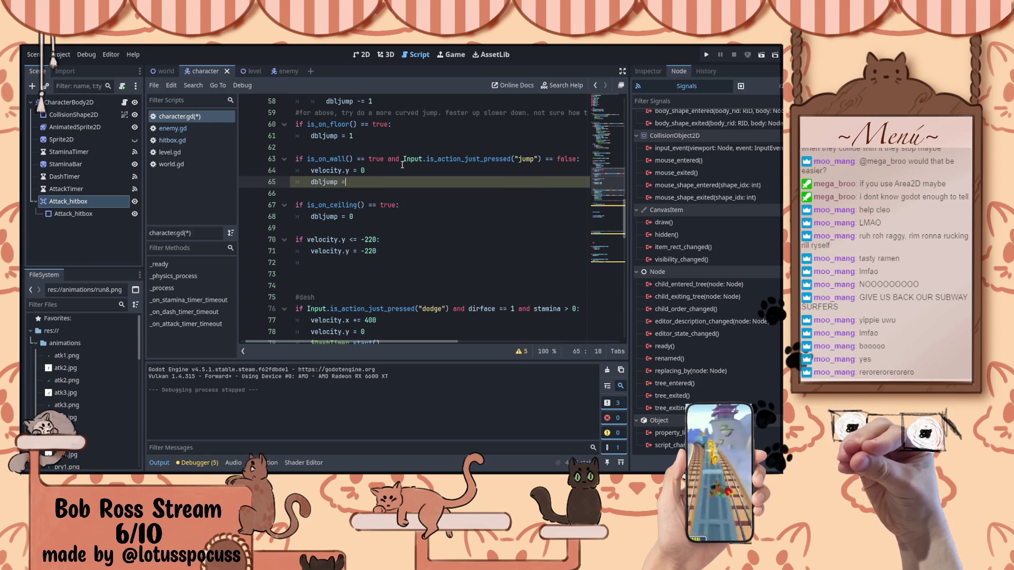
key("BackSpace")
type("+= 1")
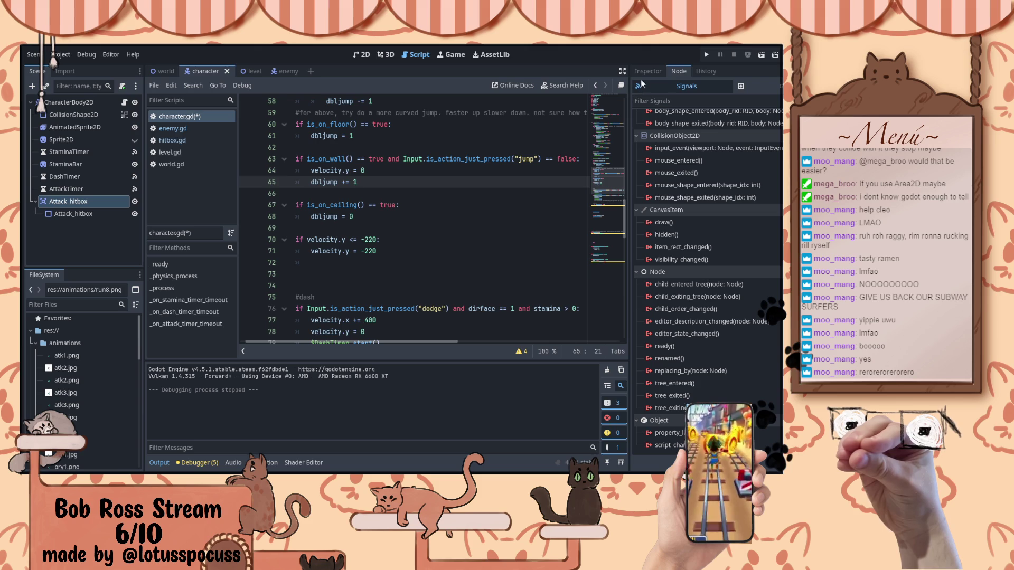
left_click(706, 55)
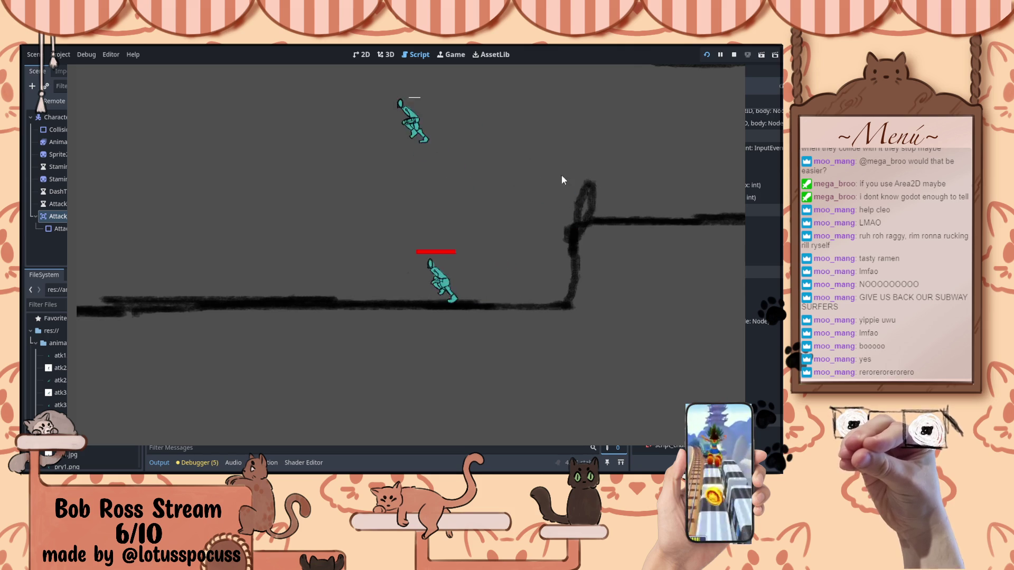
- Stop the playtest with F8 to return to character.gd
key("F8")
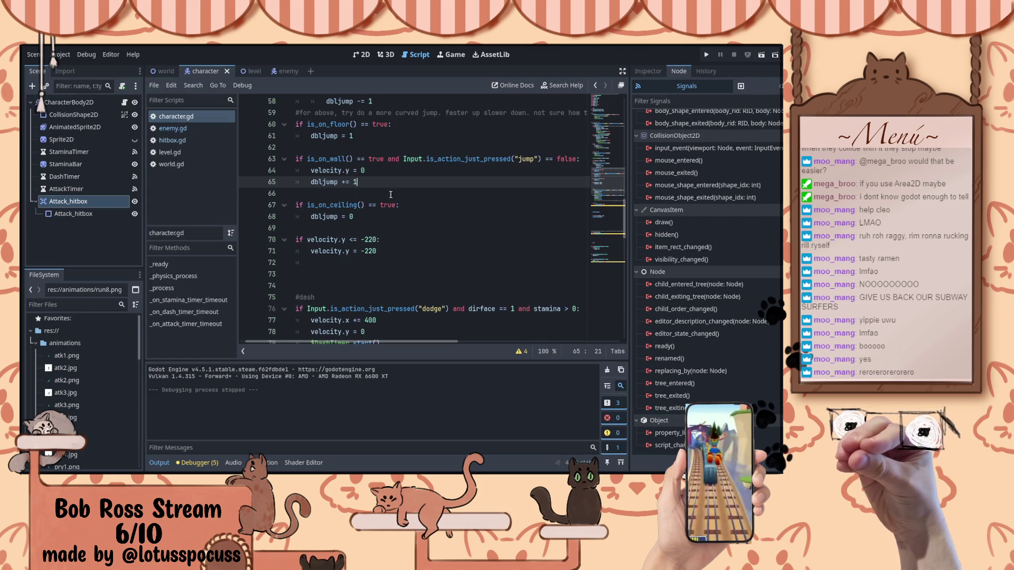
- Review the dbljump ceiling reset and the -220 velocity.y cap lines
scroll(393, 221, "up", 3)
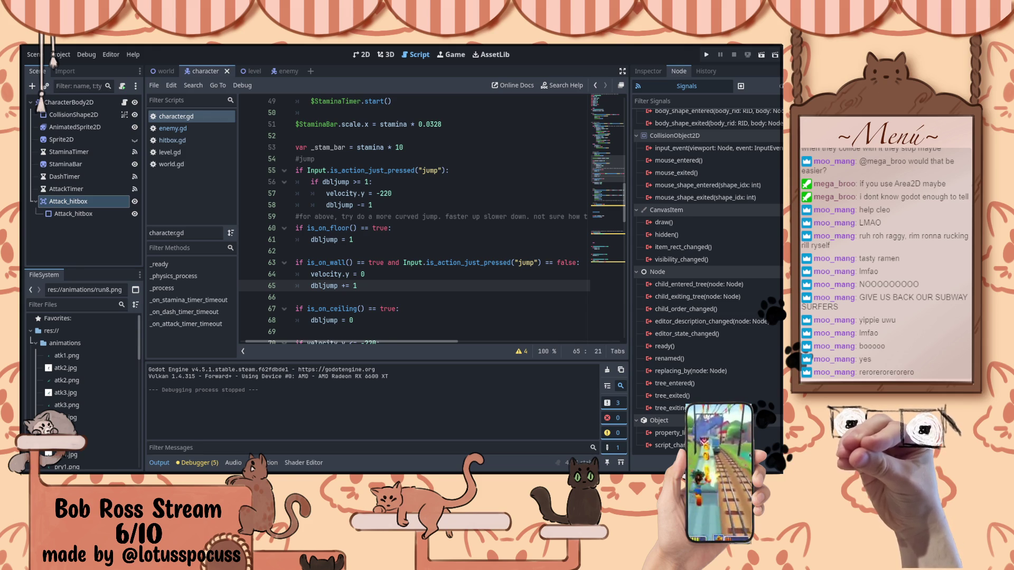
scroll(390, 254, "down", 2)
left_click(389, 252)
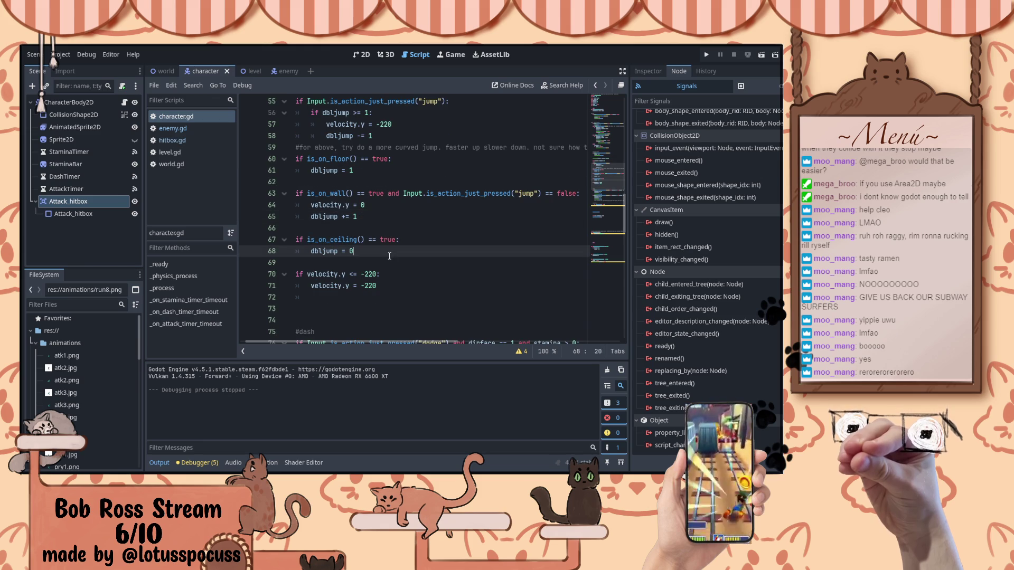
left_click(401, 282)
scroll(400, 282, "down", 3)
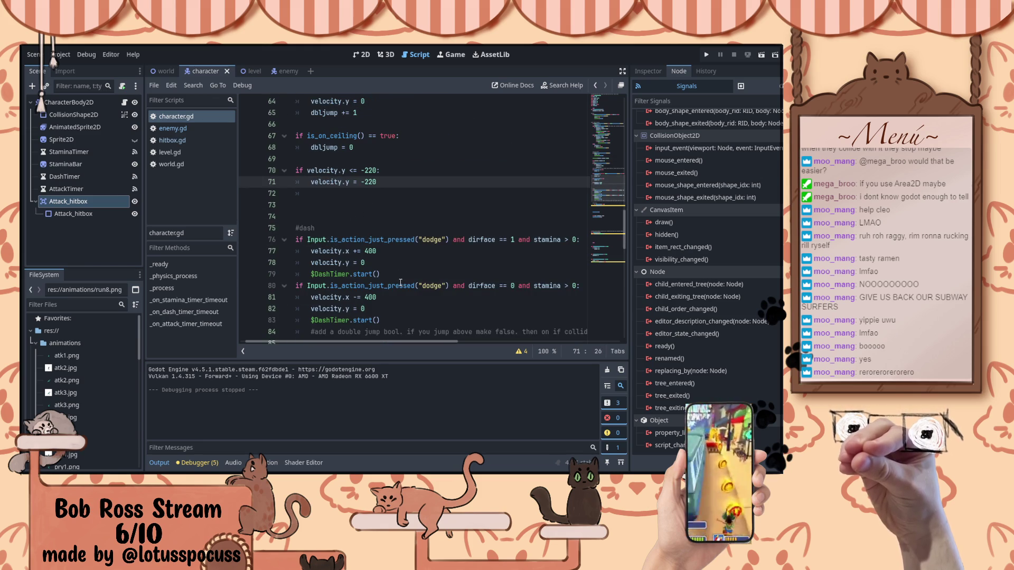
key("Up")
key("Up")
key("Up")
- Scroll through the jump code, then switch to the enemy scene and its enemy.gd script
scroll(400, 283, "up", 5)
scroll(391, 238, "down", 3)
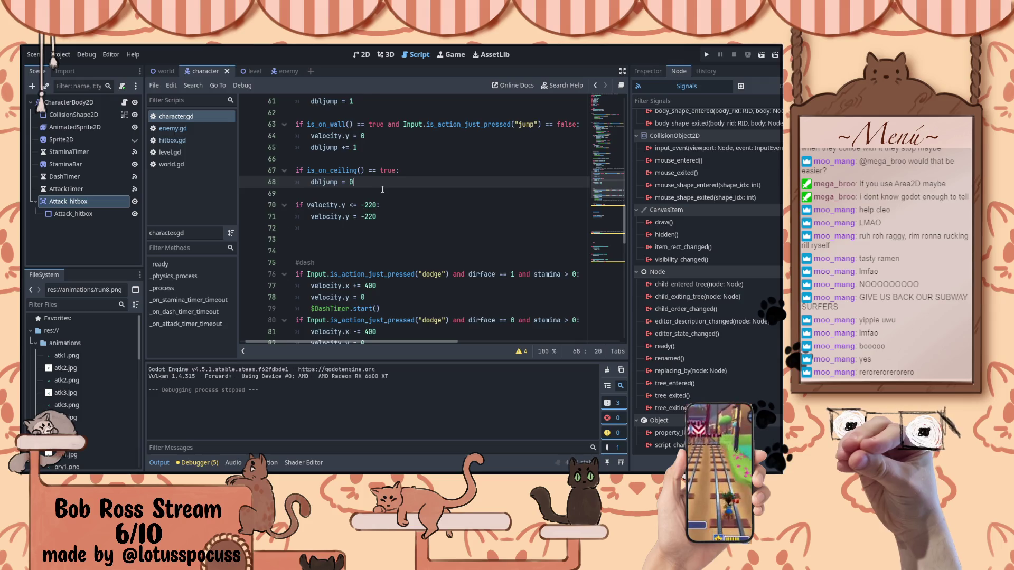
scroll(383, 190, "up", 4)
scroll(383, 189, "down", 2)
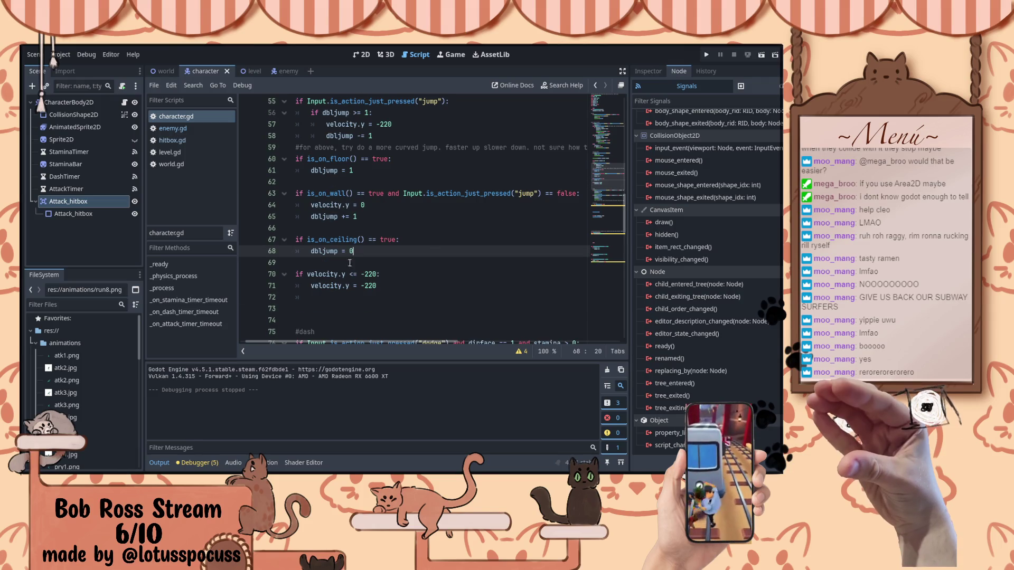
scroll(363, 250, "up", 11)
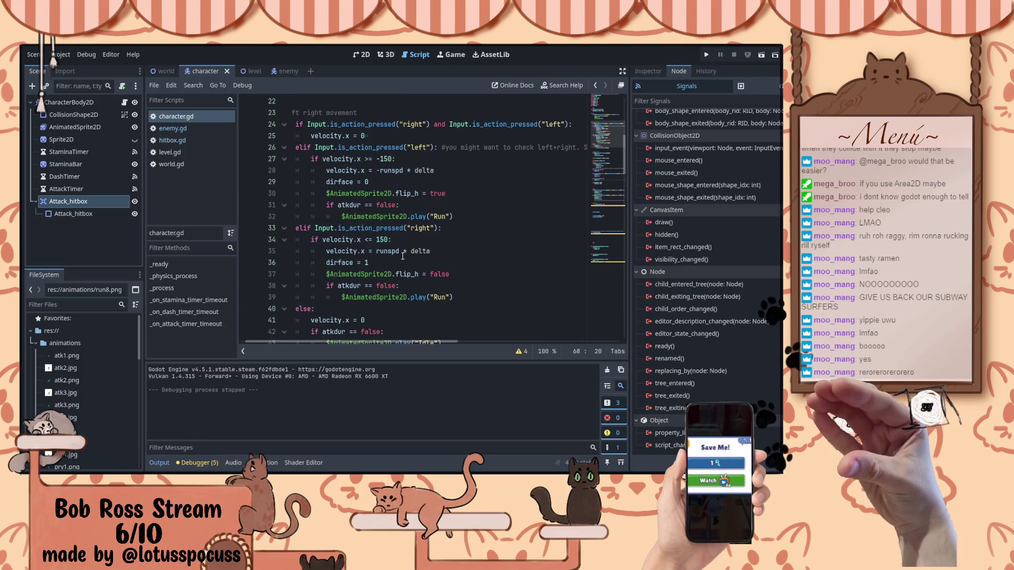
scroll(403, 256, "up", 7)
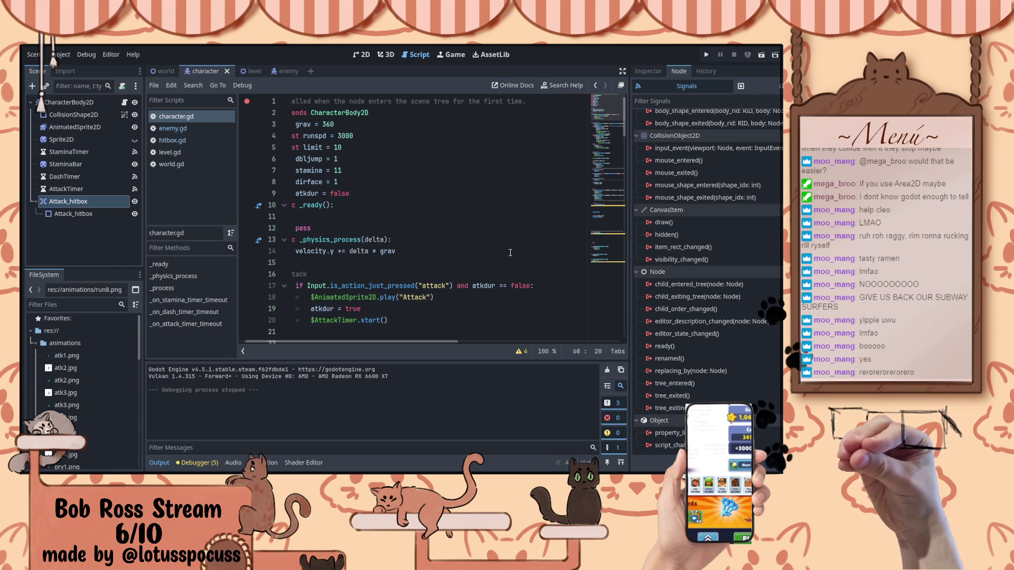
scroll(510, 252, "down", 11)
scroll(510, 253, "down", 12)
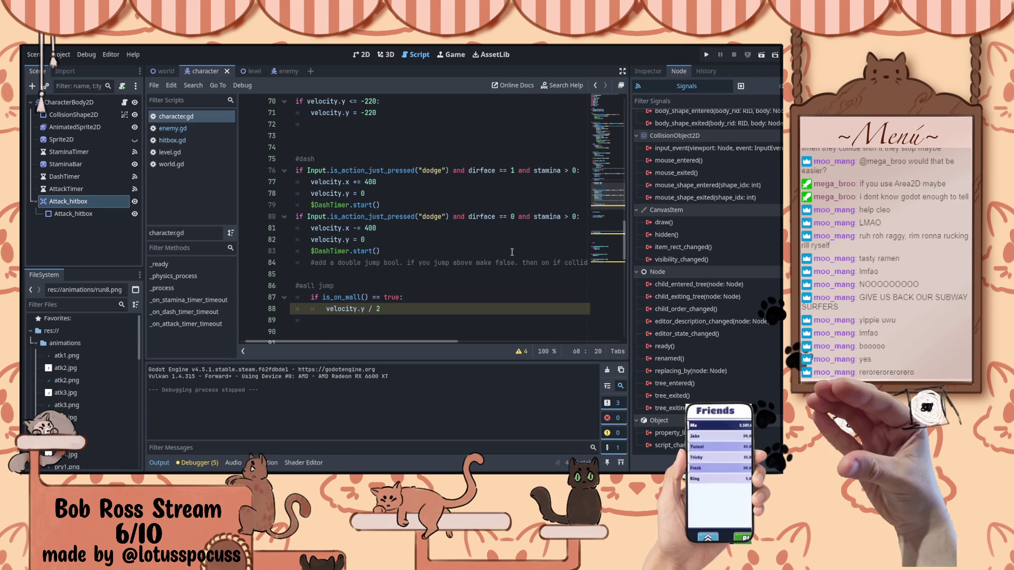
left_click(286, 70)
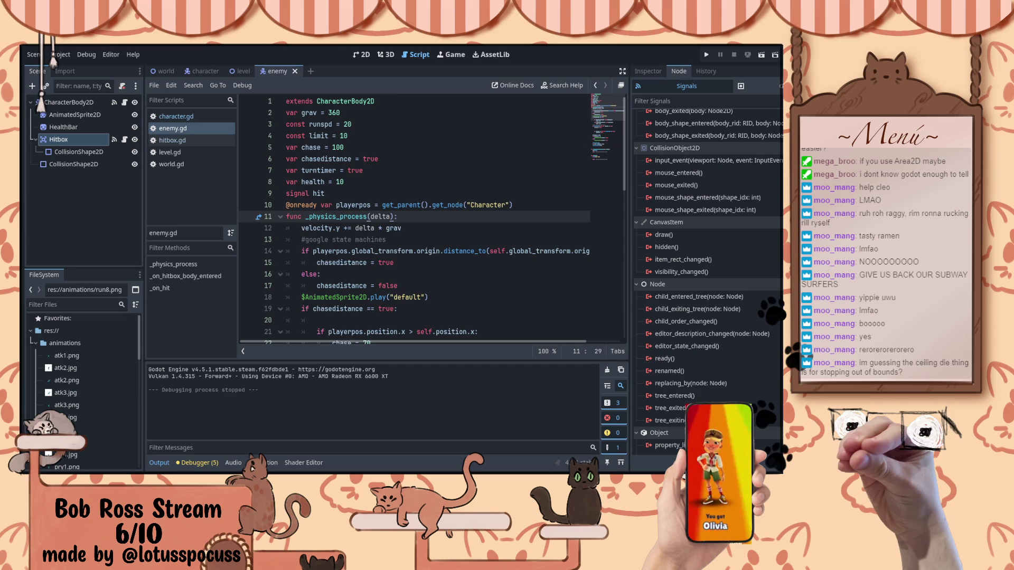
- Switch back to the character script and run the project again
scroll(415, 219, "down", 7)
scroll(414, 219, "down", 3)
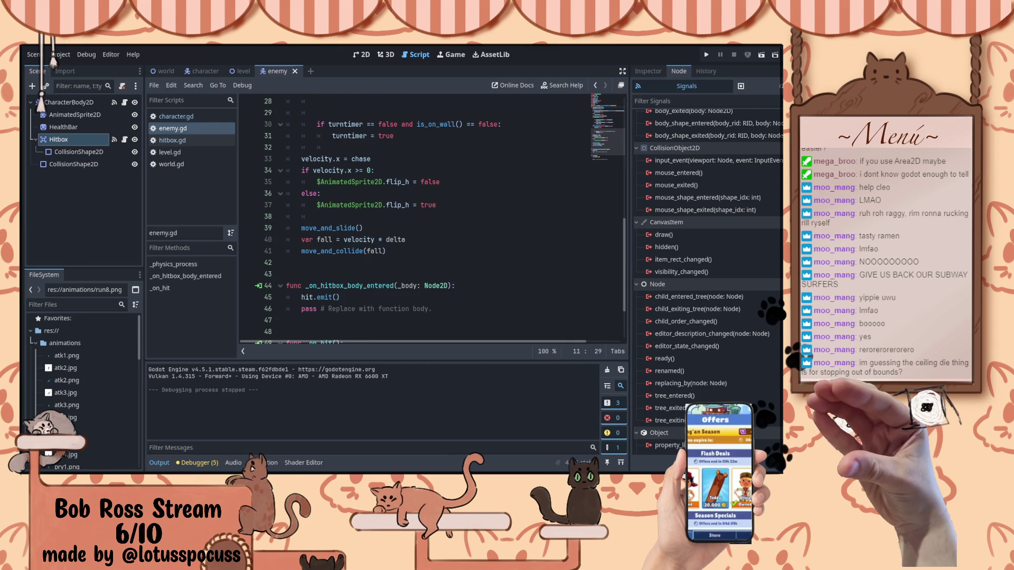
left_click(199, 74)
scroll(311, 140, "up", 5)
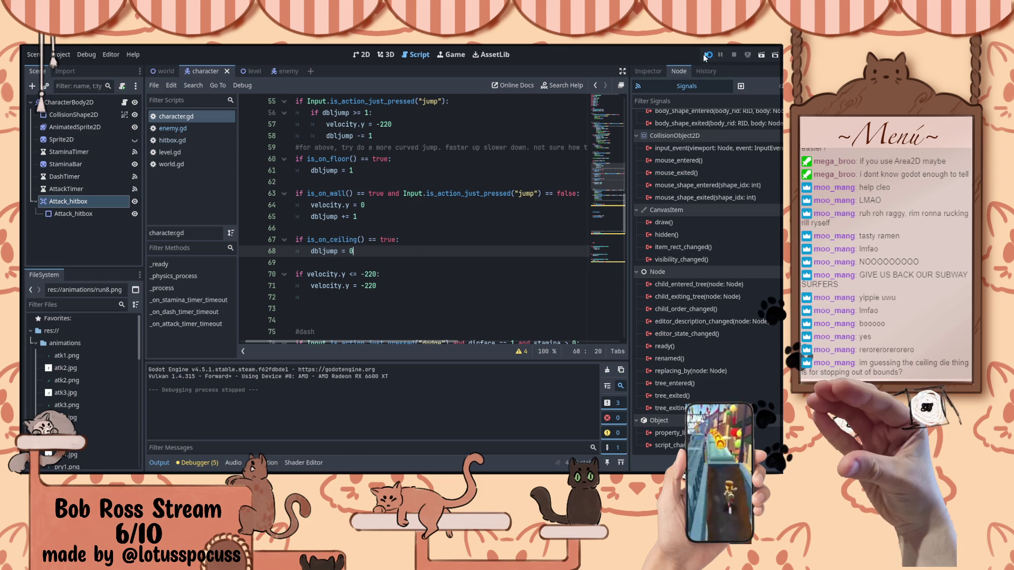
left_click(705, 55)
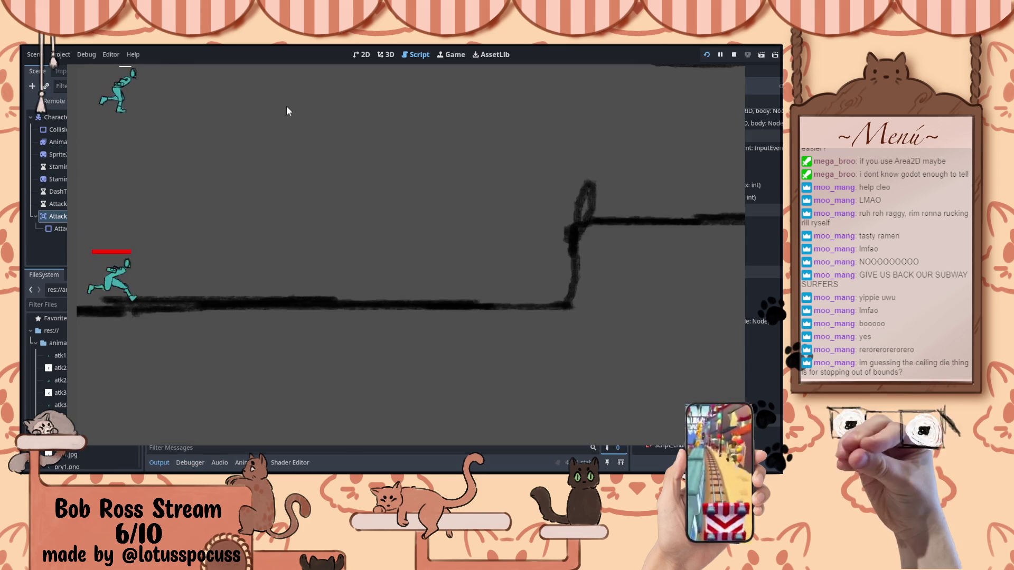
- Run, jump and wall-climb the character across the ledges up to the top-right corner
key("Right")
key("space")
key("Right")
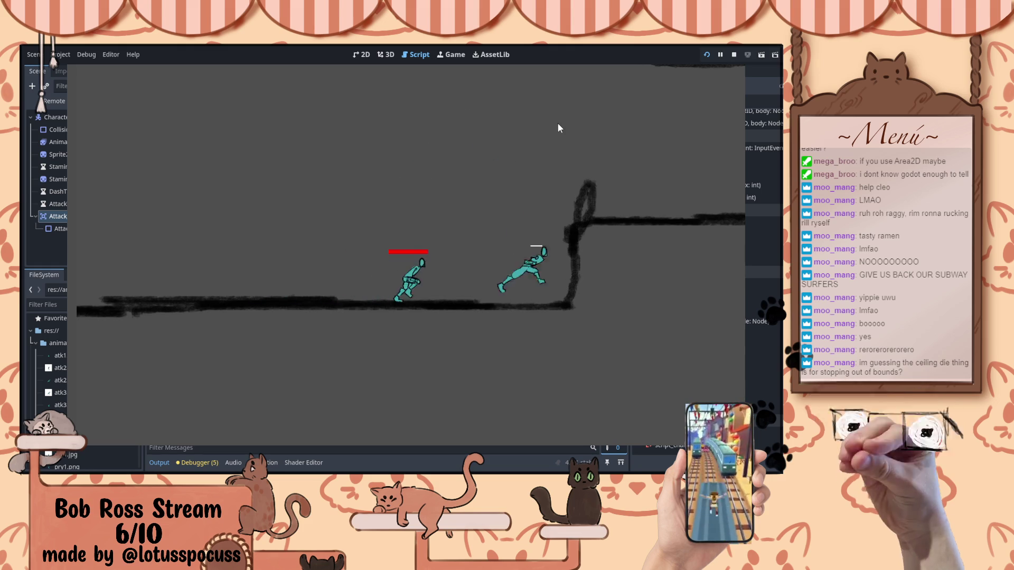
key("space")
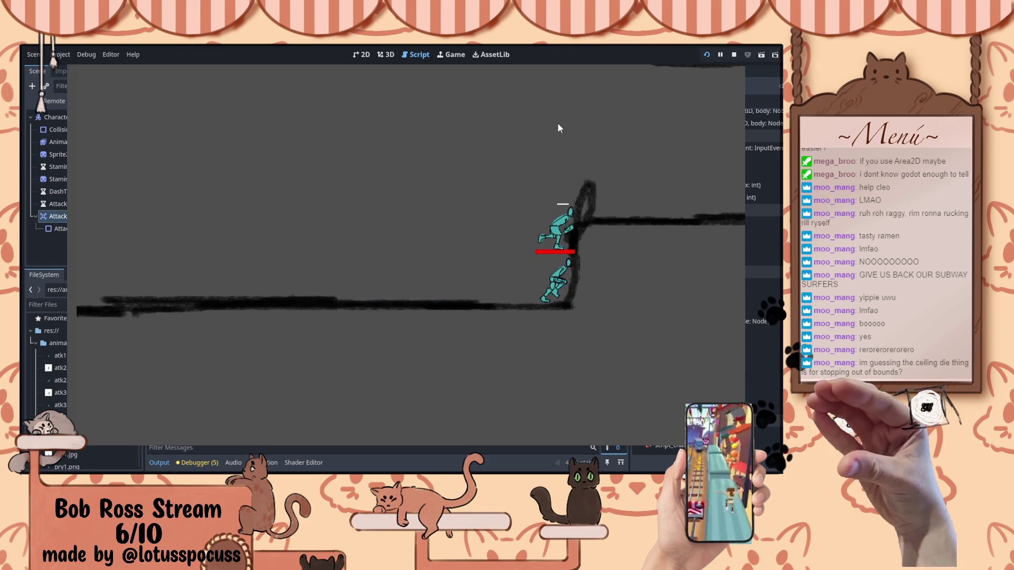
key("Right")
key("space")
key("Left")
key("Right")
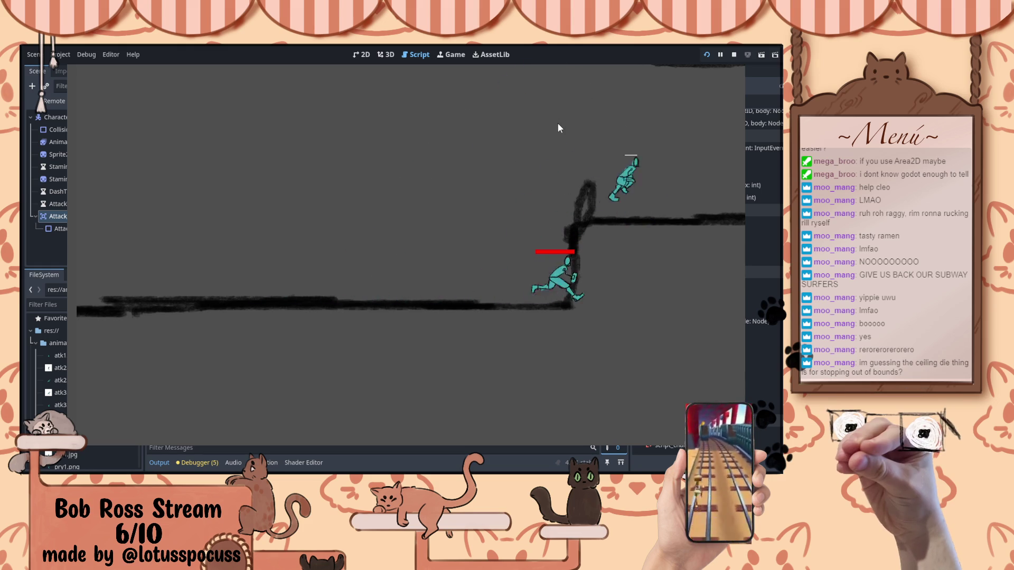
key("space")
key("Right")
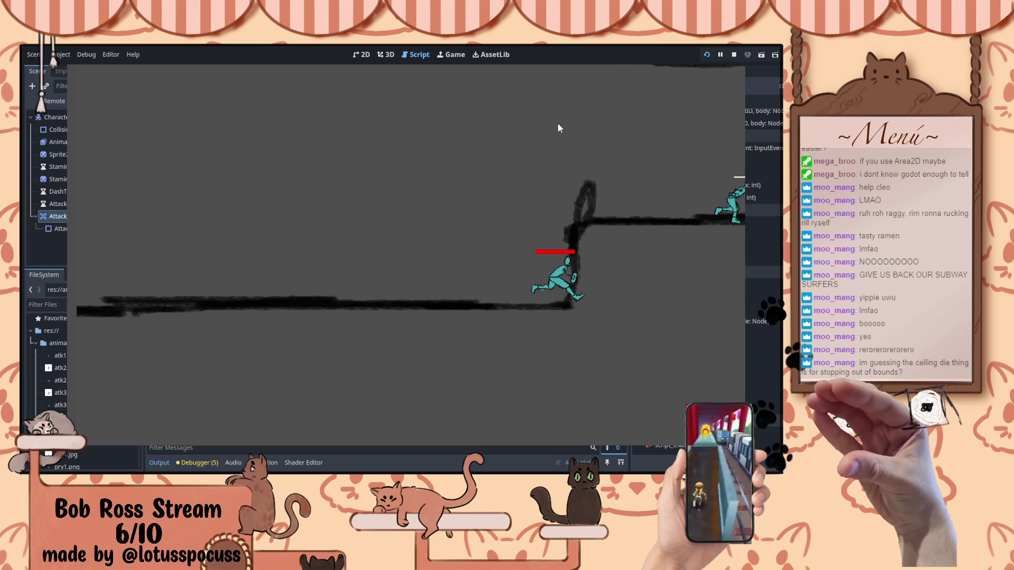
key("space")
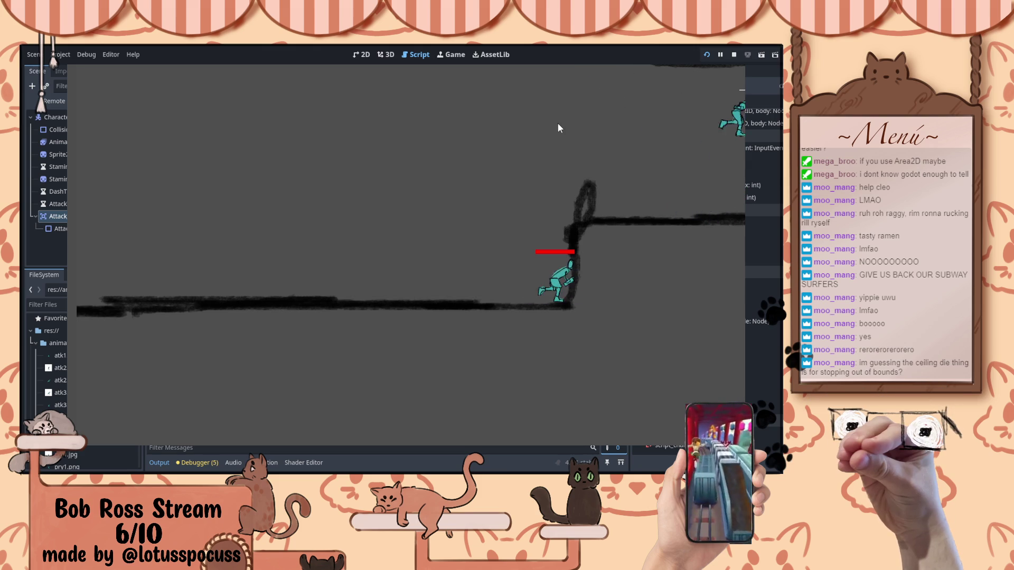
key("Left")
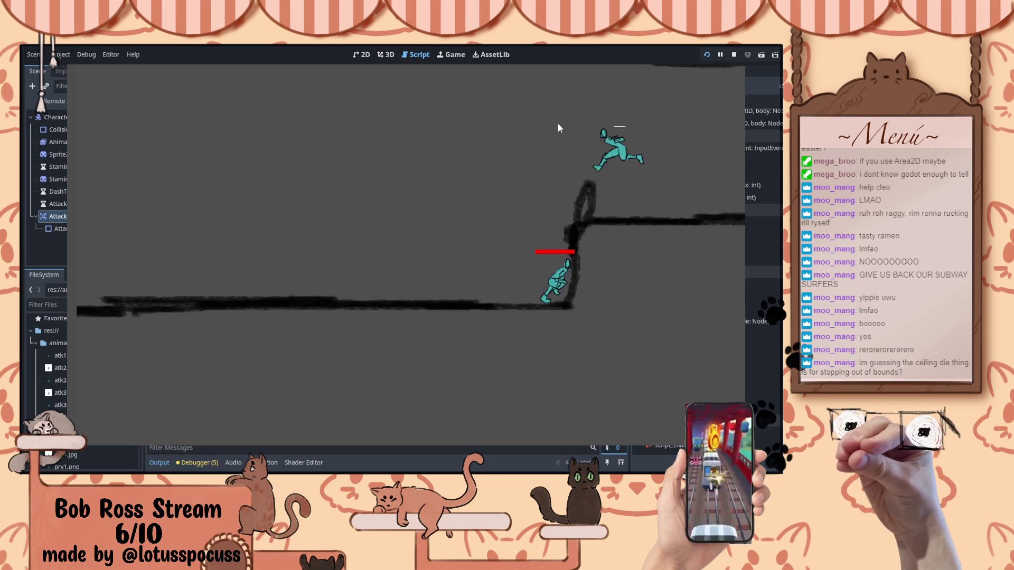
key("space")
key("Right")
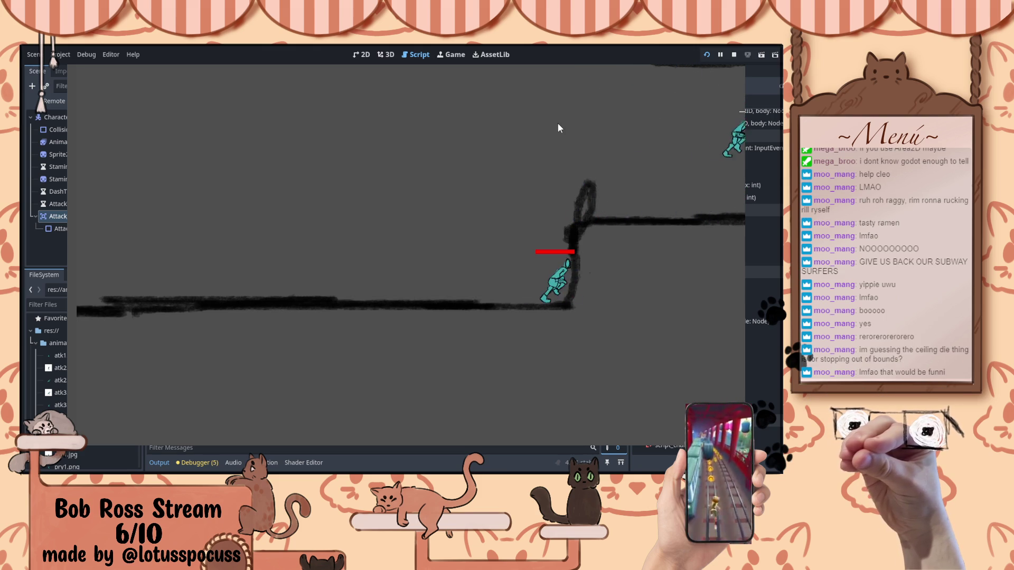
key("Left")
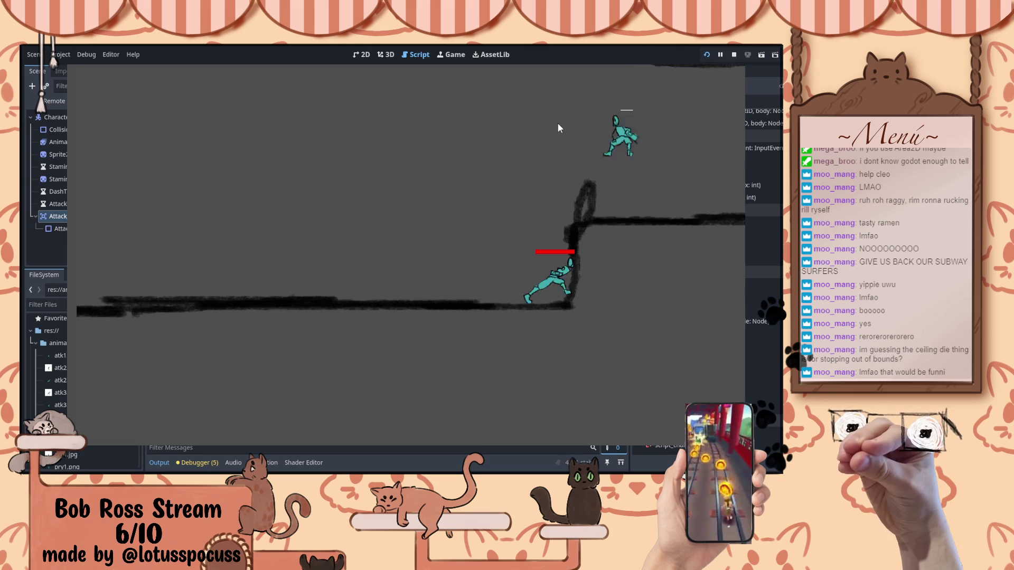
key("space")
- Run back and forth along the floor with the enemy chasing, jumping over it
key("Left")
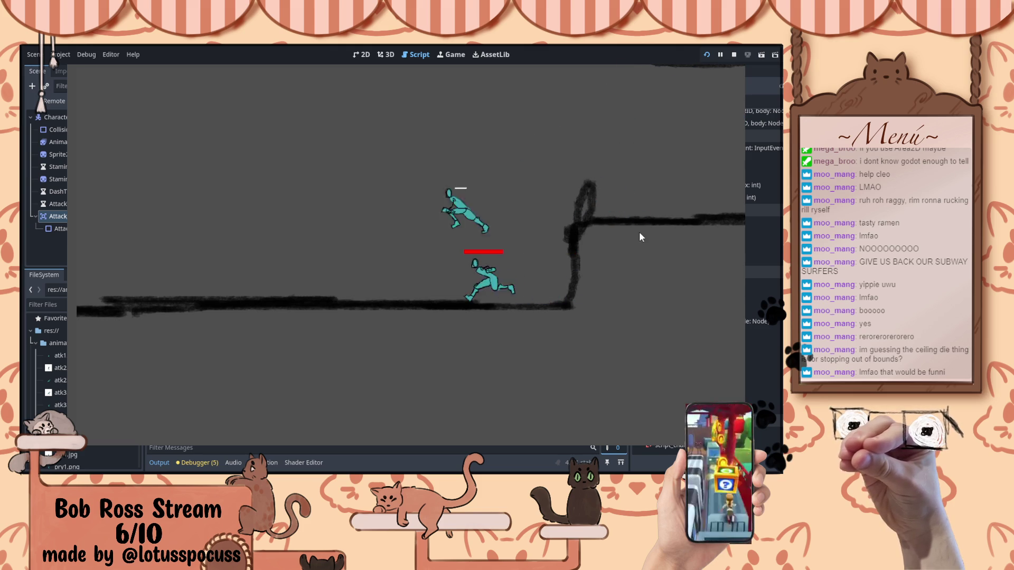
key("Left")
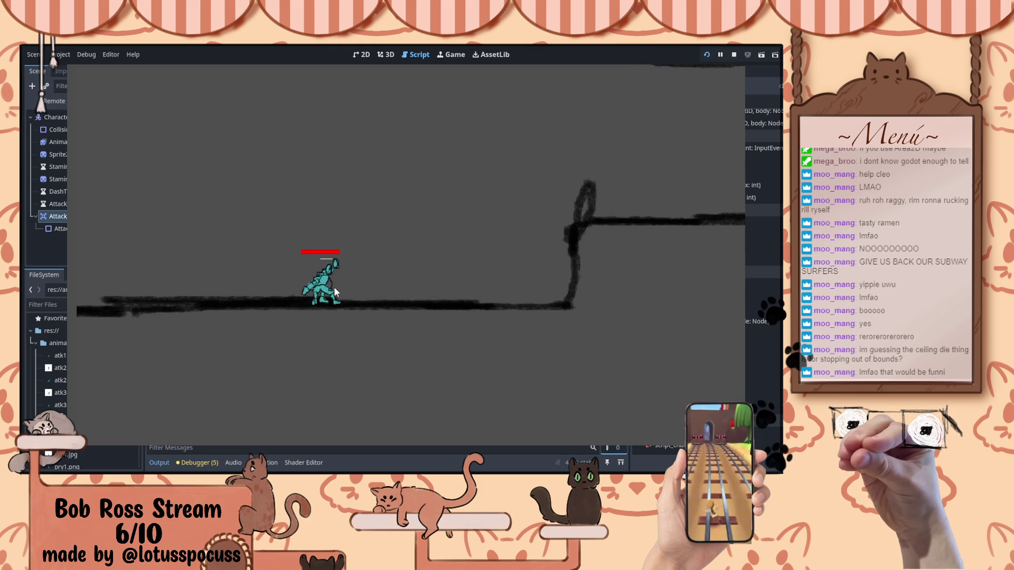
key("Left")
key("Right")
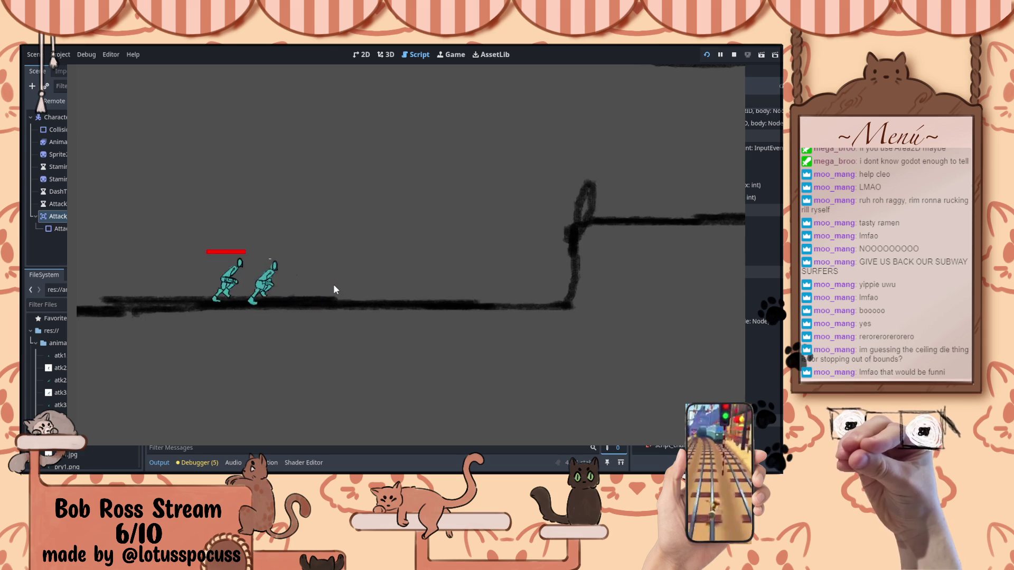
key("Left")
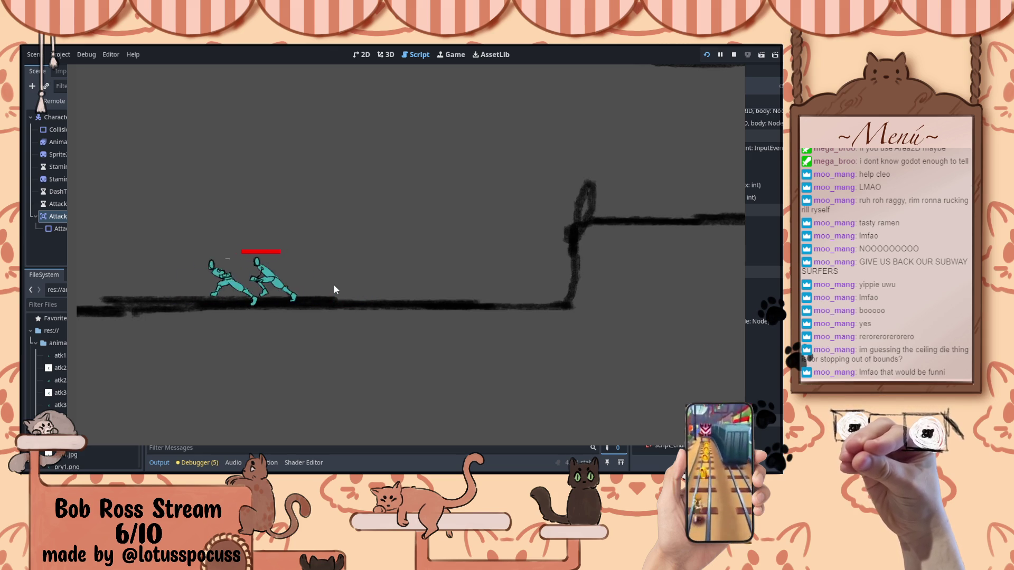
key("Right")
key("space")
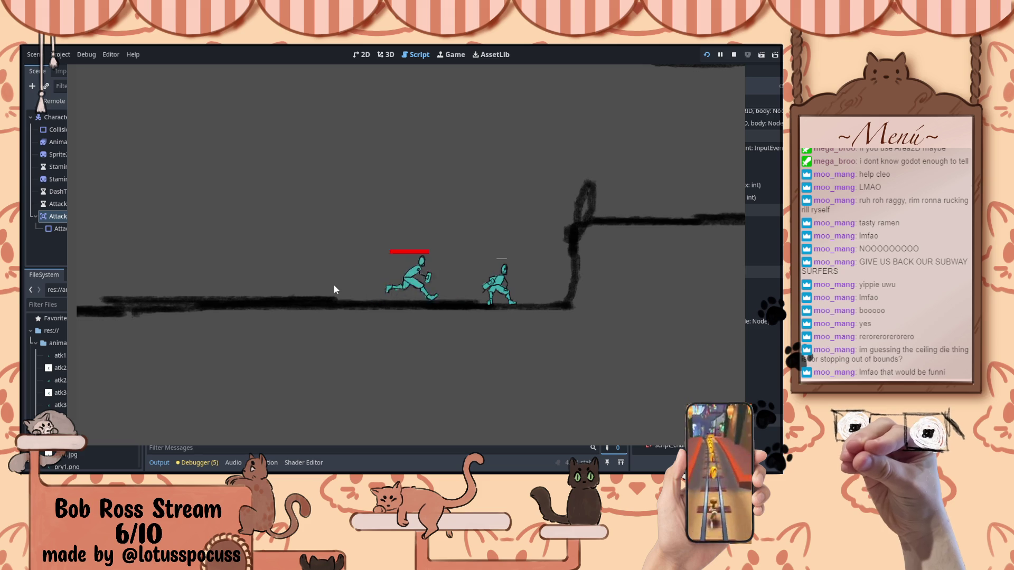
key("Left")
key("space")
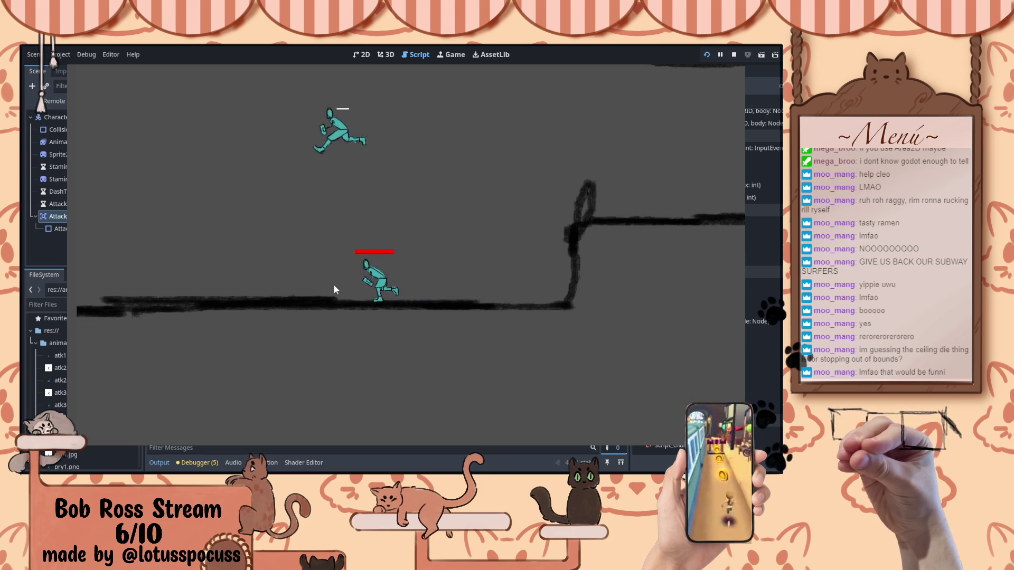
key("space")
key("Right")
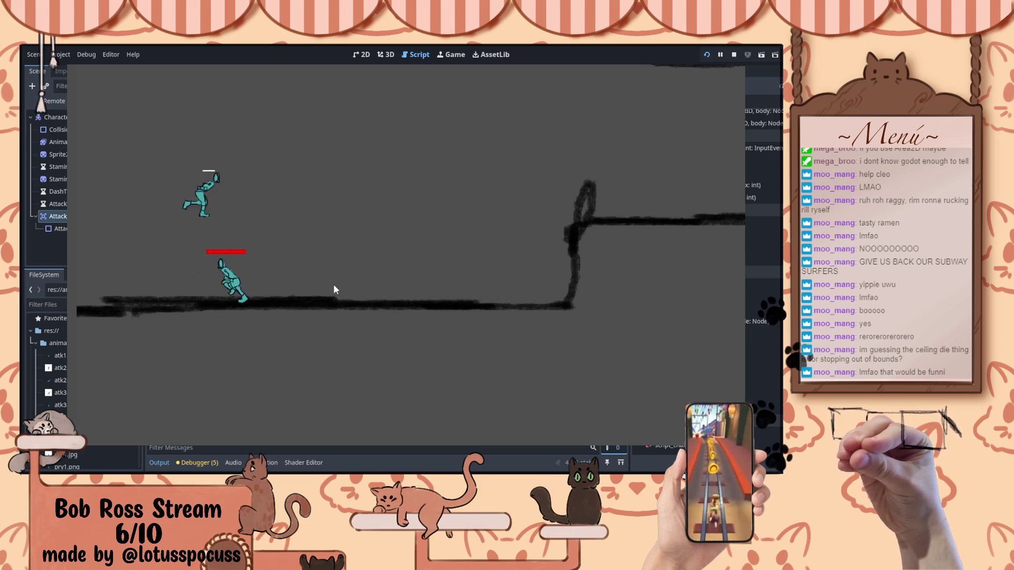
key("Right")
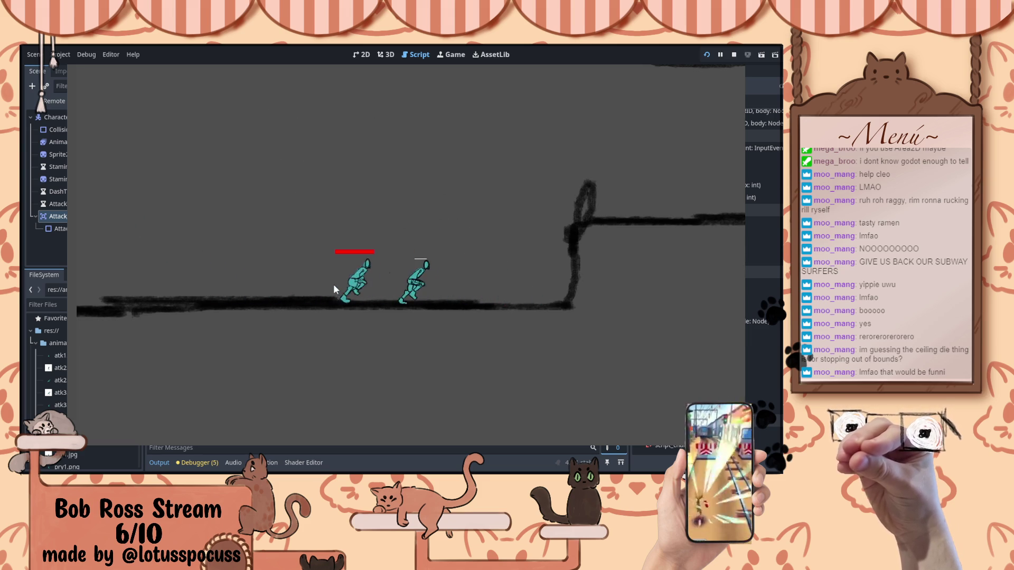
key("space")
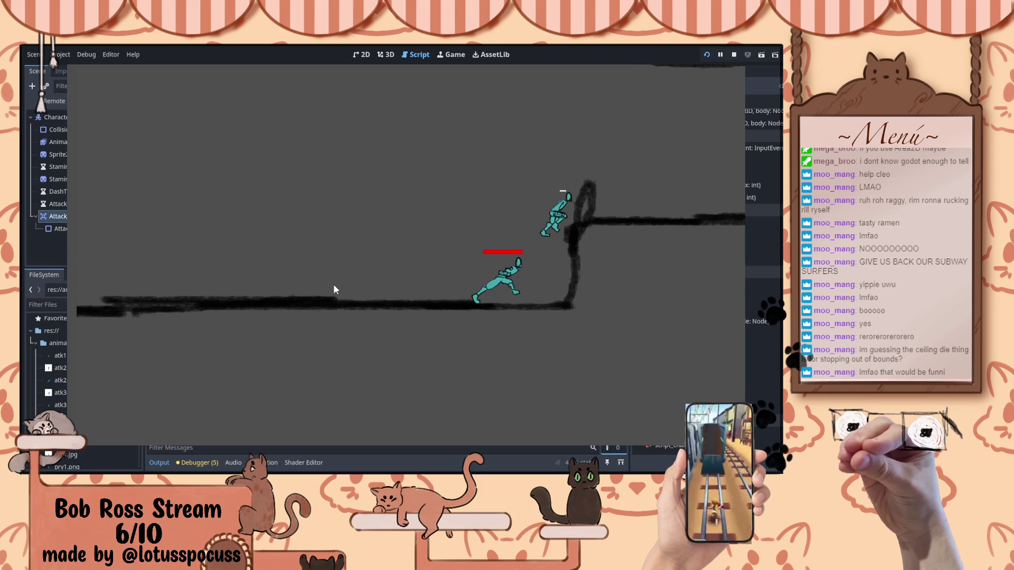
key("Left")
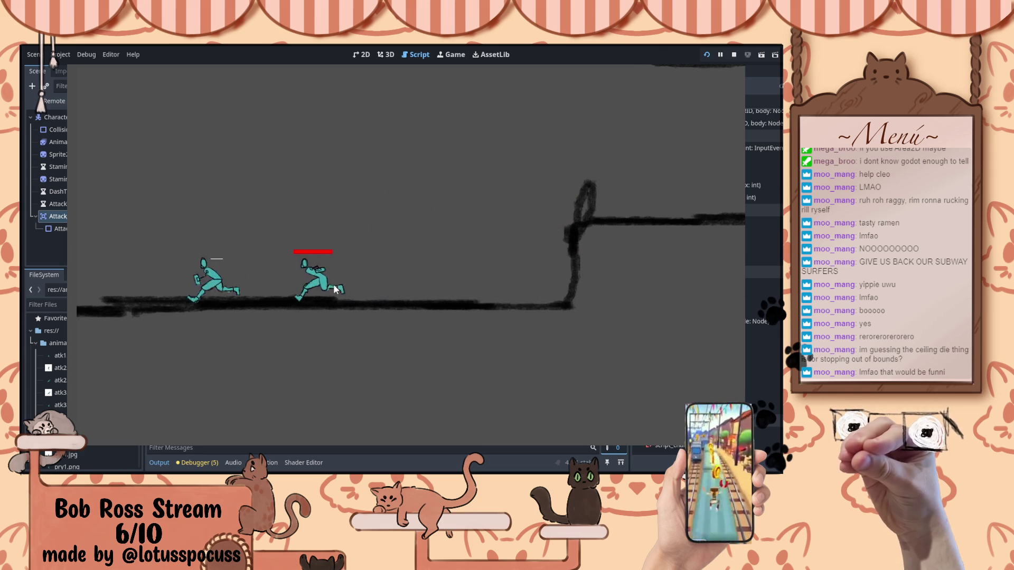
- Keep wall-jumping and running left and right ahead of the chasing enemy
key("space")
key("Right")
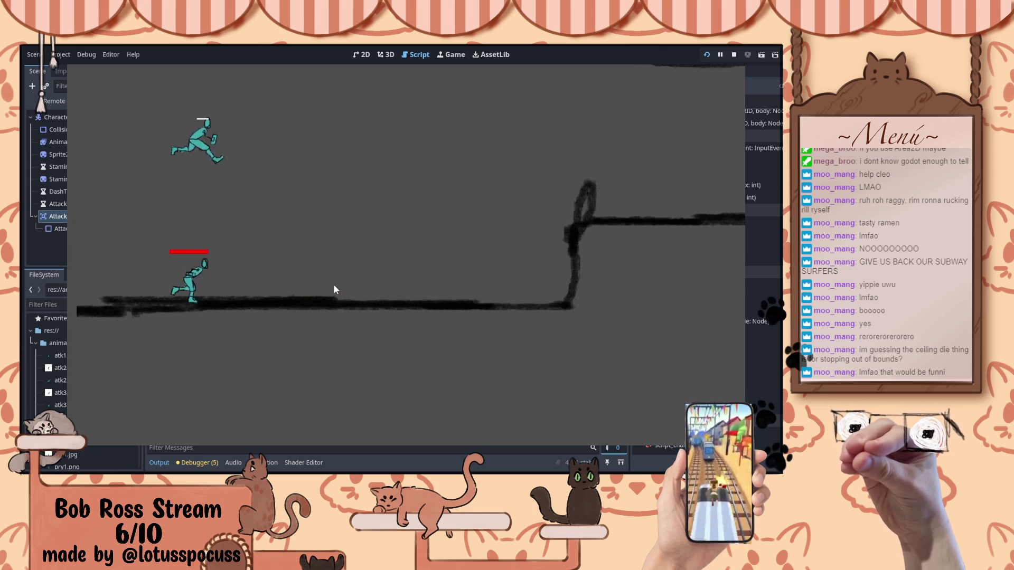
key("space")
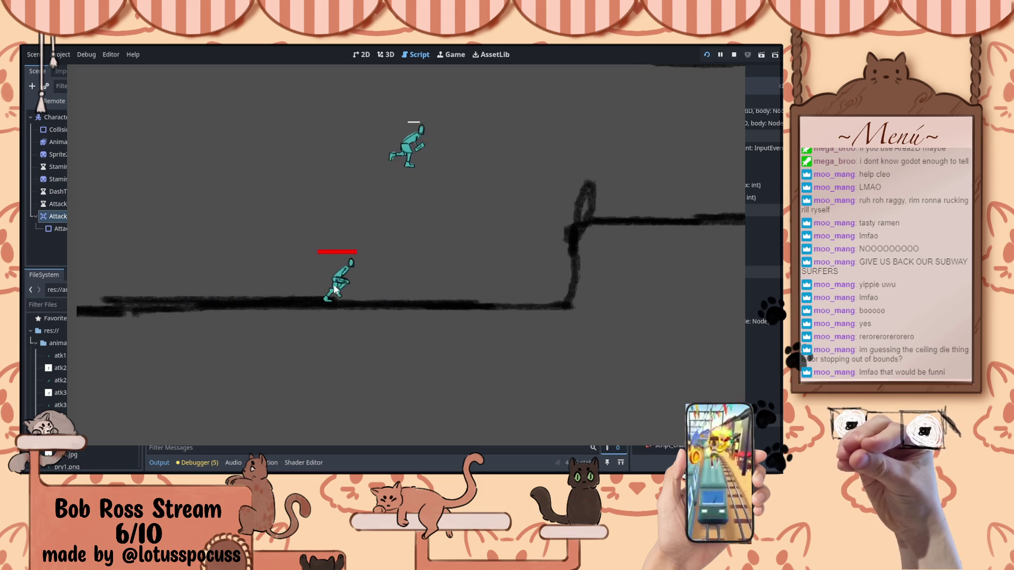
key("space")
key("Left")
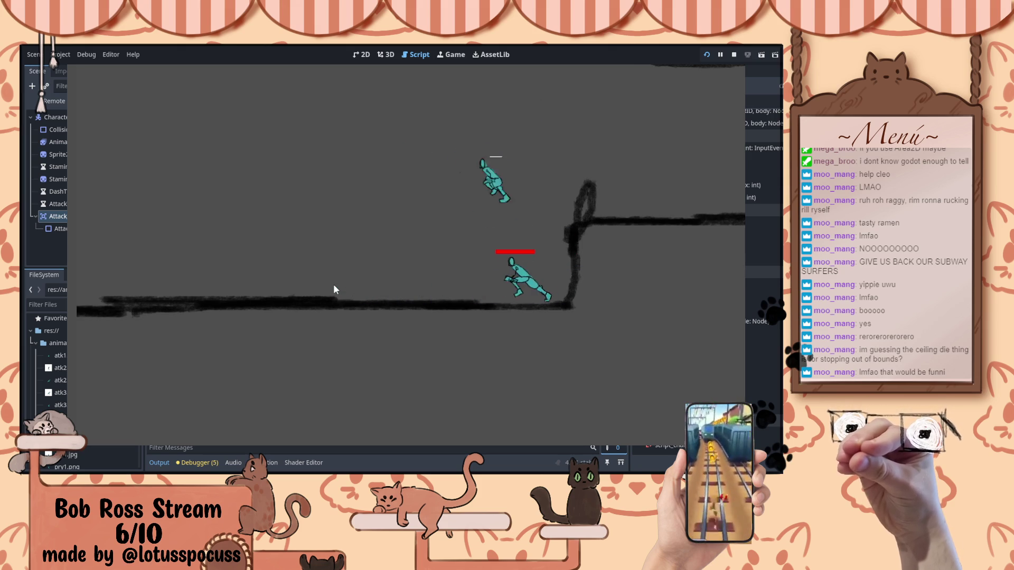
key("Left")
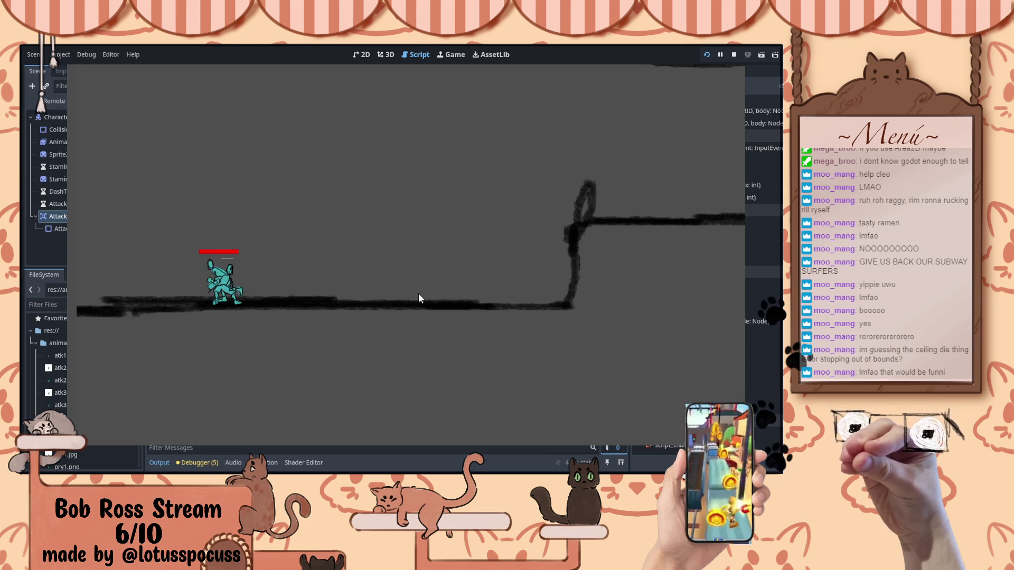
key("space")
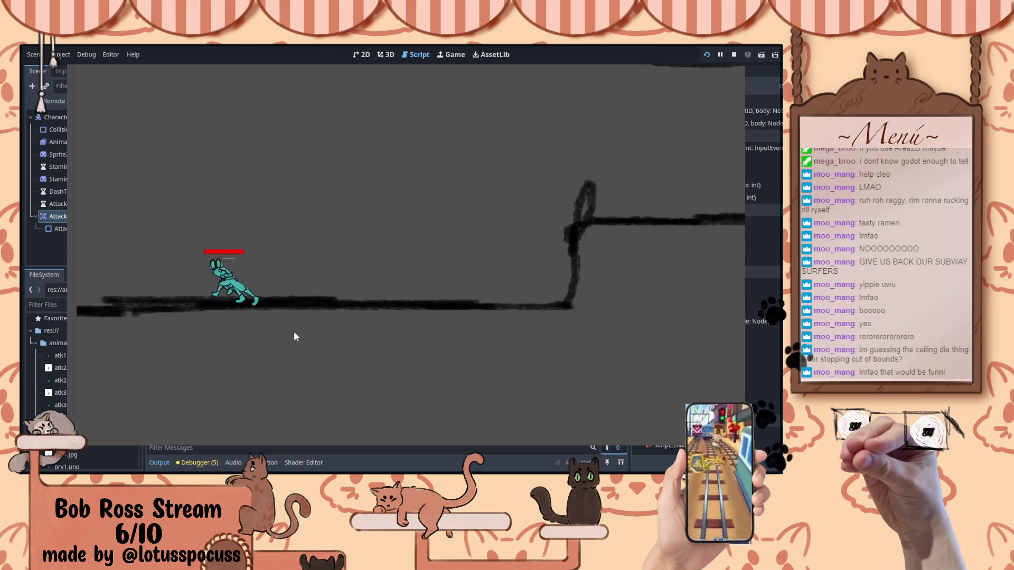
key("a")
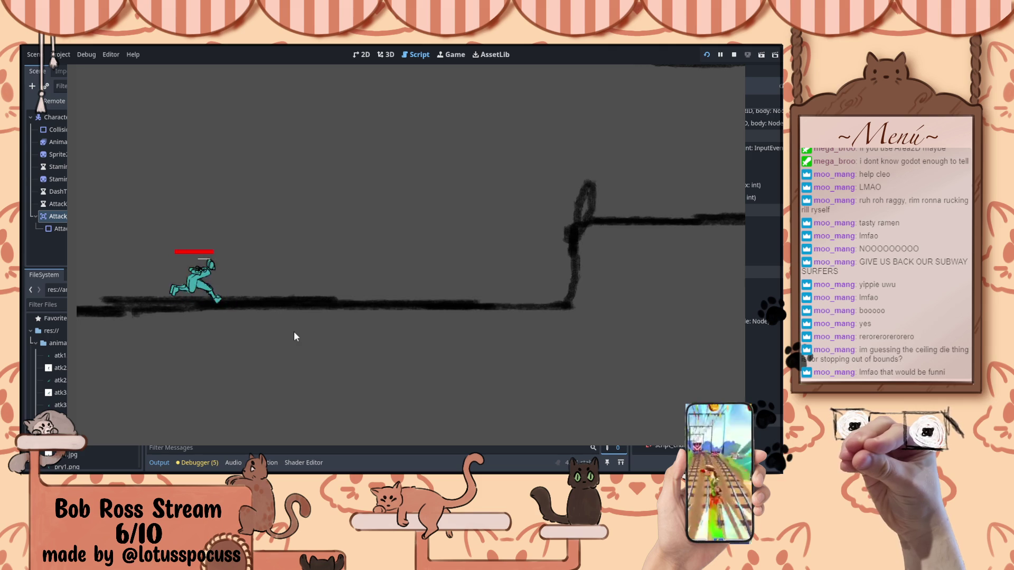
key("d")
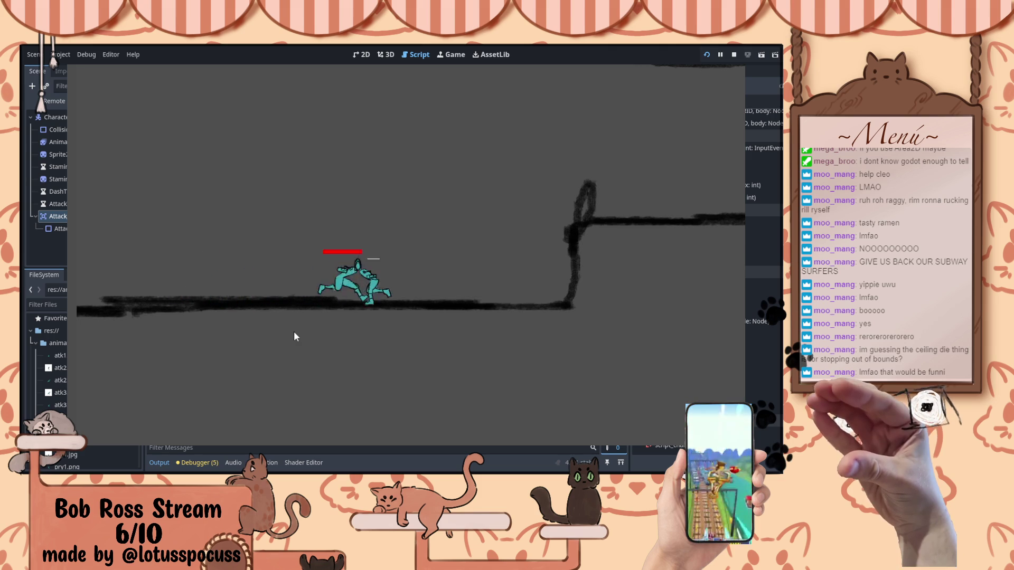
key("space")
key("a")
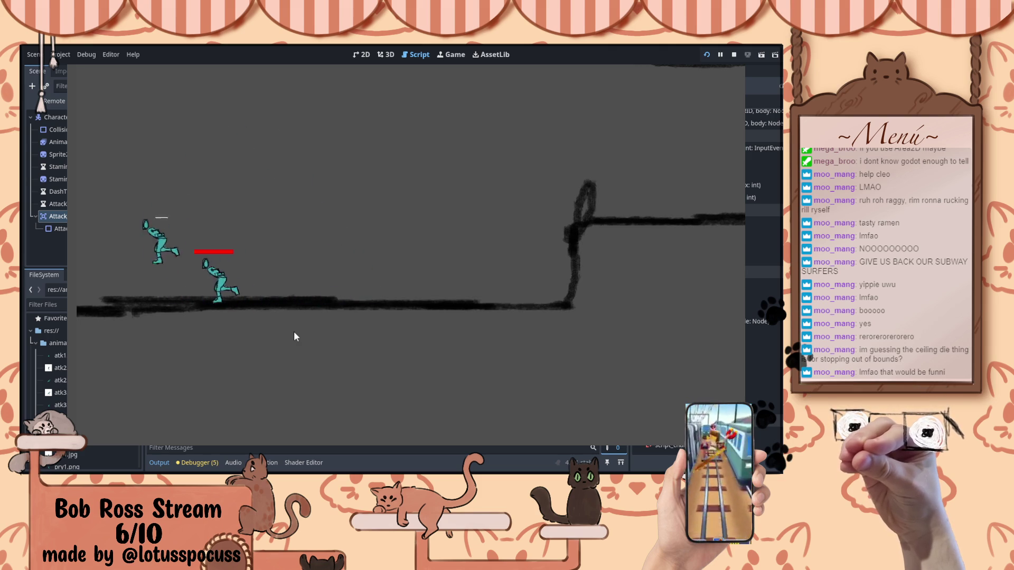
key("d")
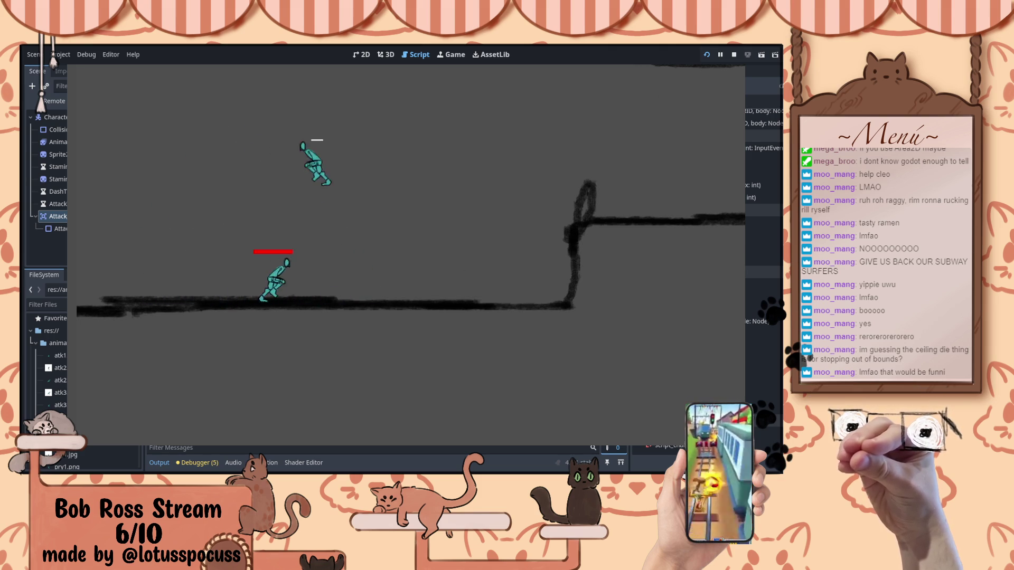
- Stop the playtest and return to the character.gd script
key("F8")
left_click(408, 276)
scroll(409, 275, "down", 10)
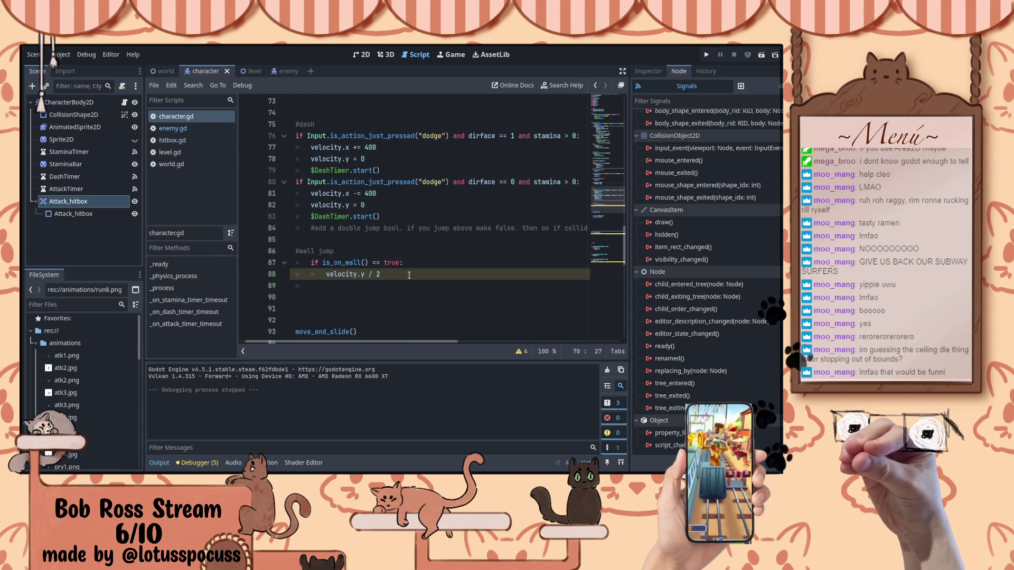
- Scroll down to the attack-timer timeout function and place the caret at line 132
scroll(409, 276, "down", 8)
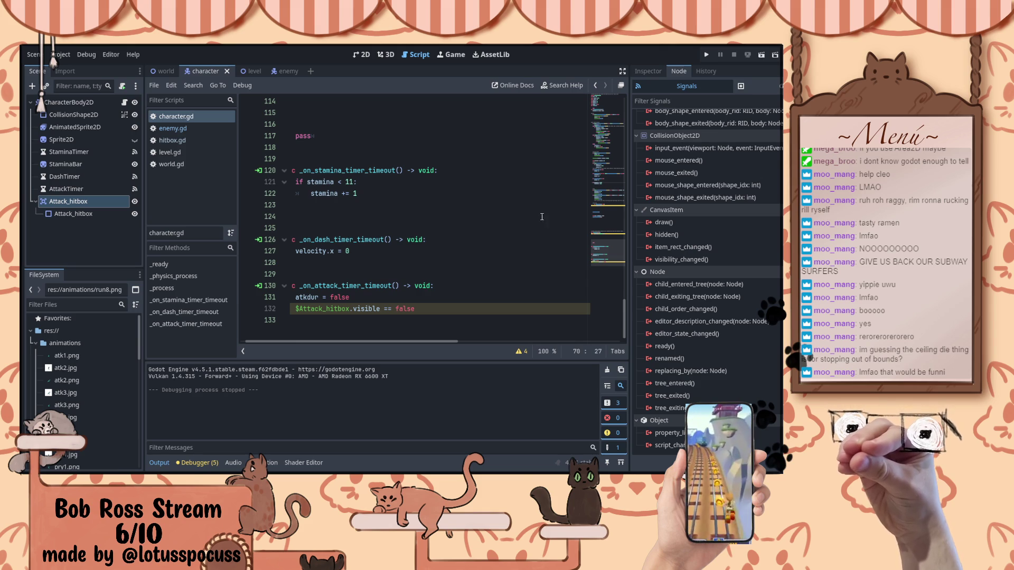
left_click(444, 305)
- Delete '$Attack_hitbox.visible == false' from _on_attack_timer_timeout, leaving only atkdur = false
left_click_drag(433, 309, 287, 310)
key("BackSpace")
key("BackSpace")
key("BackSpace")
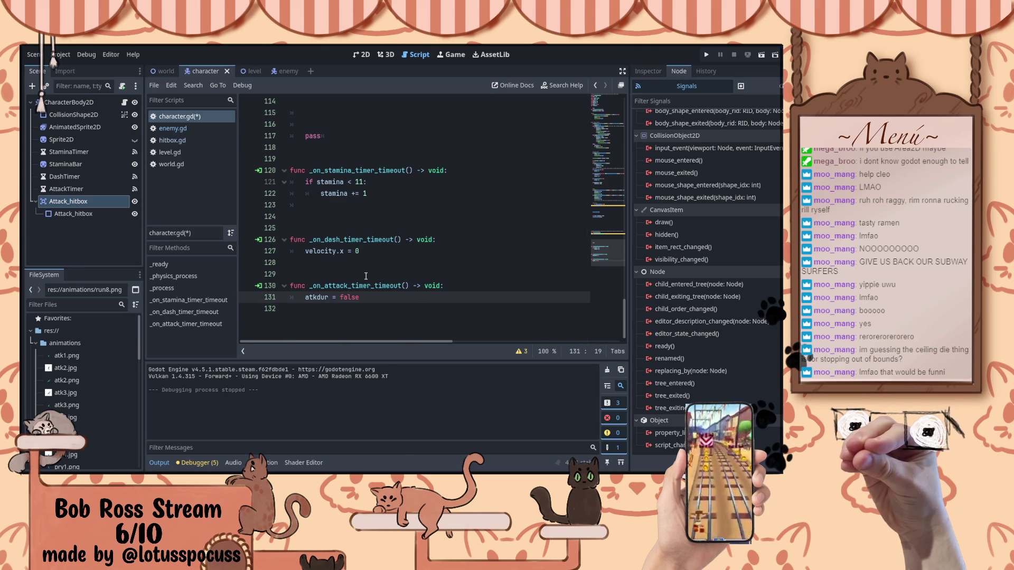
key("ctrl+z")
key("ctrl+z")
key("ctrl+z")
key("BackSpace")
key("BackSpace")
key("BackSpace")
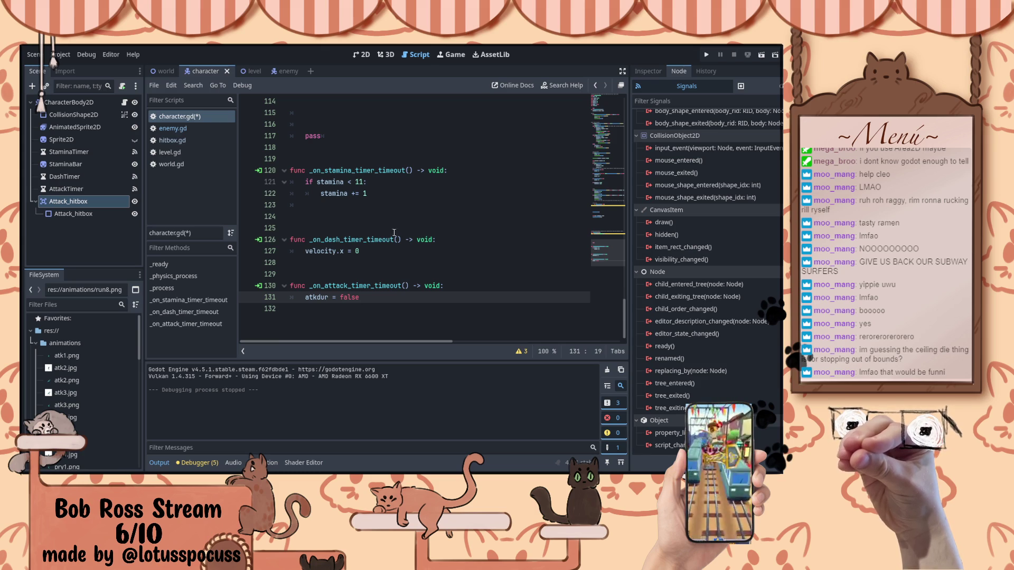
scroll(283, 297, "up", 20)
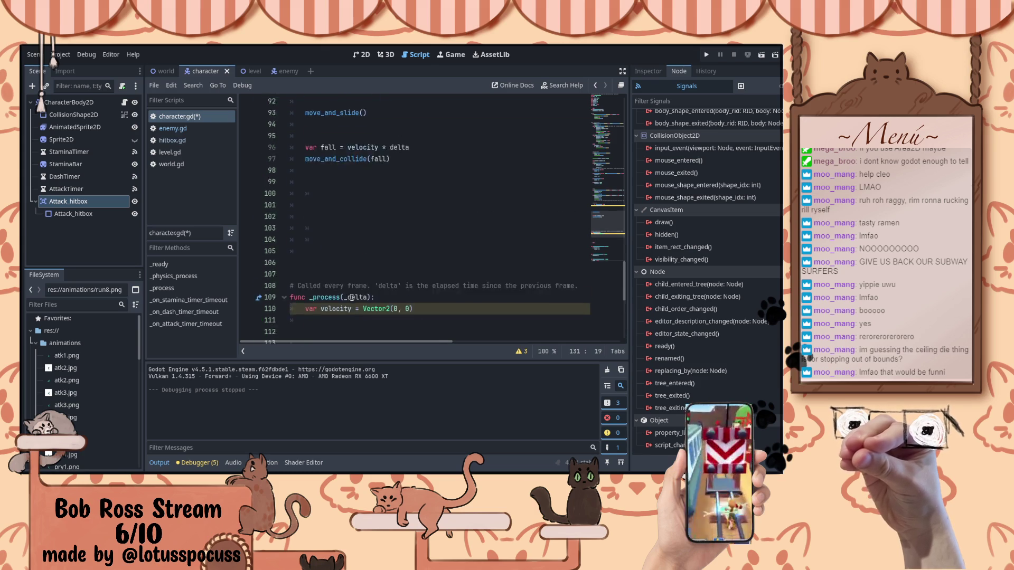
- Look over character.gd, briefly switching to the level scene and back
scroll(352, 297, "up", 8)
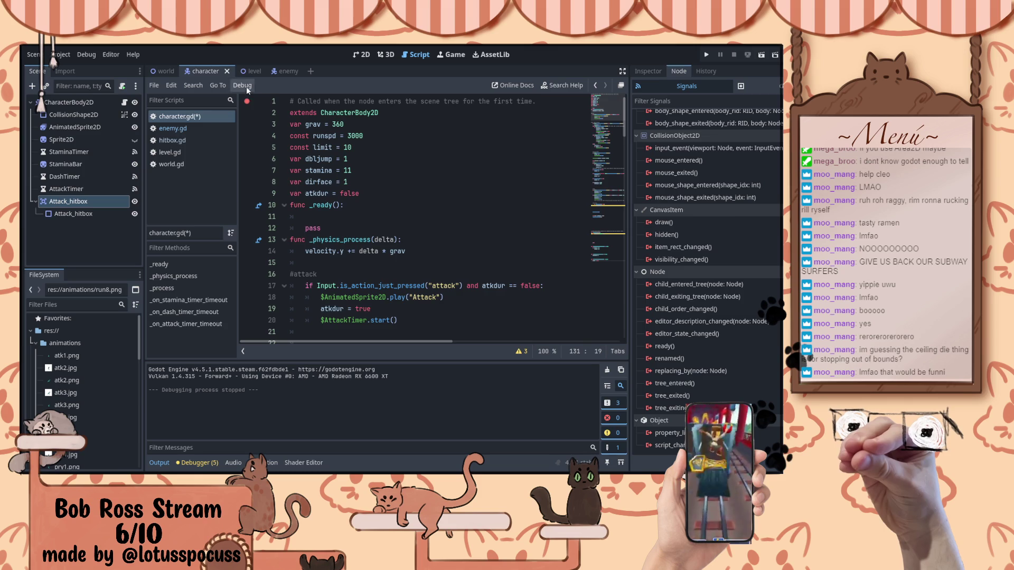
left_click(244, 71)
left_click(198, 71)
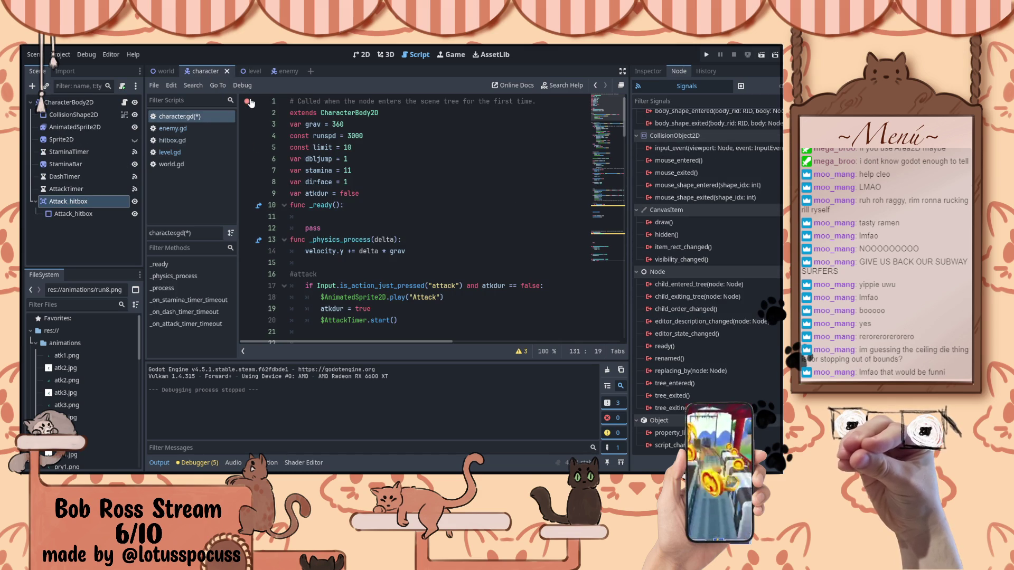
scroll(321, 147, "down", 20)
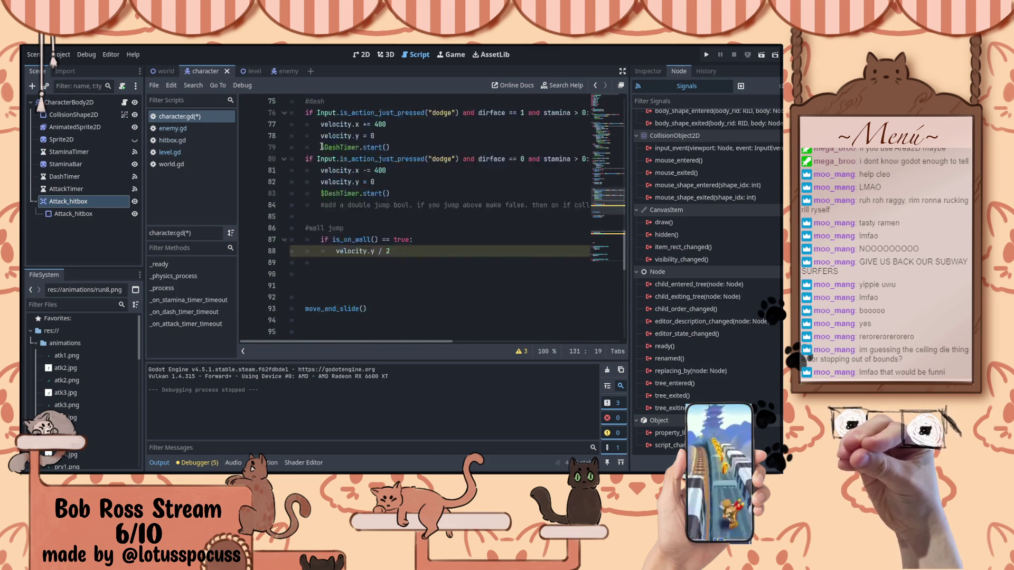
scroll(321, 146, "down", 1)
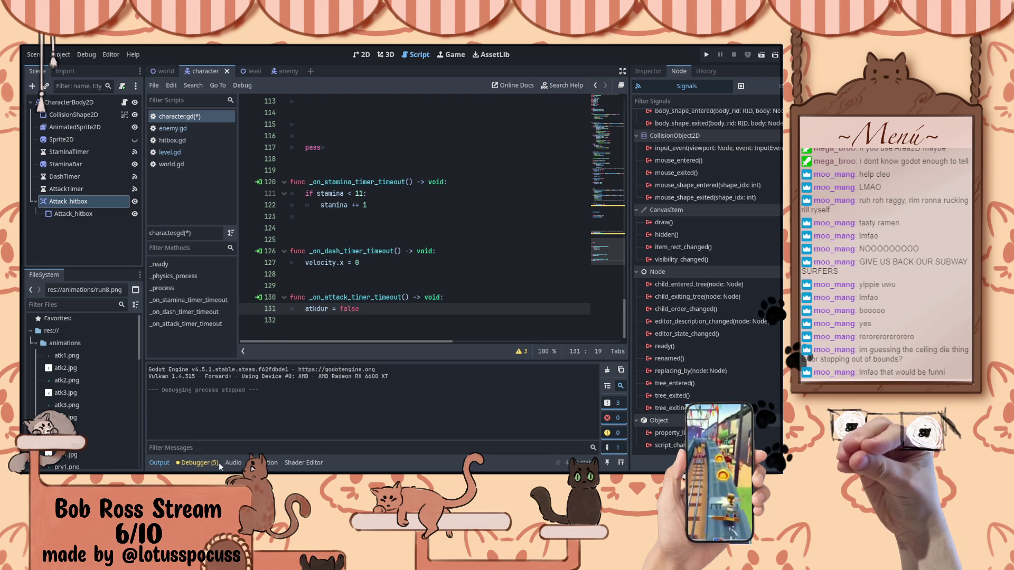
- Switch to the browser showing the hit-detection forum thread
key("alt+Tab")
scroll(389, 299, "down", 5)
scroll(389, 297, "up", 10)
- Close the stray Imgur tabs and the hit-detection forum tab
left_click(386, 71)
left_click(412, 71)
left_click(317, 71)
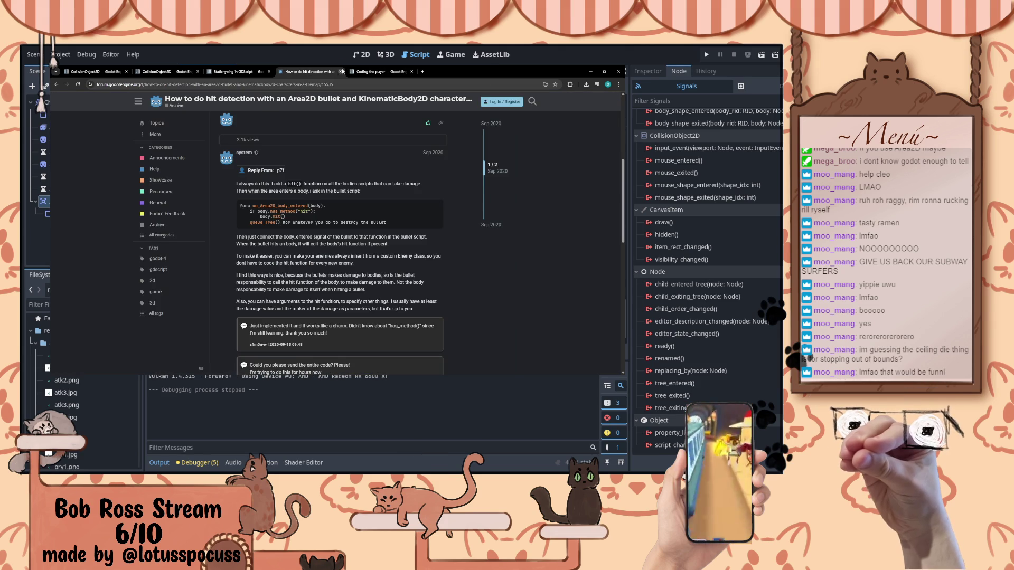
left_click(341, 71)
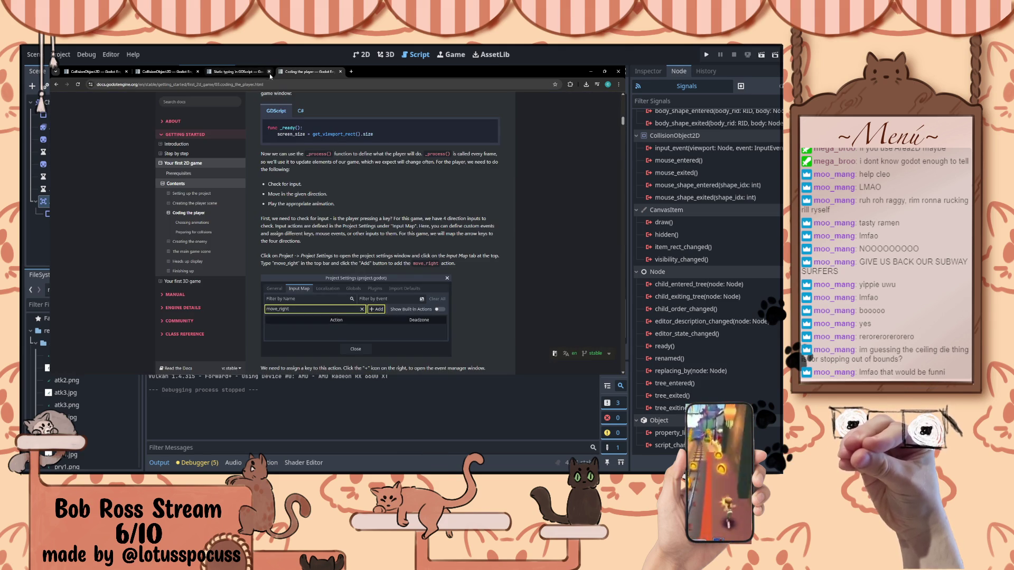
- Skim the Coding the player docs down to Preparing for collisions, then return to Godot
scroll(363, 270, "down", 5)
scroll(362, 270, "down", 10)
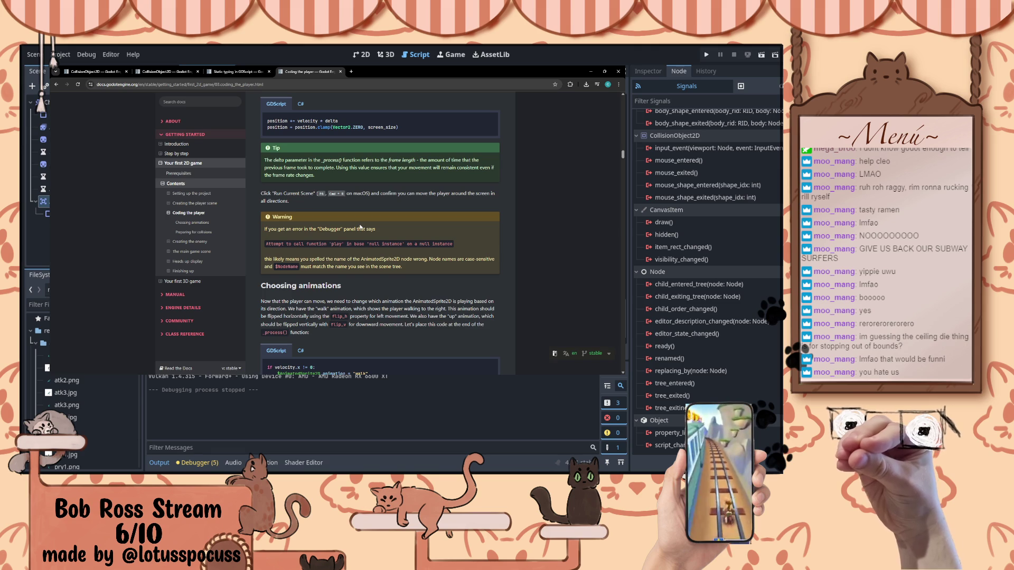
scroll(360, 227, "down", 5)
scroll(360, 227, "down", 5)
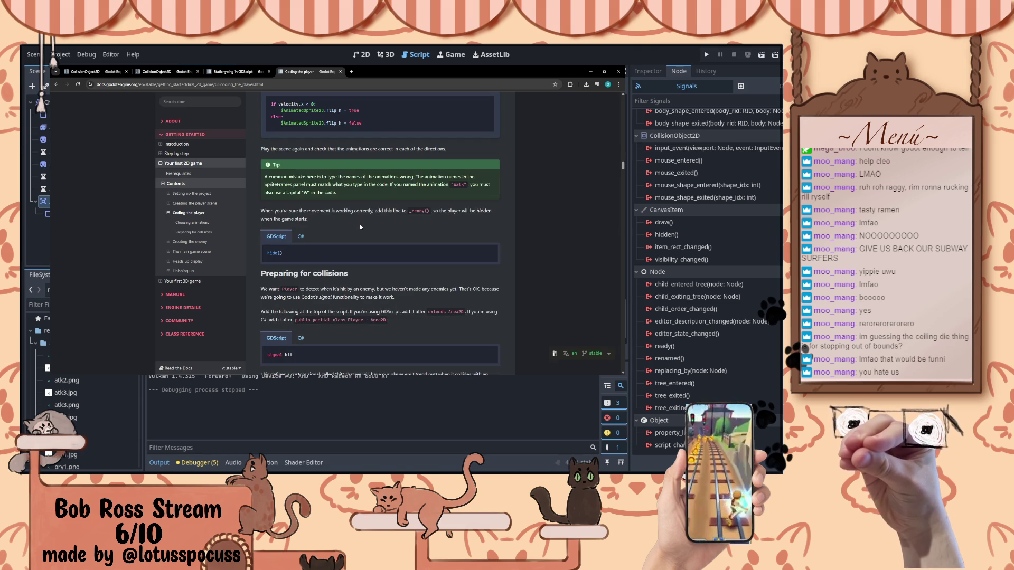
key("alt+Tab")
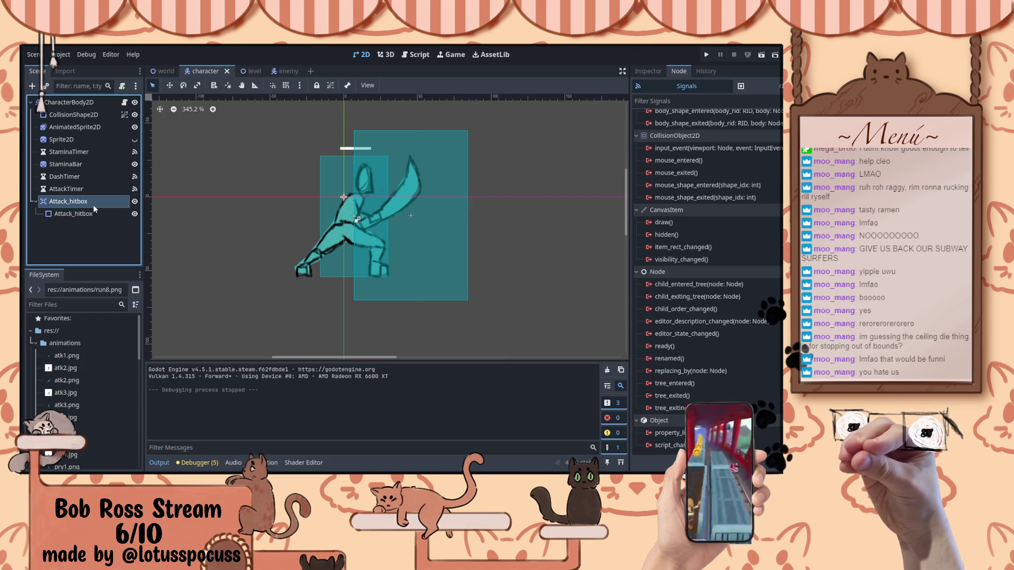
- Select the Attack_hitbox area node and show its properties in the Inspector
left_click(91, 214)
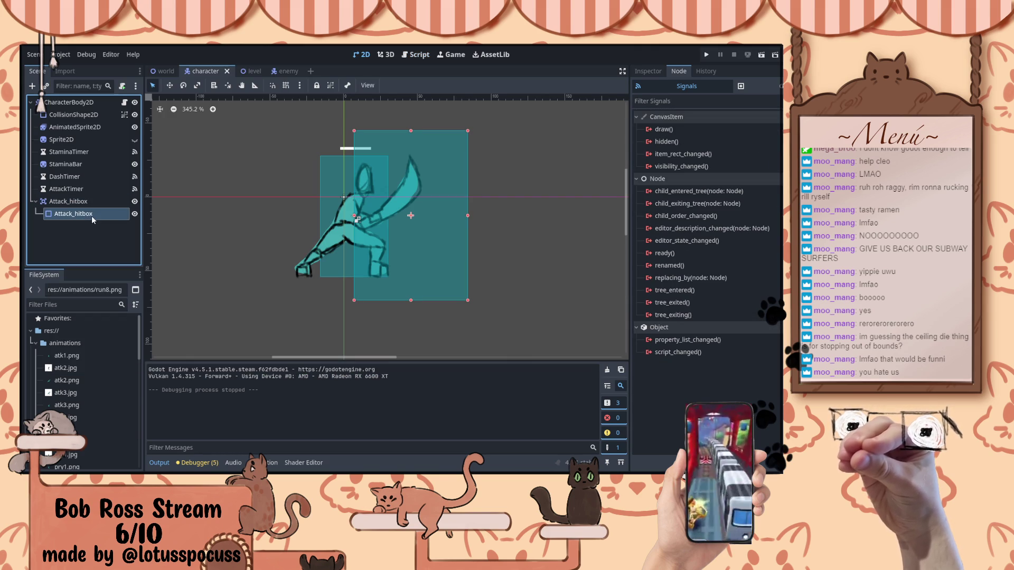
left_click(69, 202)
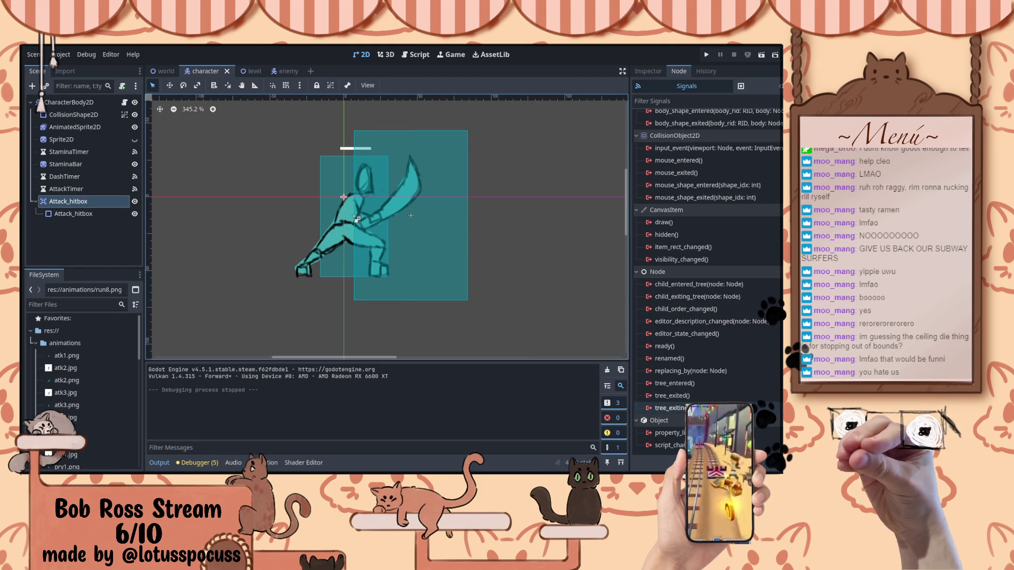
scroll(699, 309, "up", 3)
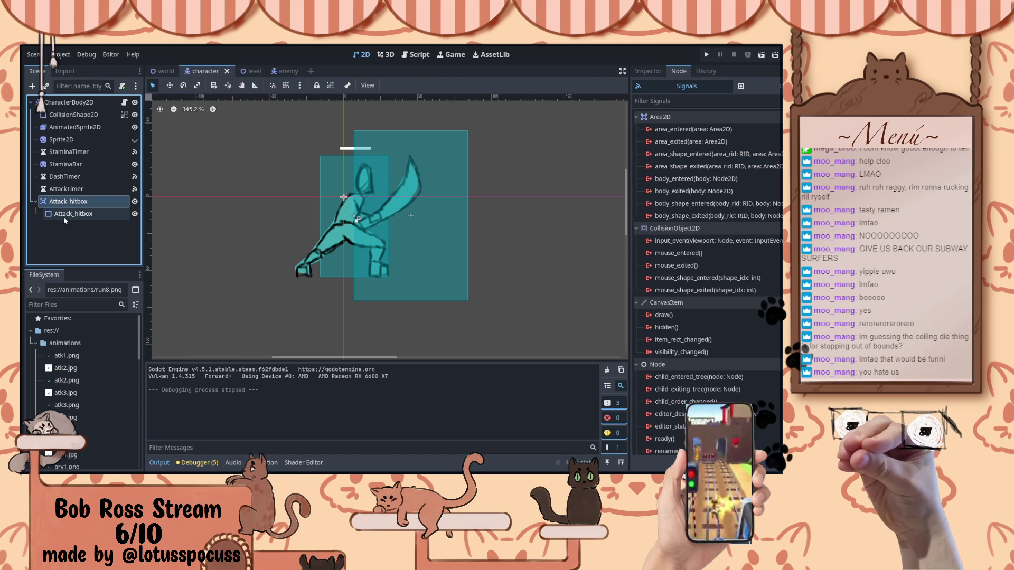
left_click(648, 70)
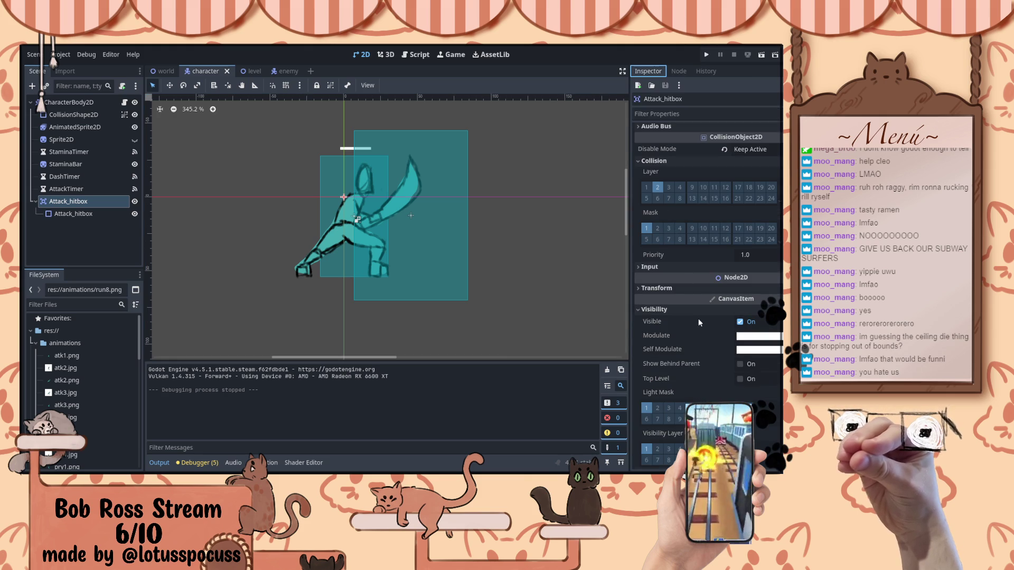
- Expand the Physics Interpolation, Process, Thread Group and Auto Translate sections
scroll(746, 323, "down", 4)
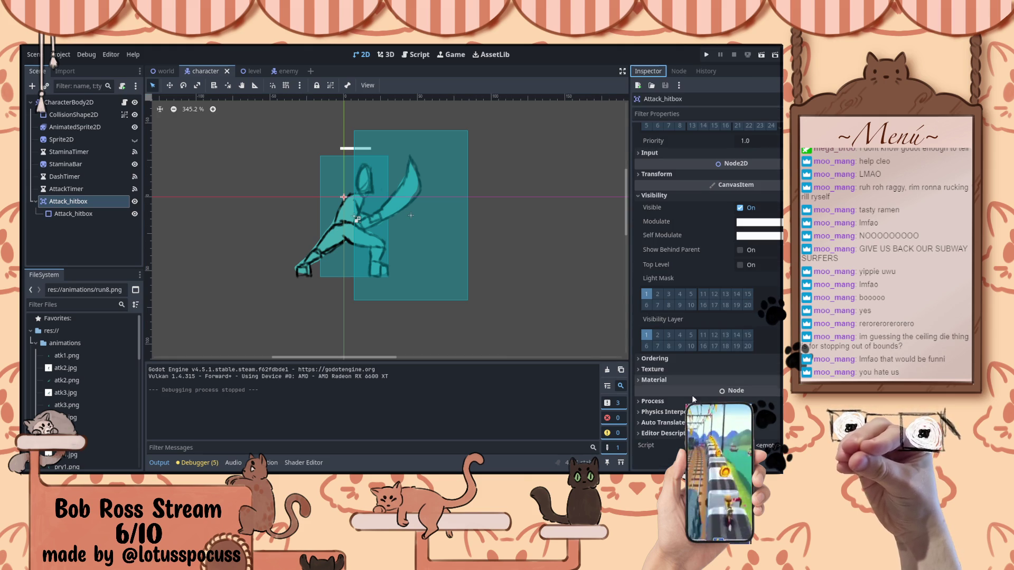
left_click(677, 411)
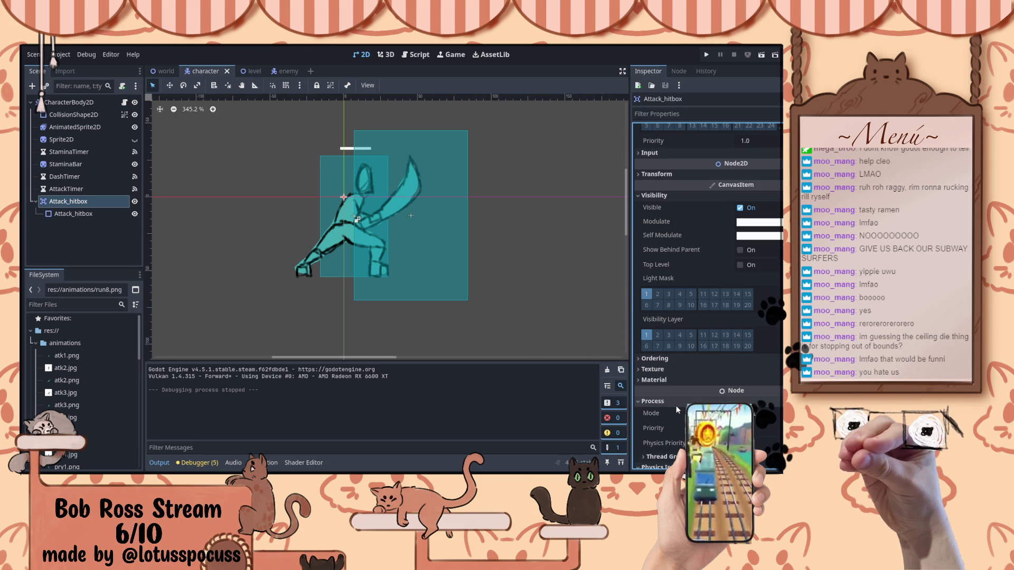
left_click(655, 401)
scroll(676, 370, "down", 2)
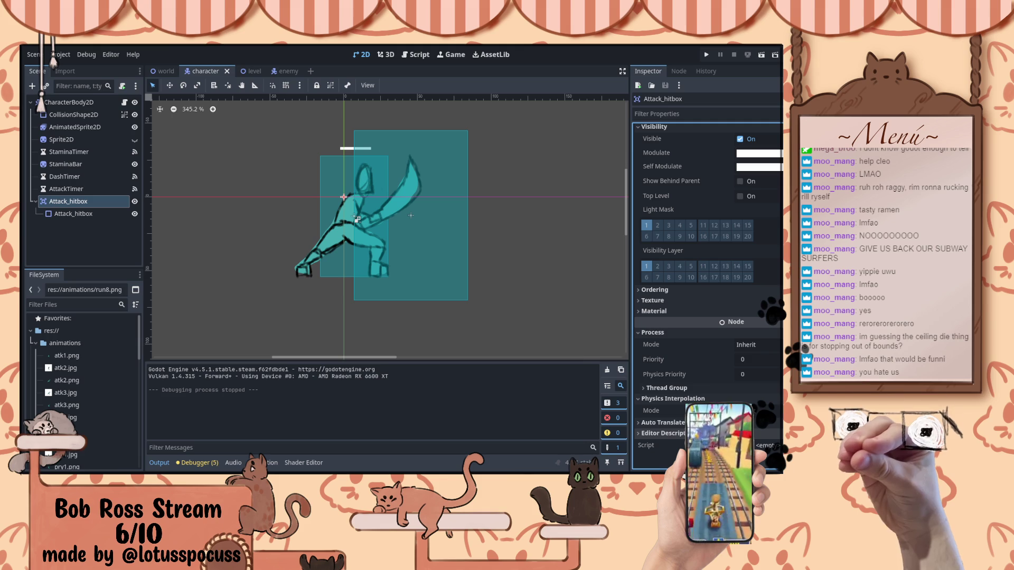
left_click(685, 389)
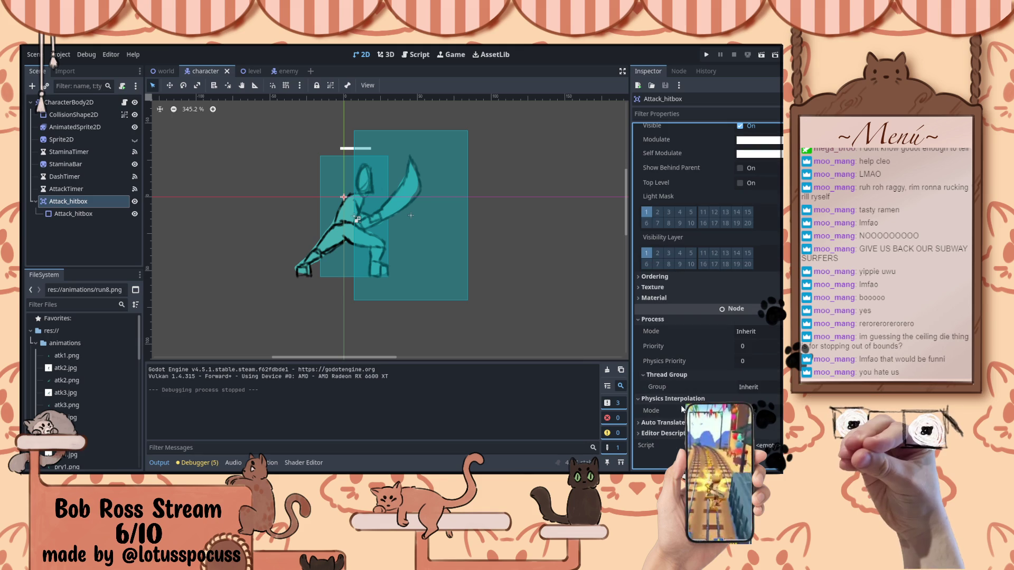
left_click(682, 436)
- Check the Priority and Disable Mode settings, then switch to the enemy scene
scroll(681, 438, "down", 1)
scroll(678, 430, "up", 7)
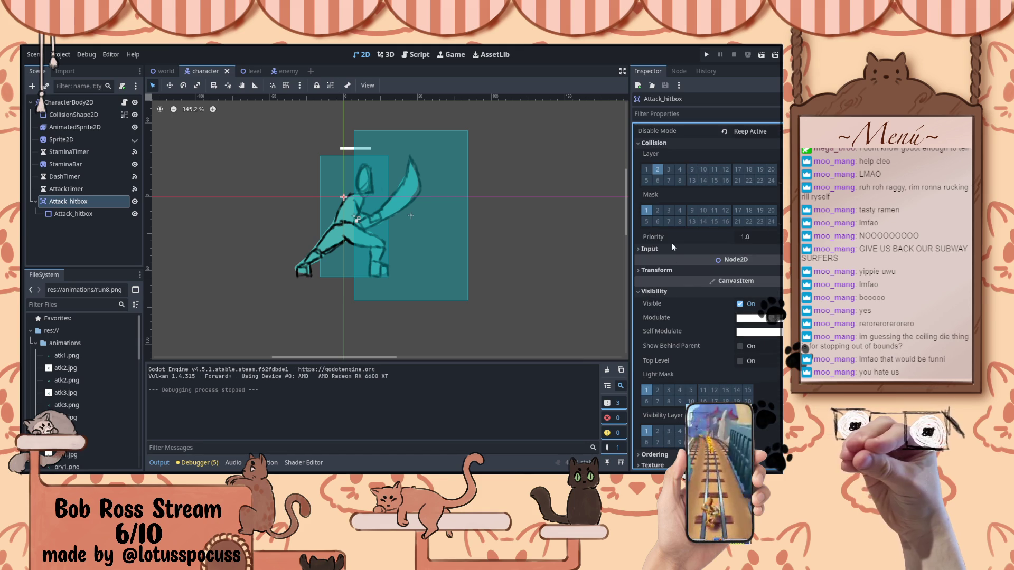
left_click(671, 239)
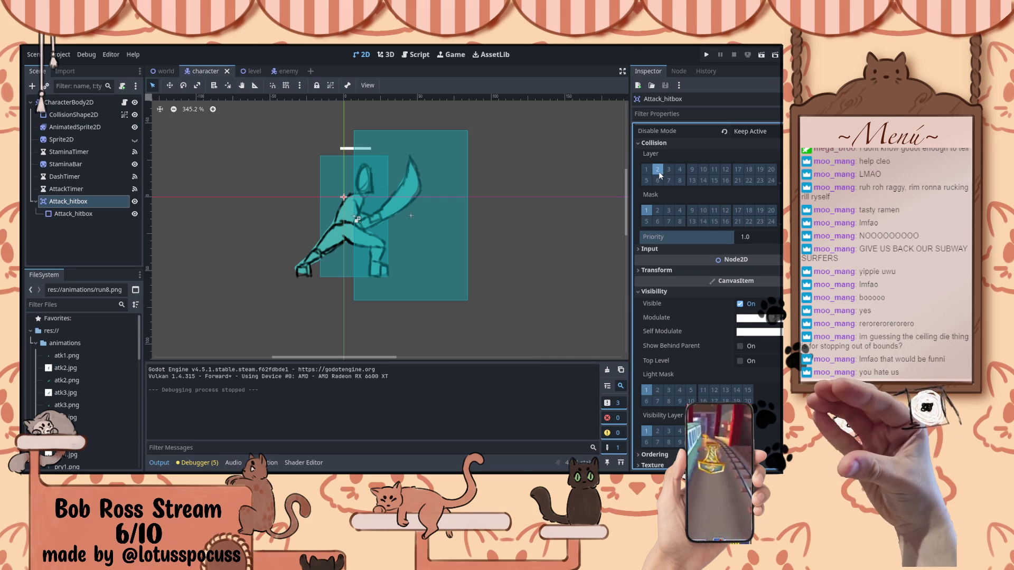
scroll(670, 214, "up", 4)
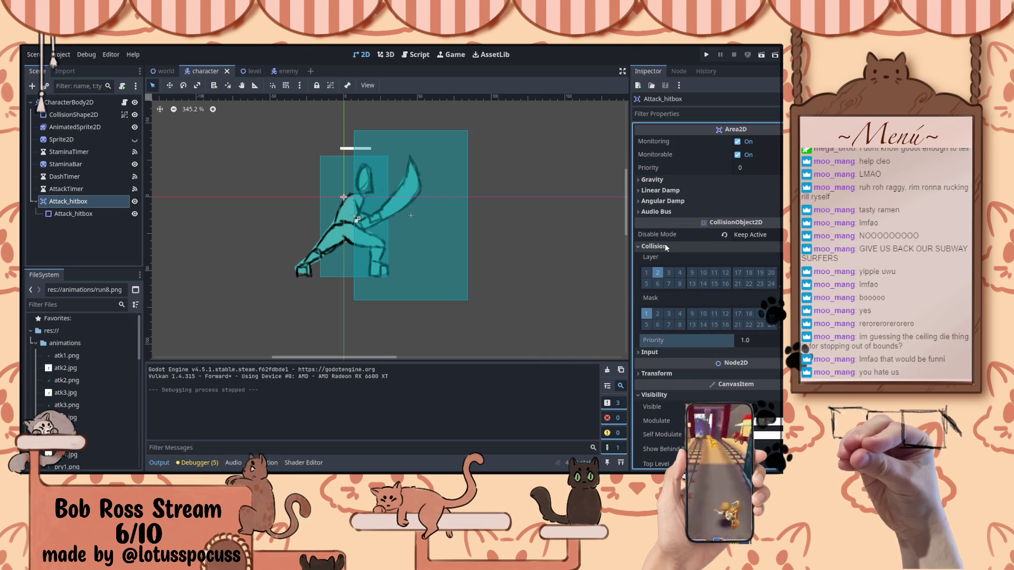
left_click(733, 236)
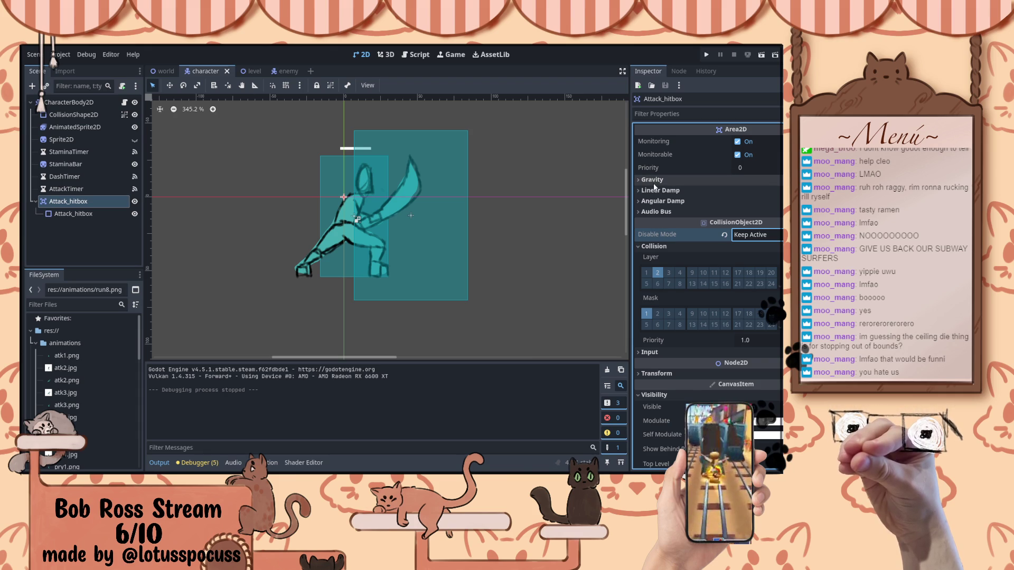
left_click(285, 71)
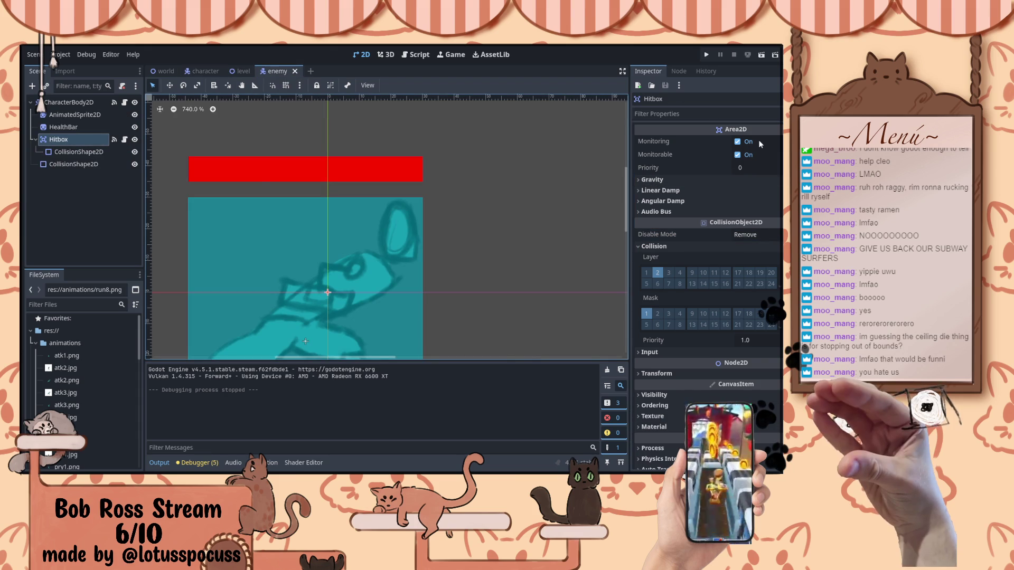
- Connect the enemy Hitbox's area_shape_entered signal to a new _on_hitbox_area_shape_entered function
left_click(679, 71)
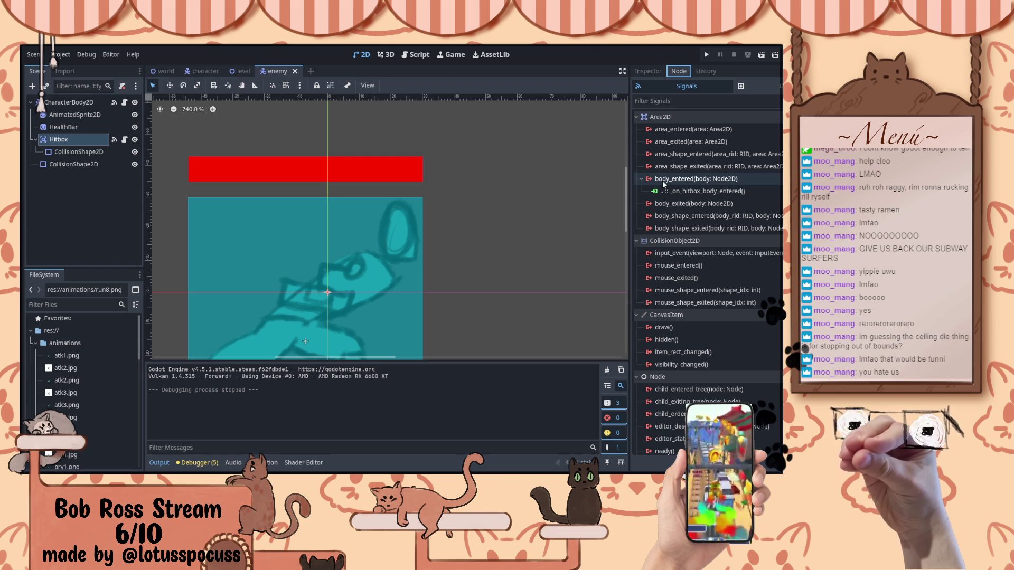
left_click(668, 158)
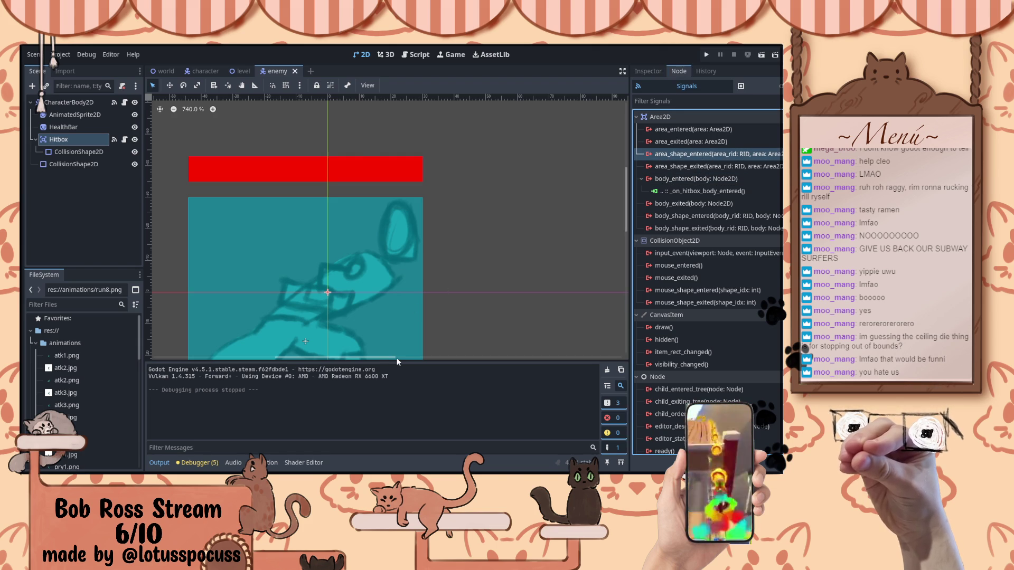
key("Return")
key("Return")
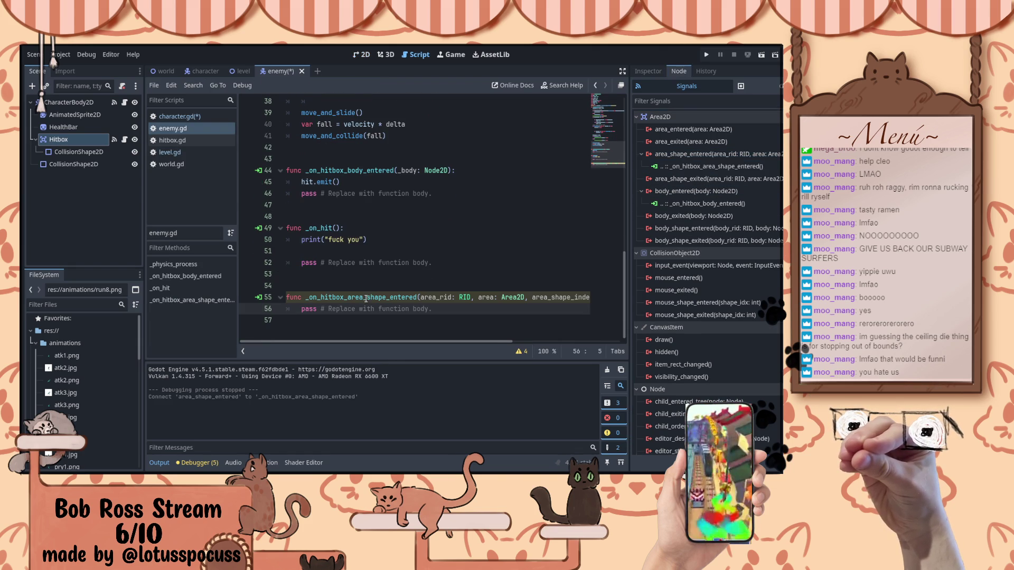
- Add a hit.emit() call inside the new _on_hitbox_area_shape_entered function
left_click_drag(341, 182, 291, 181)
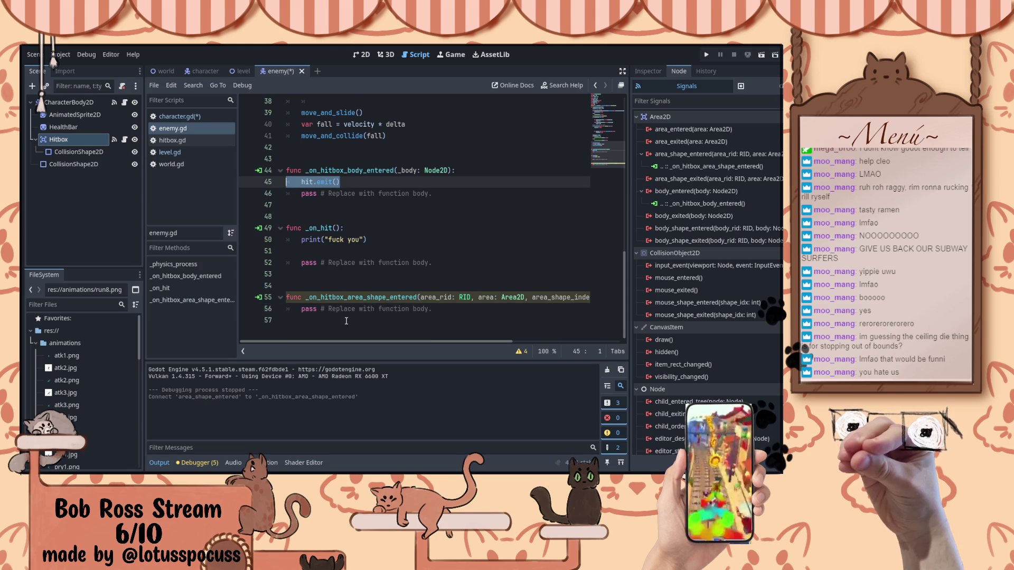
left_click_drag(590, 298, 591, 298)
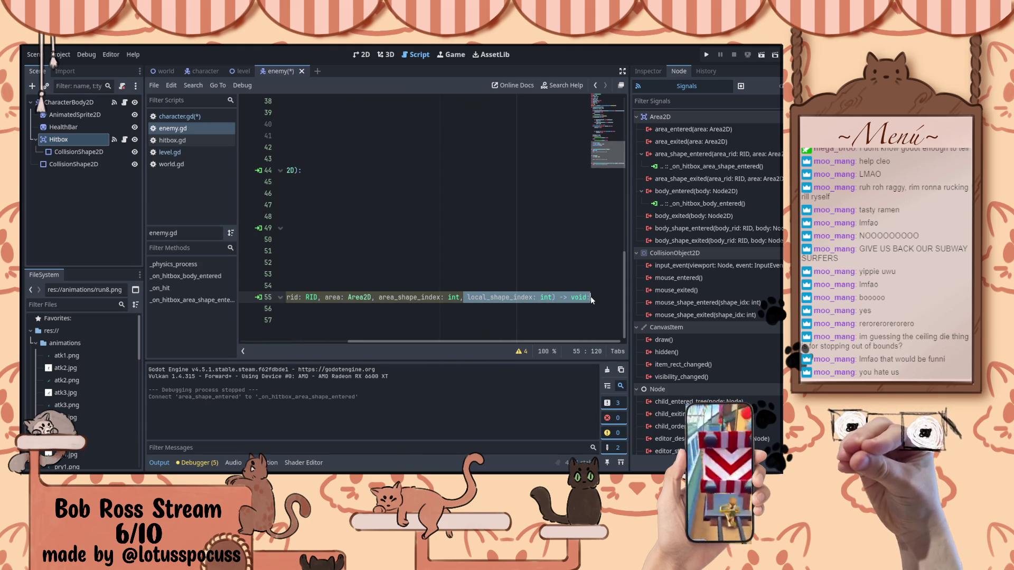
left_click(591, 297)
key("Return")
key("Tab")
type("hit.emit()")
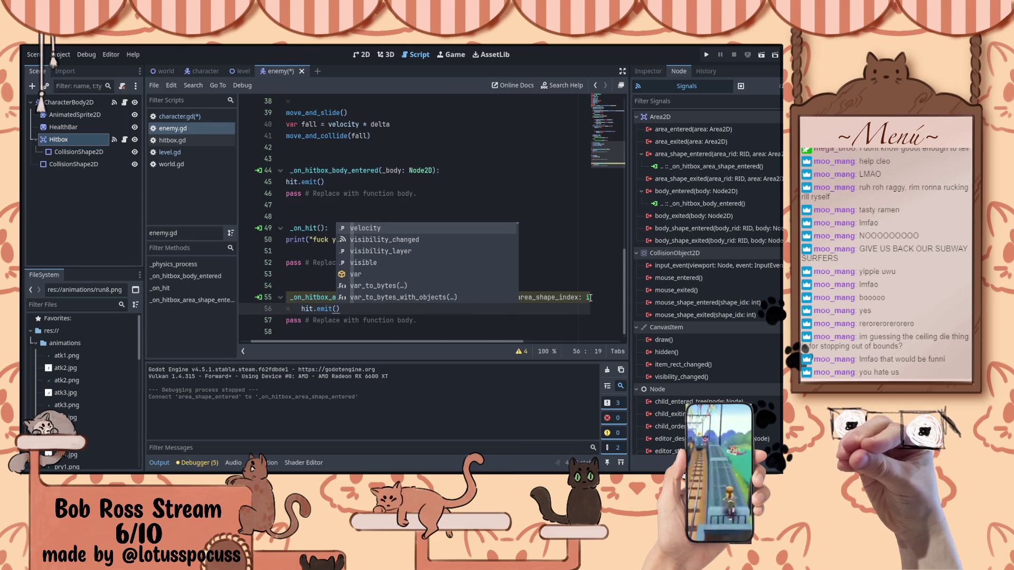
left_click(439, 205)
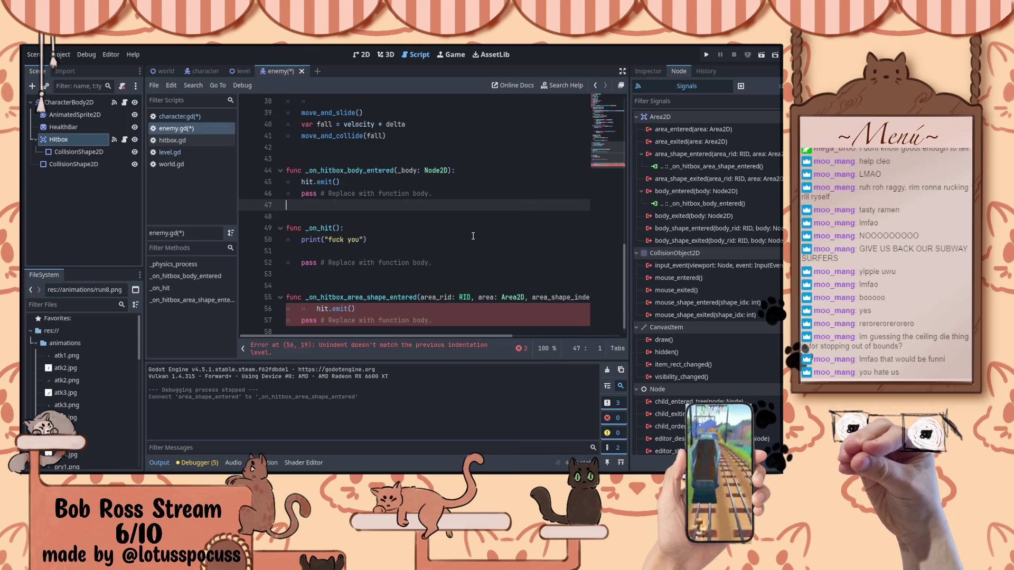
- Remove the extra indent before hit.emit() and check the handler's Area2D parameter
left_click(312, 307)
key("BackSpace")
left_click(429, 183)
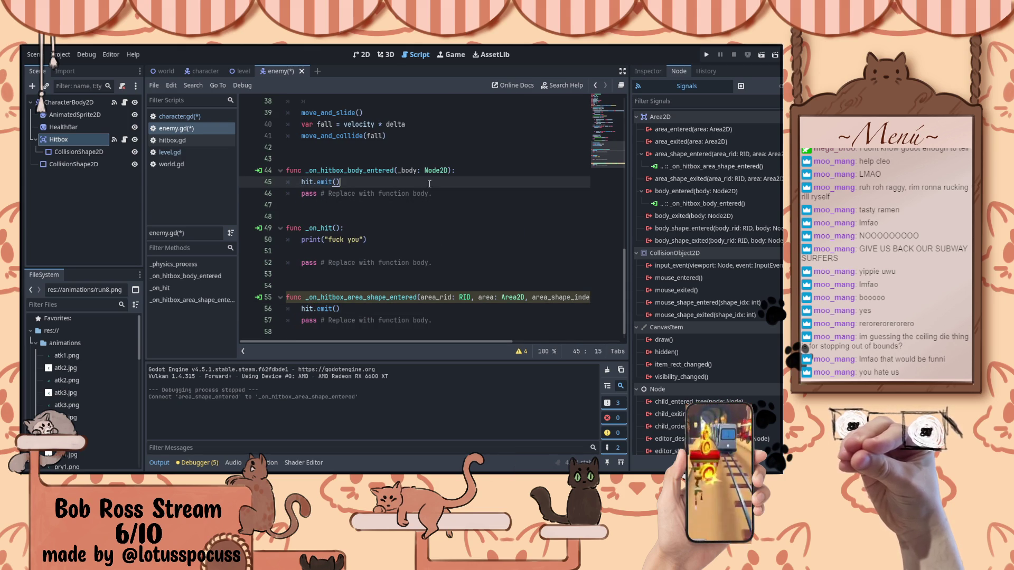
left_click(475, 298)
left_click(510, 298)
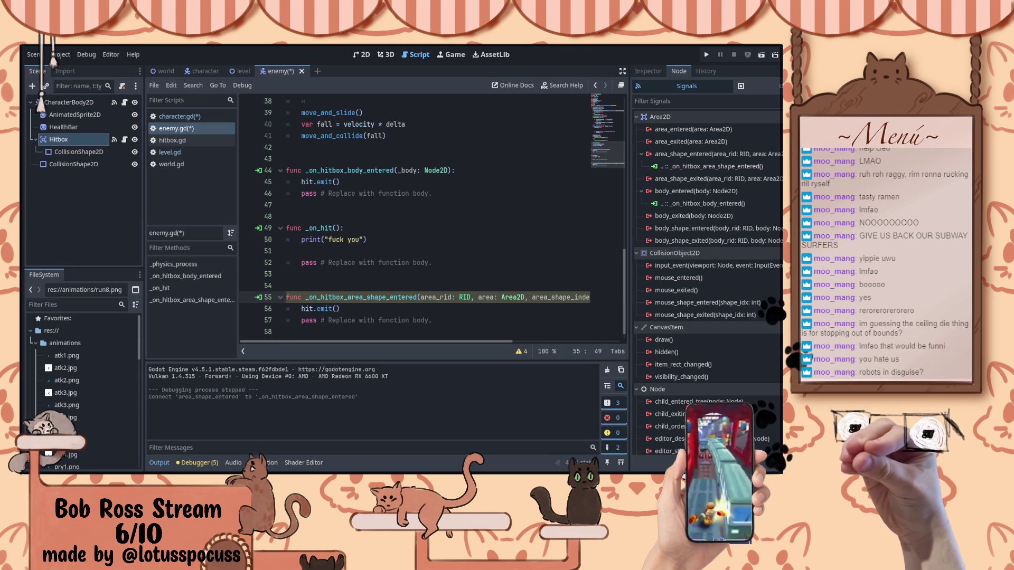
key("alt+Tab")
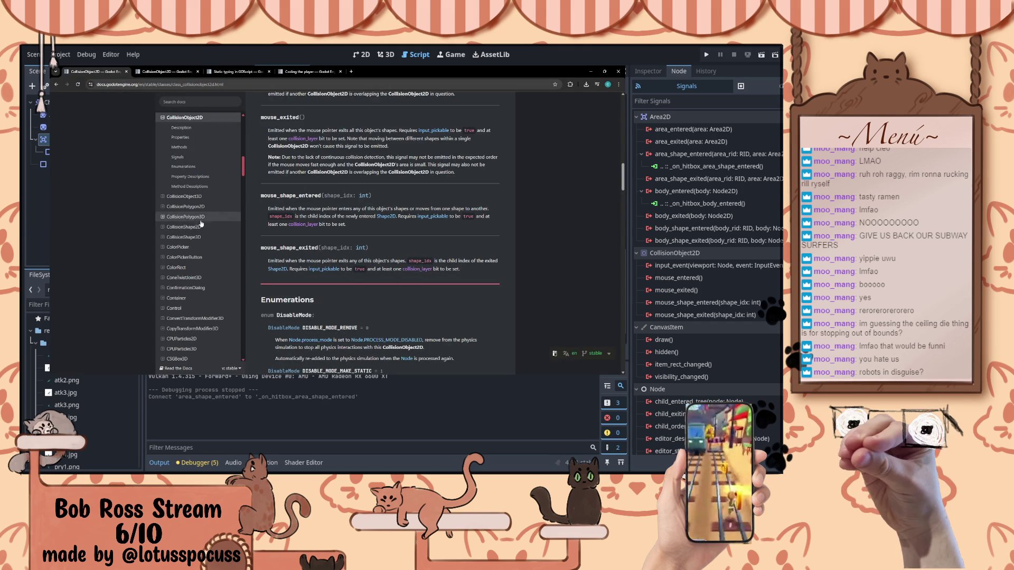
- Minimize the docs browser and review the handler's area parameter and hit.emit() line
left_click(591, 72)
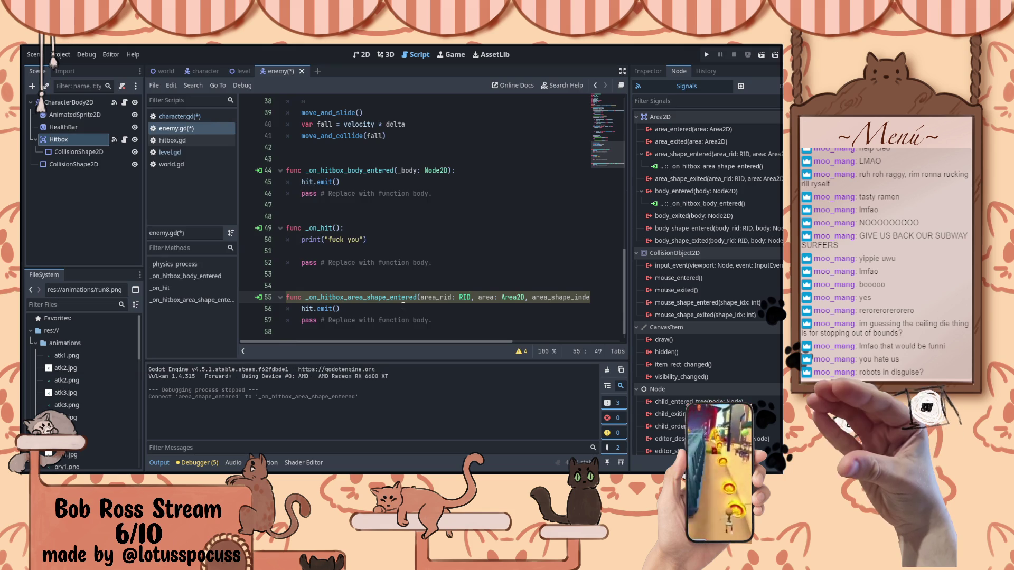
left_click(512, 297)
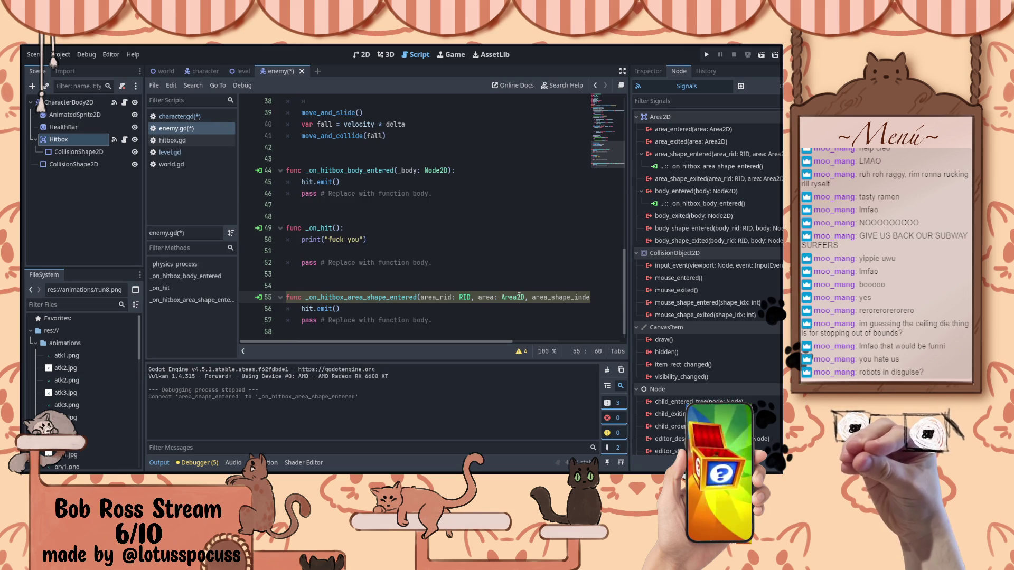
left_click(483, 298)
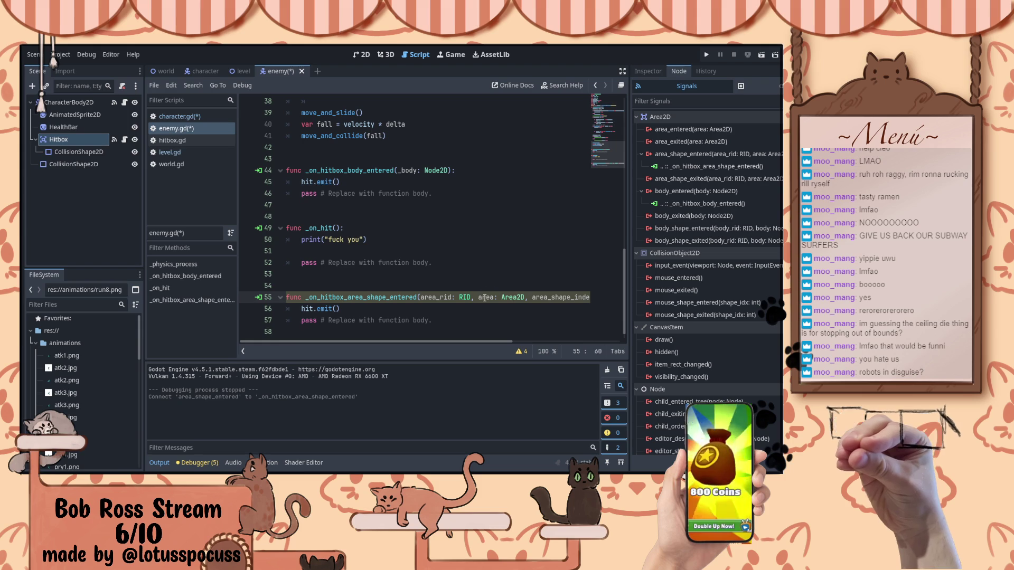
left_click(356, 312)
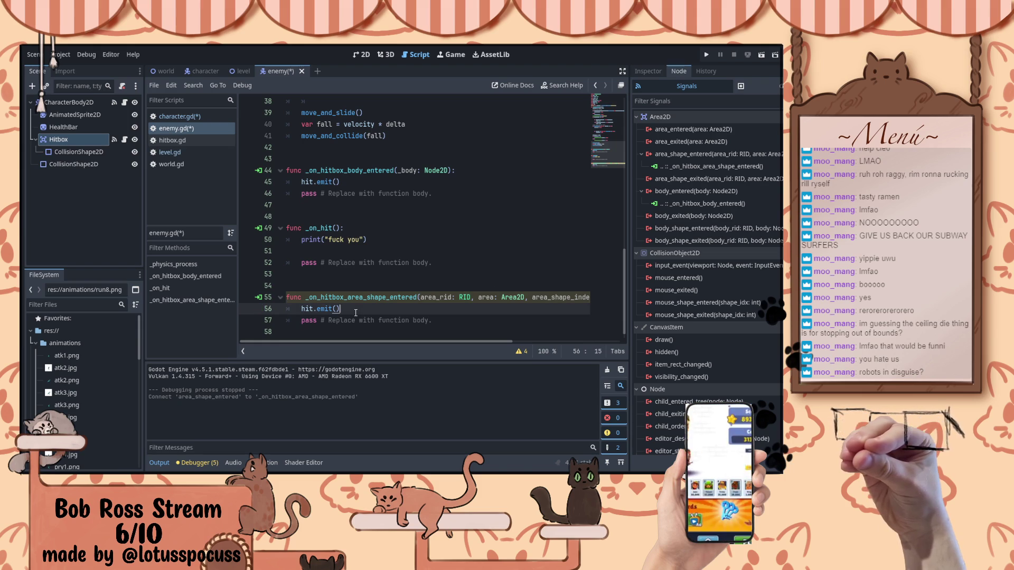
- Run the game to test the enemy hitbox, stop it, and select the handler code
left_click(707, 54)
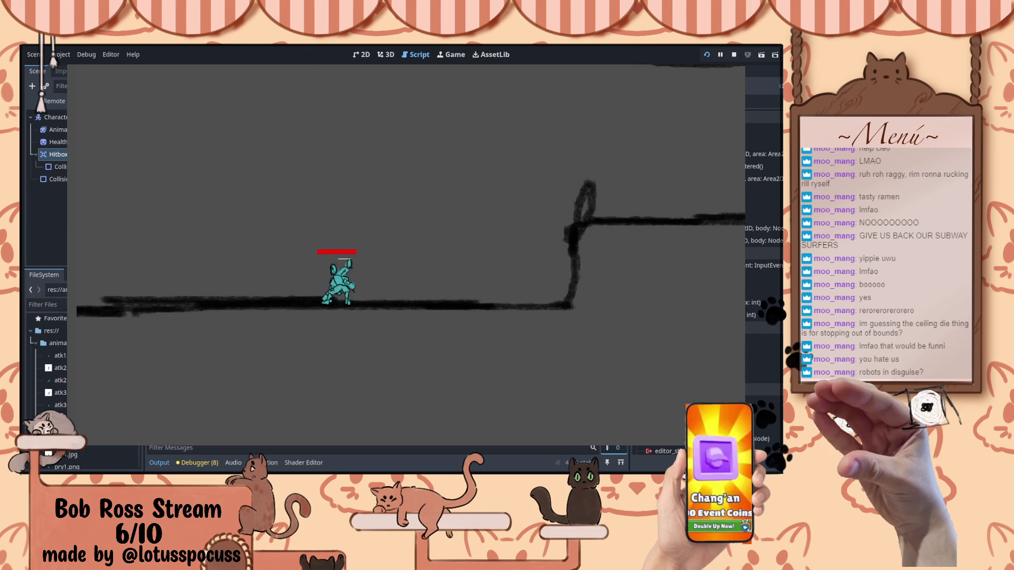
left_click(734, 55)
mouse_move(340, 309)
left_mouse_down()
mouse_move(291, 285)
mouse_move(294, 297)
mouse_move(257, 298)
left_mouse_up()
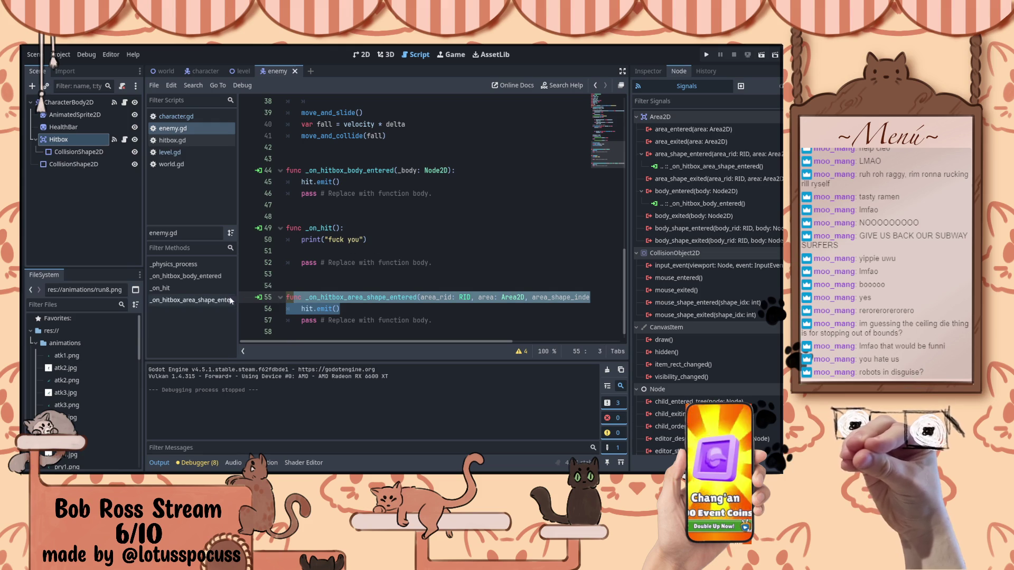
- Disconnect the Hitbox's area_shape_entered and body_entered signal connections
left_click(260, 299)
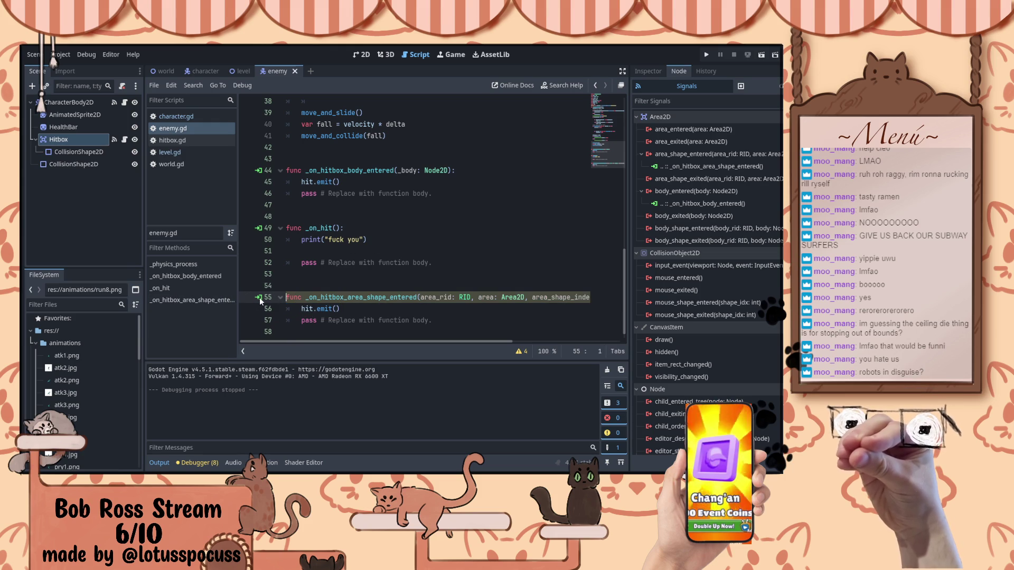
left_click(657, 168)
key("Delete")
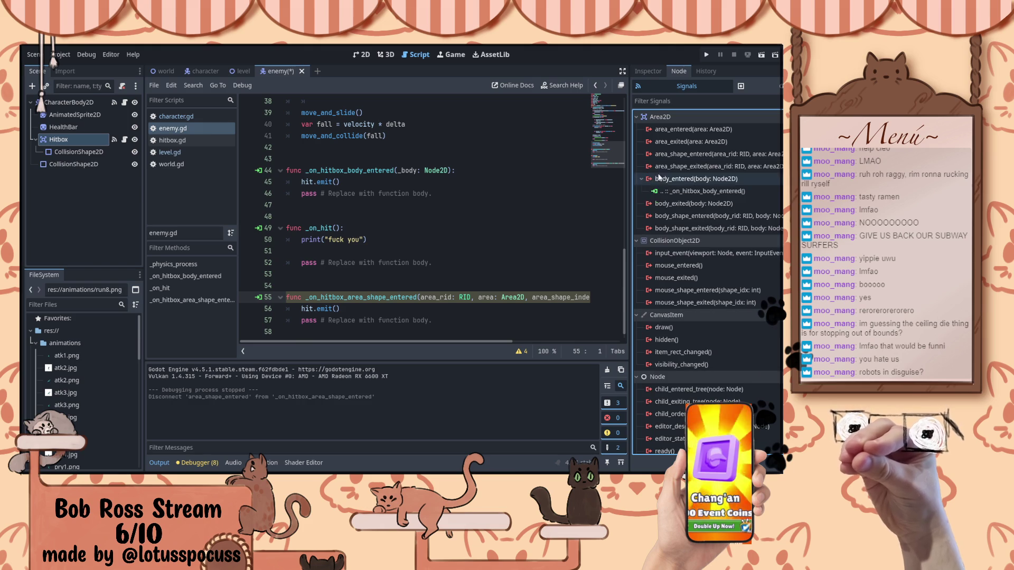
left_click(657, 194)
key("Delete")
- Delete the _on_hitbox_area_shape_entered and _on_hitbox_body_entered functions and the leftover pass line
left_click_drag(344, 309, 241, 284)
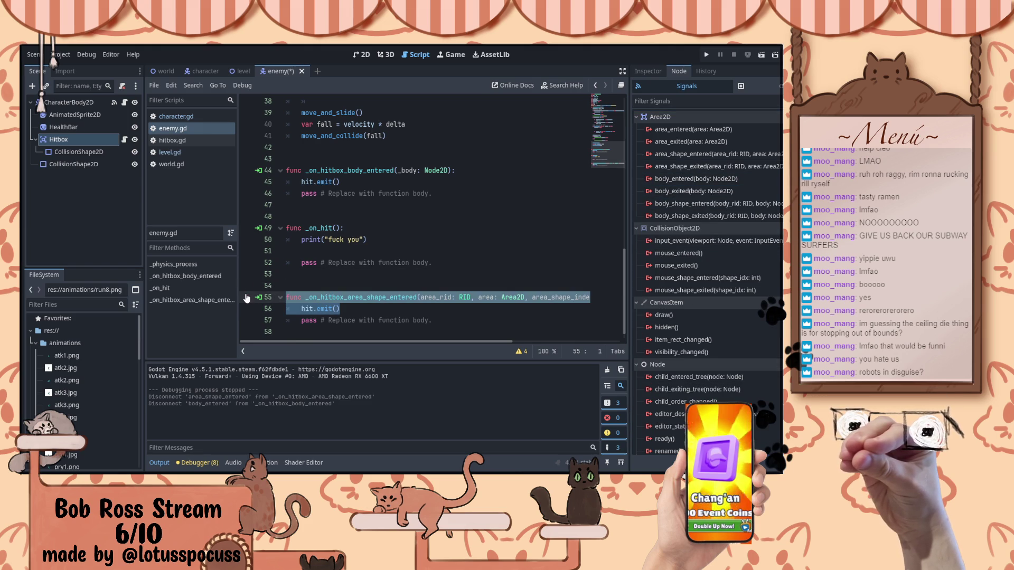
key("BackSpace")
scroll(401, 282, "up", 2)
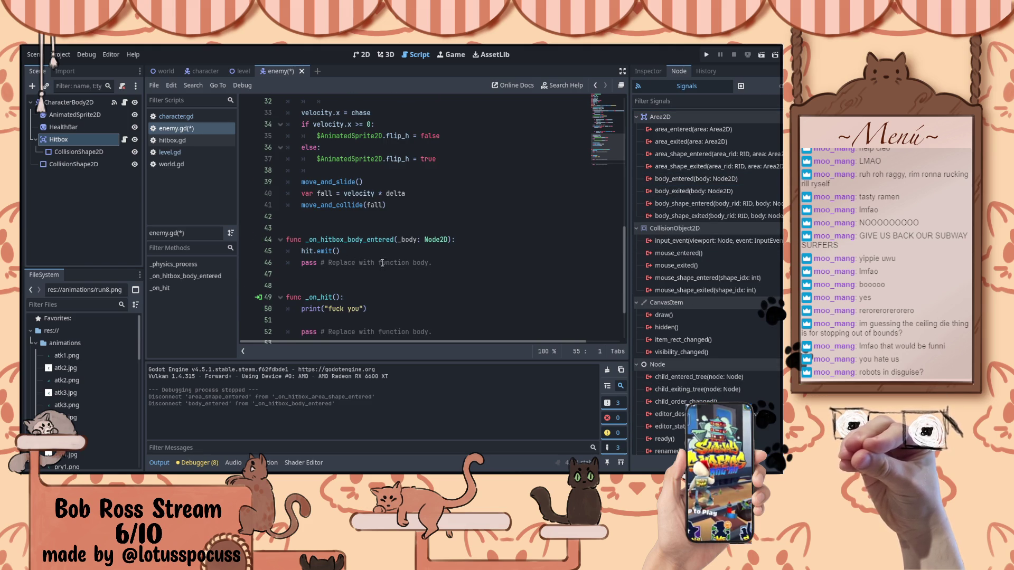
left_click_drag(439, 262, 286, 241)
key("BackSpace")
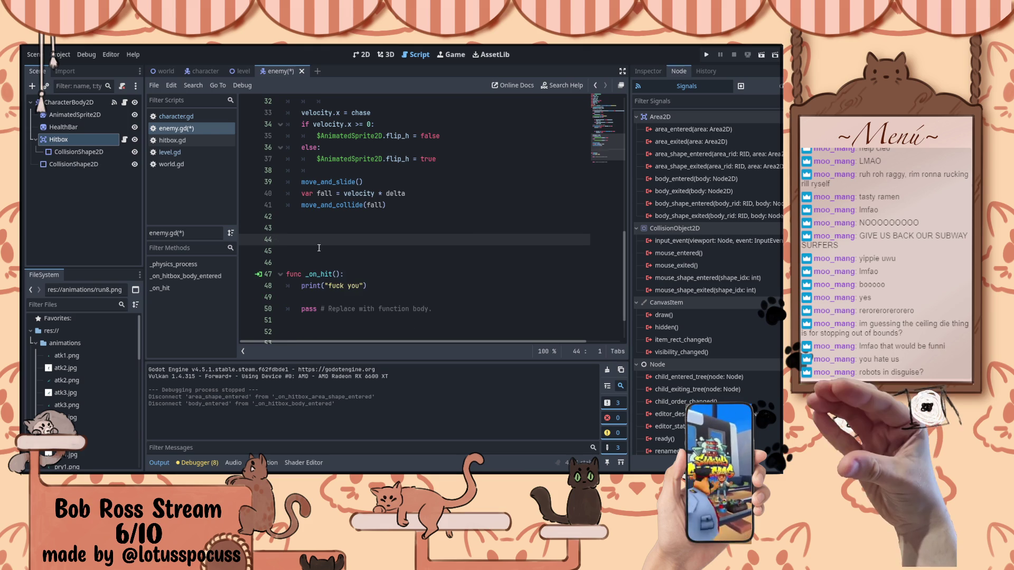
scroll(317, 264, "down", 2)
left_click(343, 299)
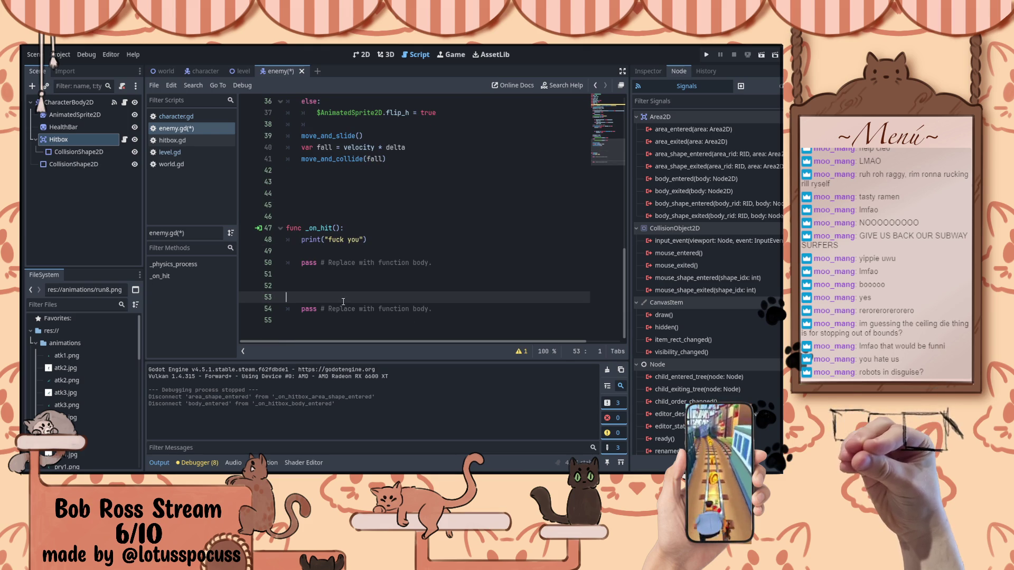
left_click_drag(461, 308, 272, 307)
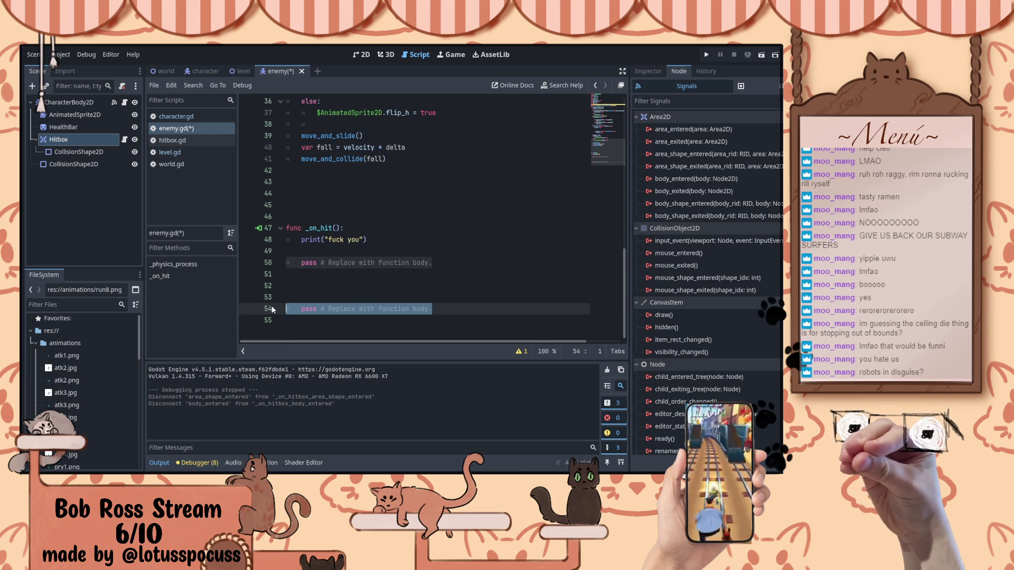
key("BackSpace")
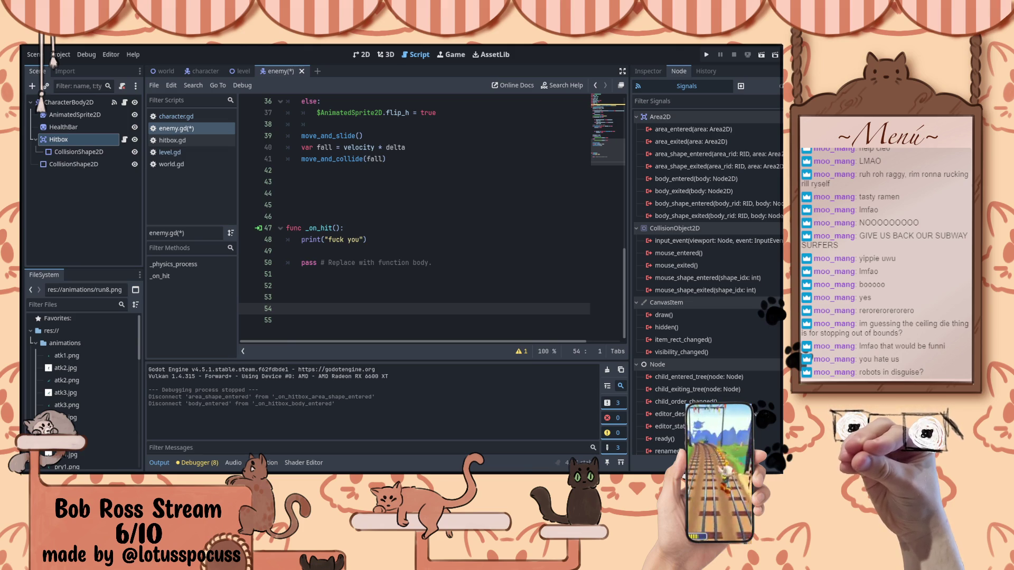
- Look through the hitbox.gd, level.gd and enemy.gd scripts
left_click(209, 140)
left_click(198, 151)
left_click(204, 129)
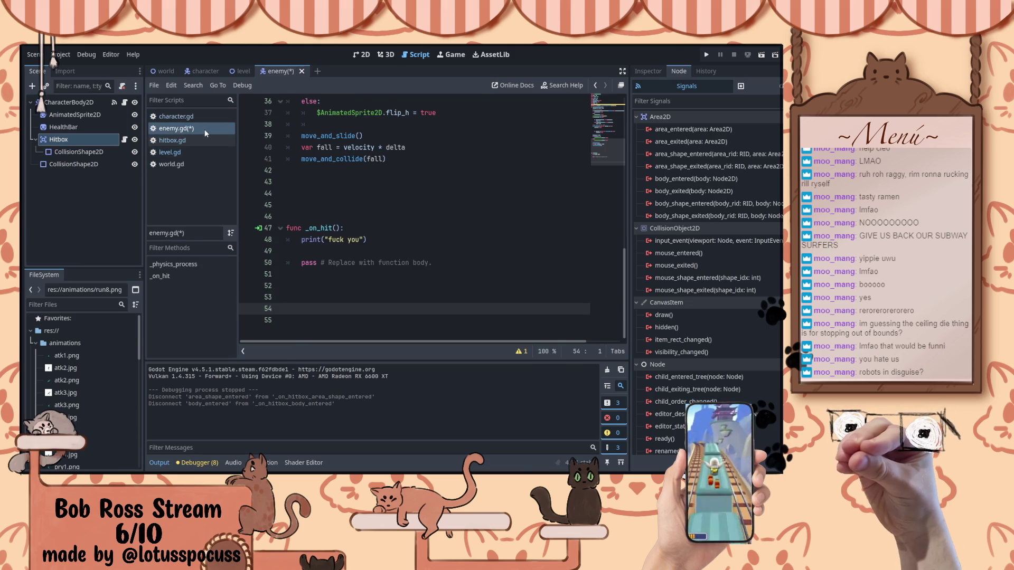
scroll(406, 264, "up", 5)
scroll(406, 263, "up", 8)
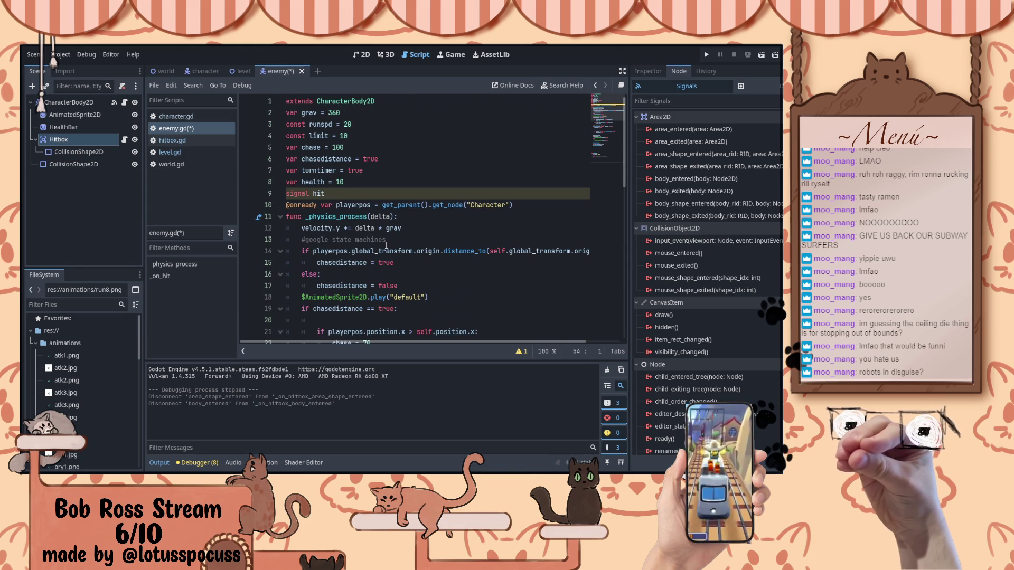
scroll(386, 245, "down", 5)
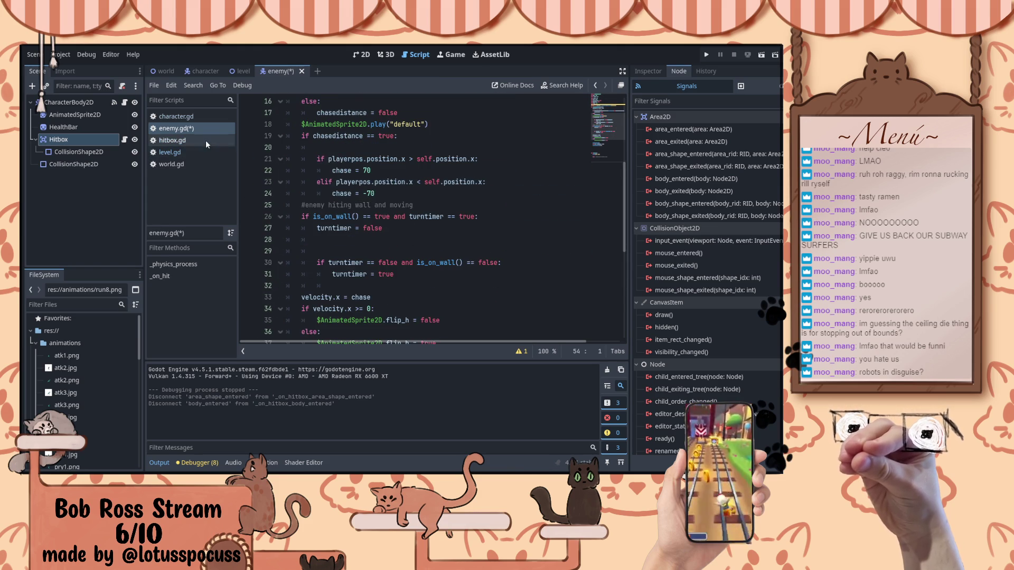
- Close hitbox.gd, review enemy.gd, and switch to the character script
left_click(184, 141)
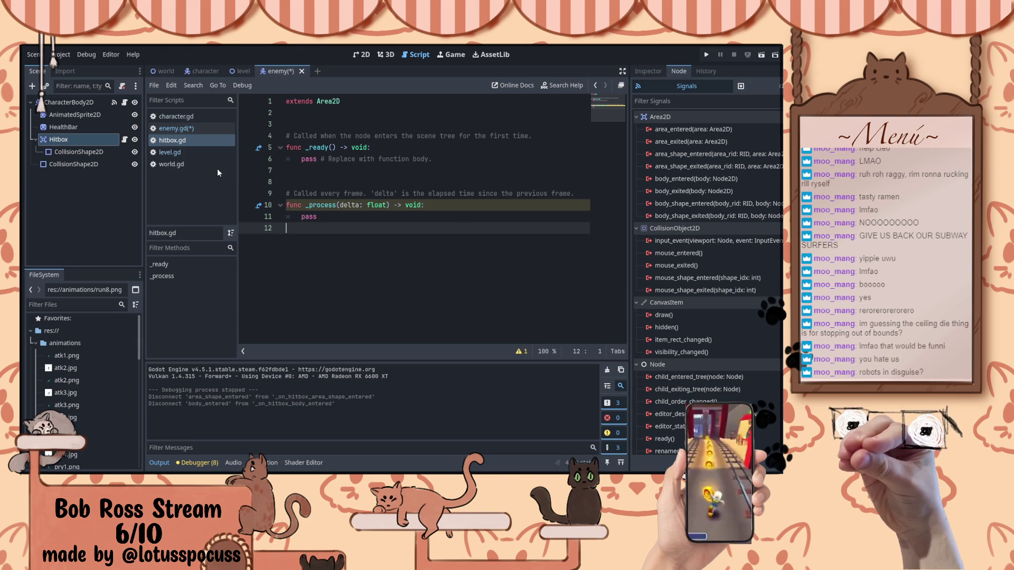
key("ctrl+w")
left_click(189, 131)
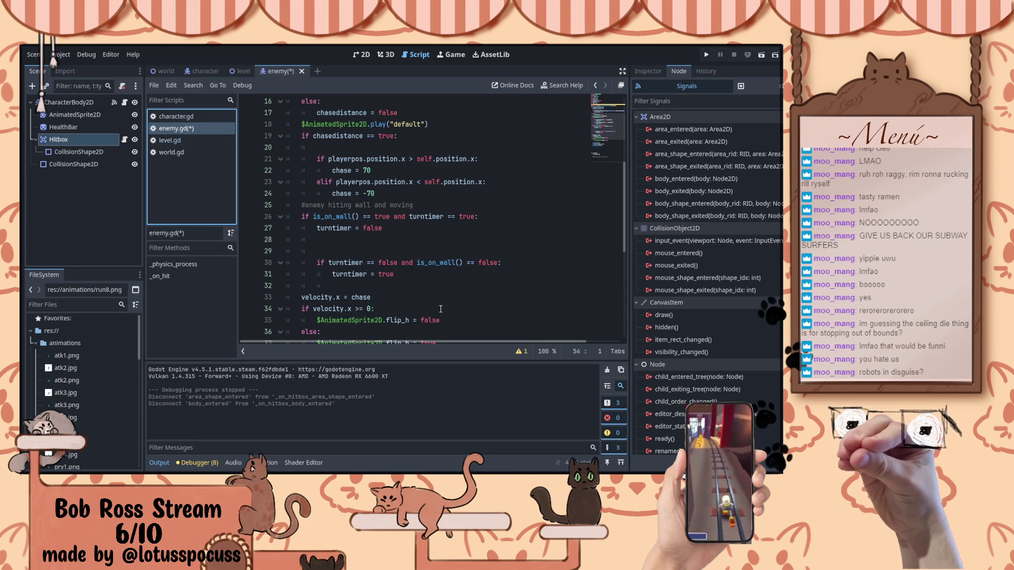
scroll(441, 309, "down", 5)
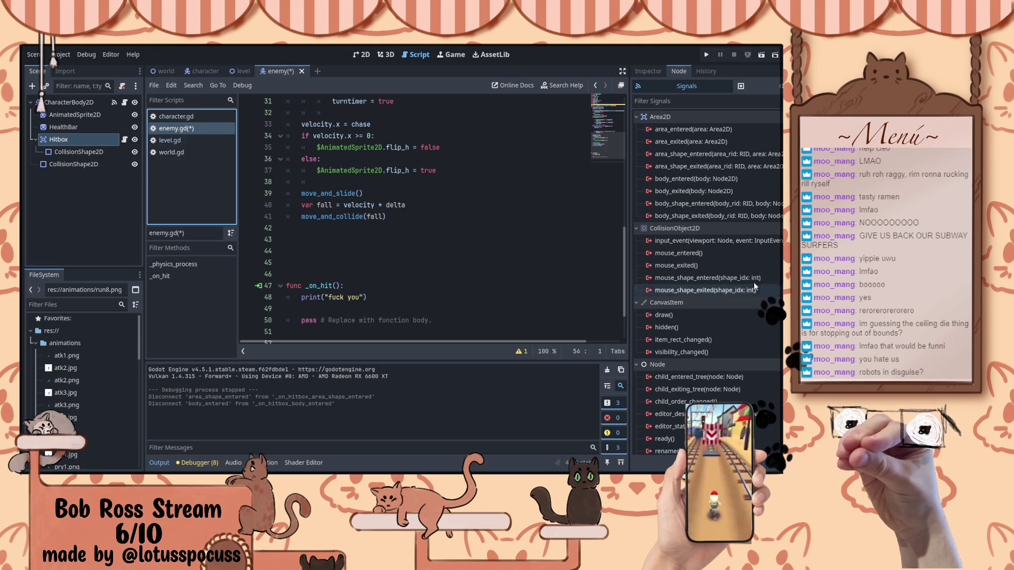
scroll(727, 251, "down", 3)
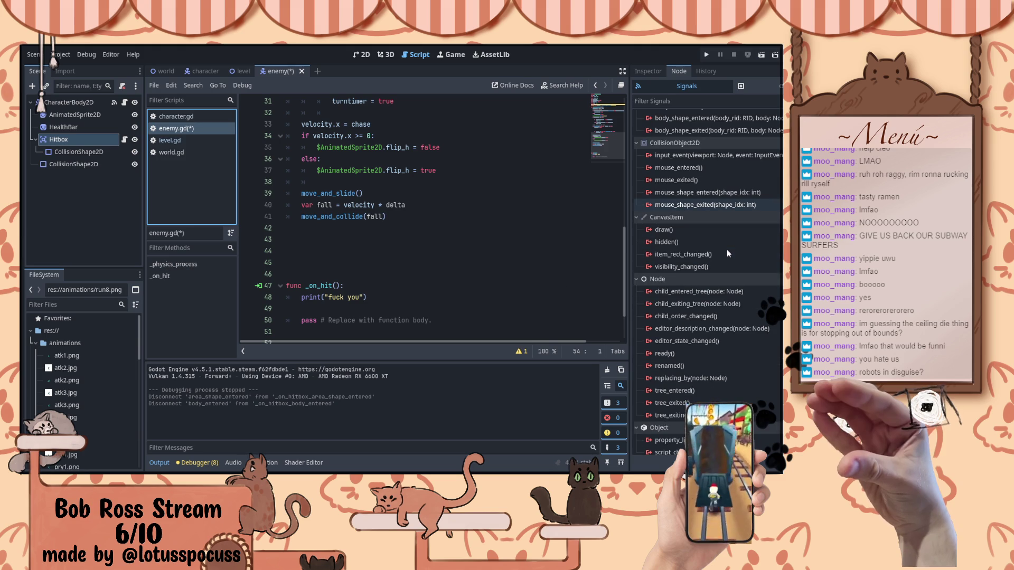
scroll(727, 254, "up", 3)
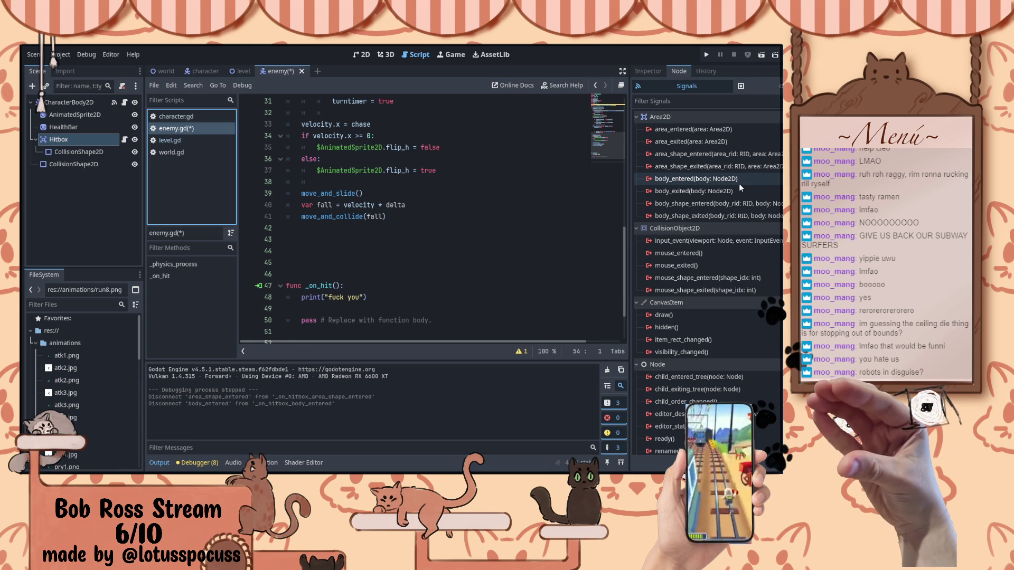
left_click(204, 71)
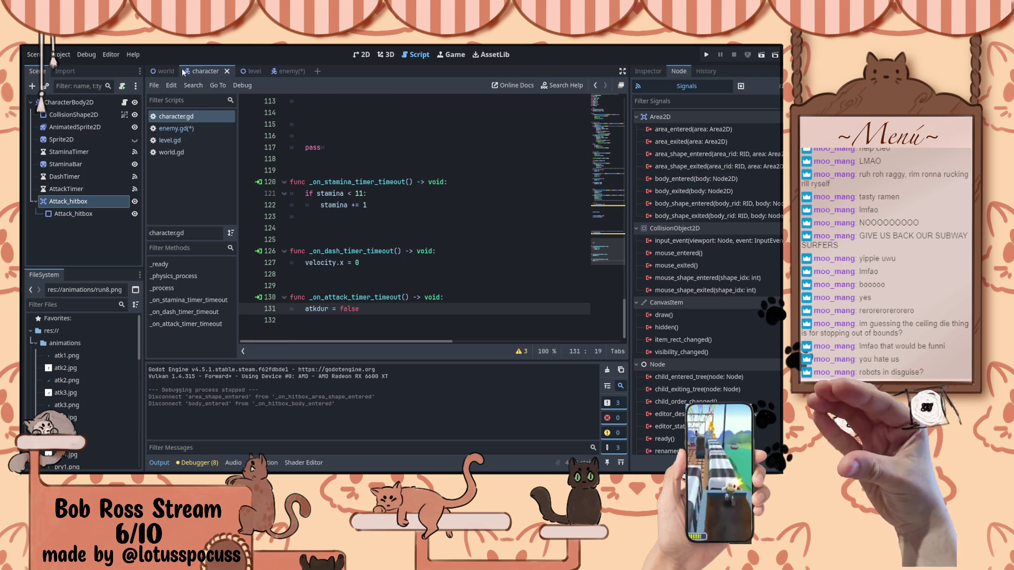
- Inspect the CharacterBody2D root nodes and signals of the character and enemy scenes
left_click(90, 102)
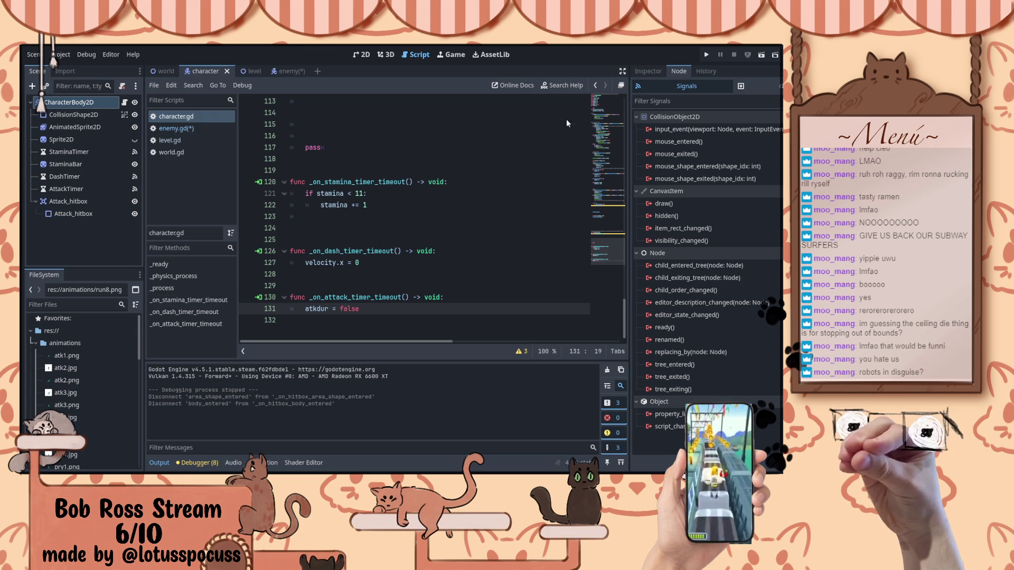
left_click(296, 71)
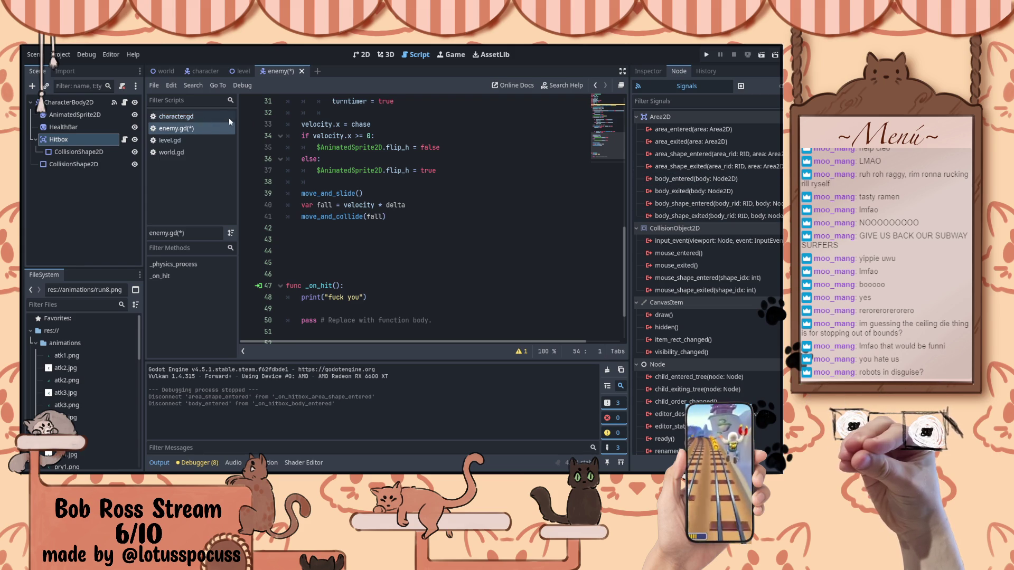
left_click(91, 102)
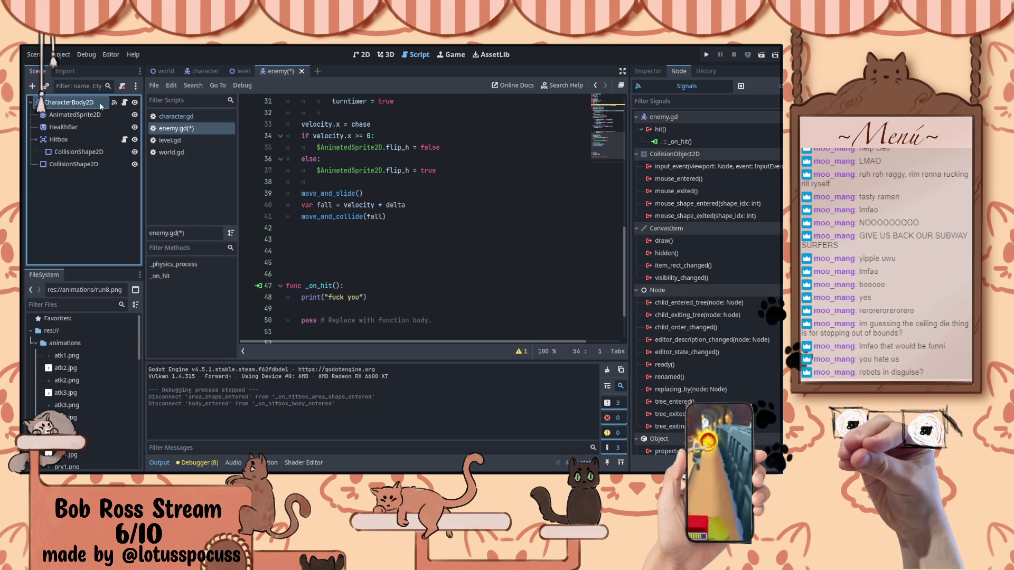
- Return to character.gd, then bring Chrome forward with a new tab
left_click(193, 71)
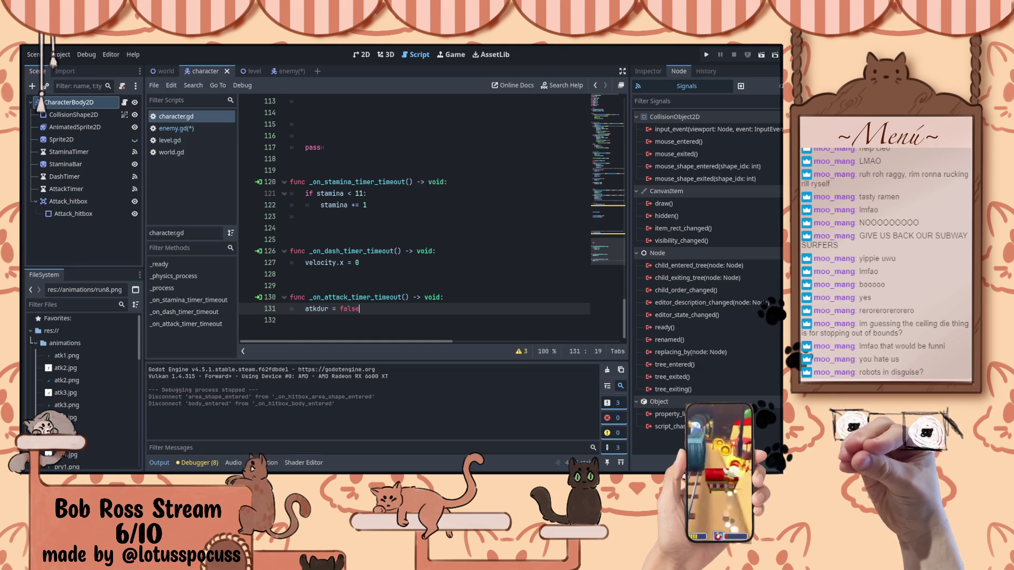
key("alt+Tab")
key("ctrl+t")
- Search Google for 'making player attacks affect enemy godot'
left_click(344, 85)
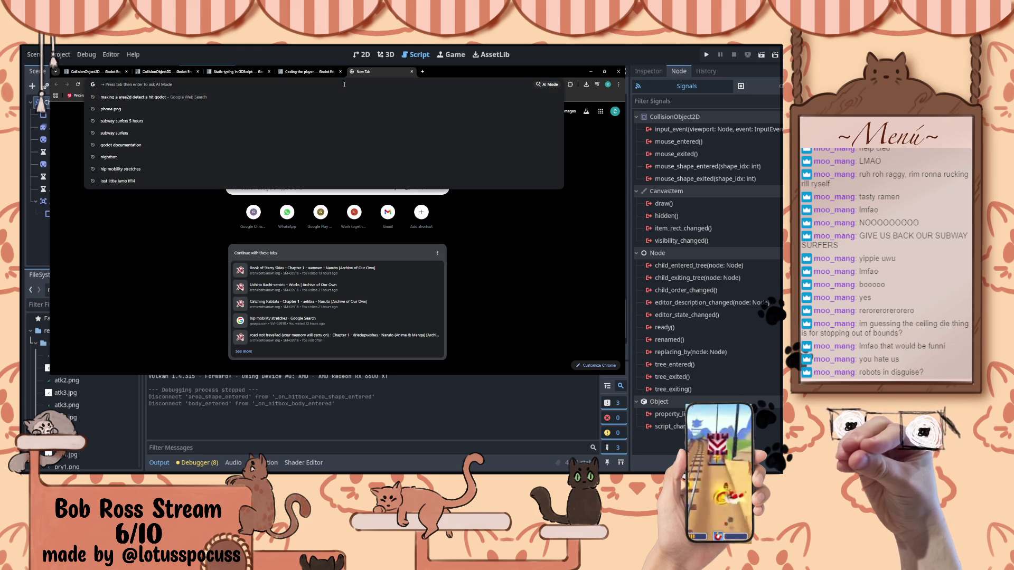
type("making play")
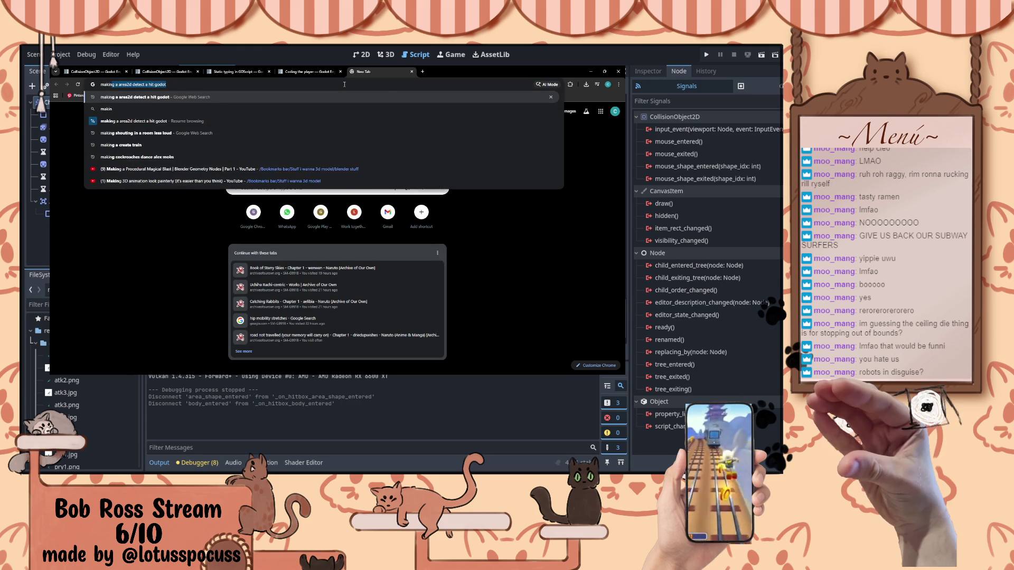
type("er attacke")
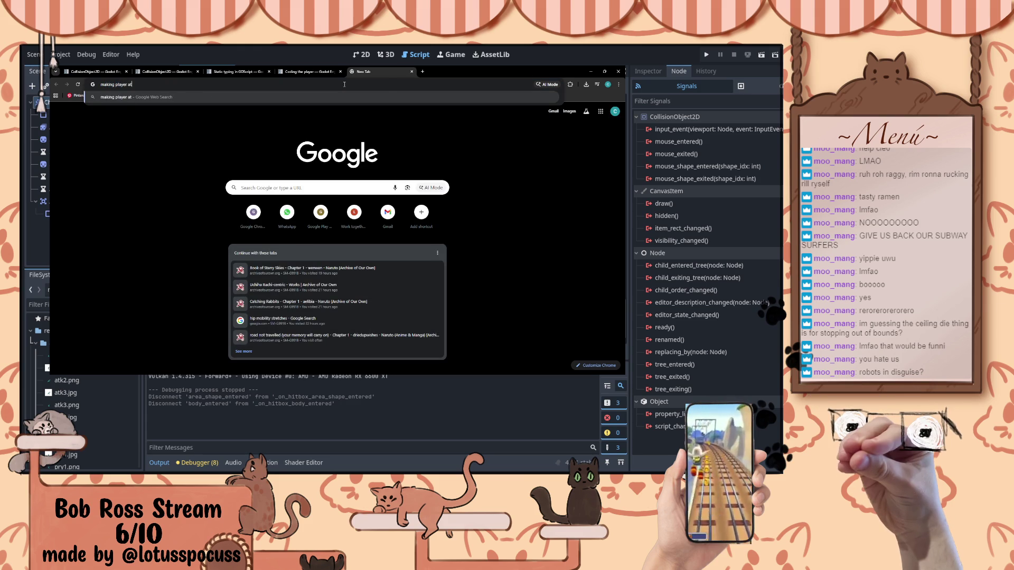
type("affect ")
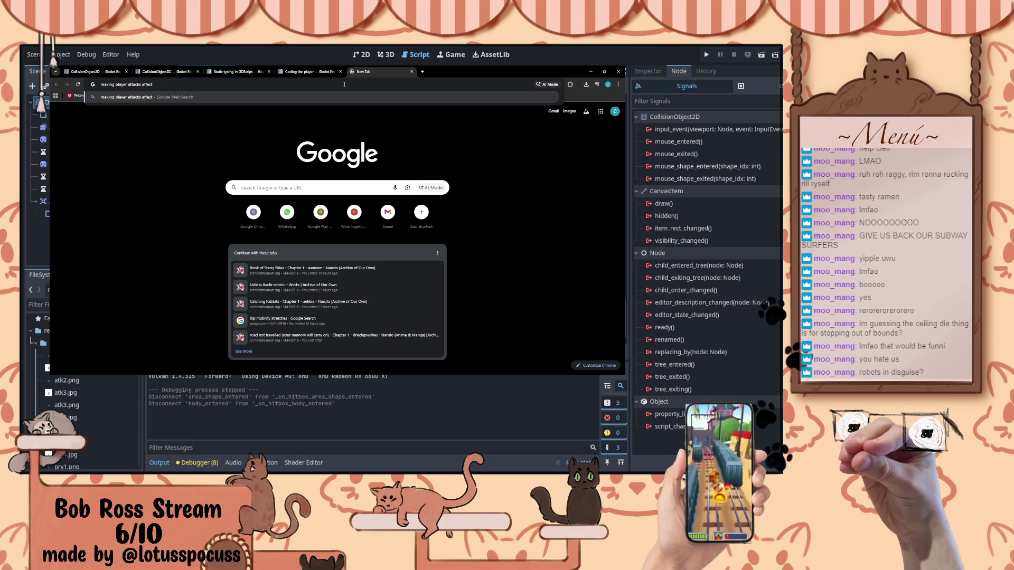
type("enemy godot")
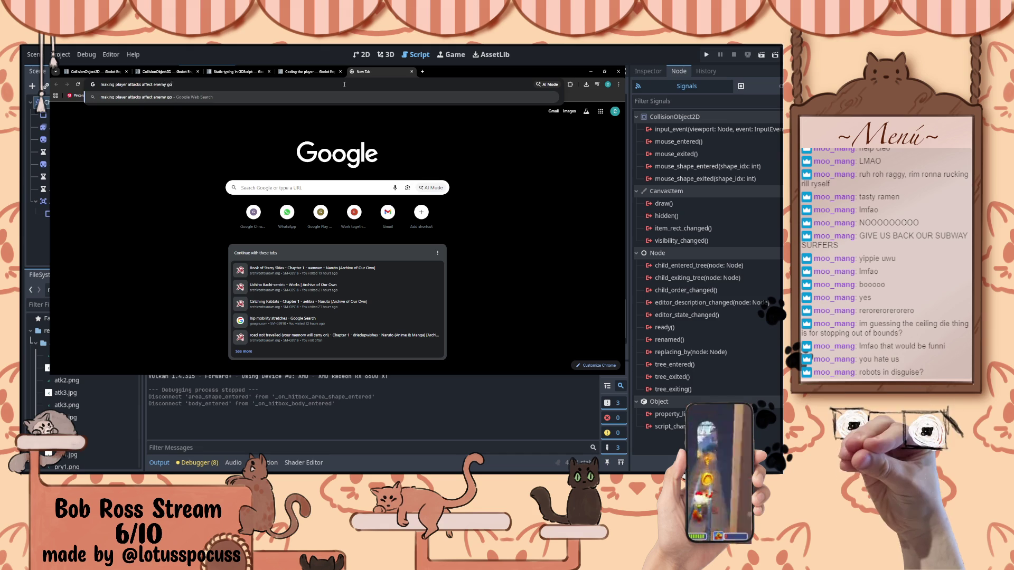
key("Return")
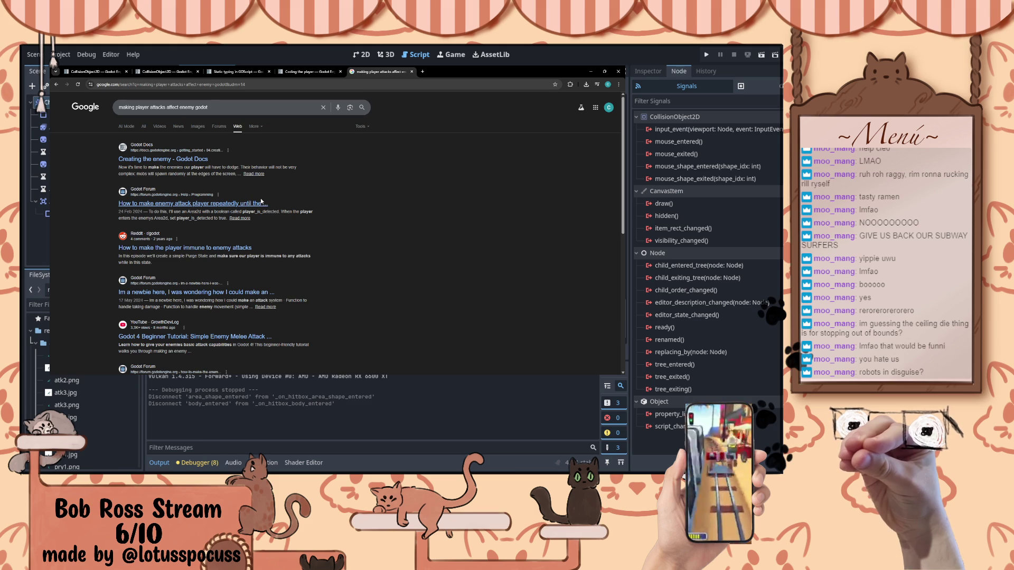
- Open the Godot Forum thread and read the asker's problem description
left_click(261, 203)
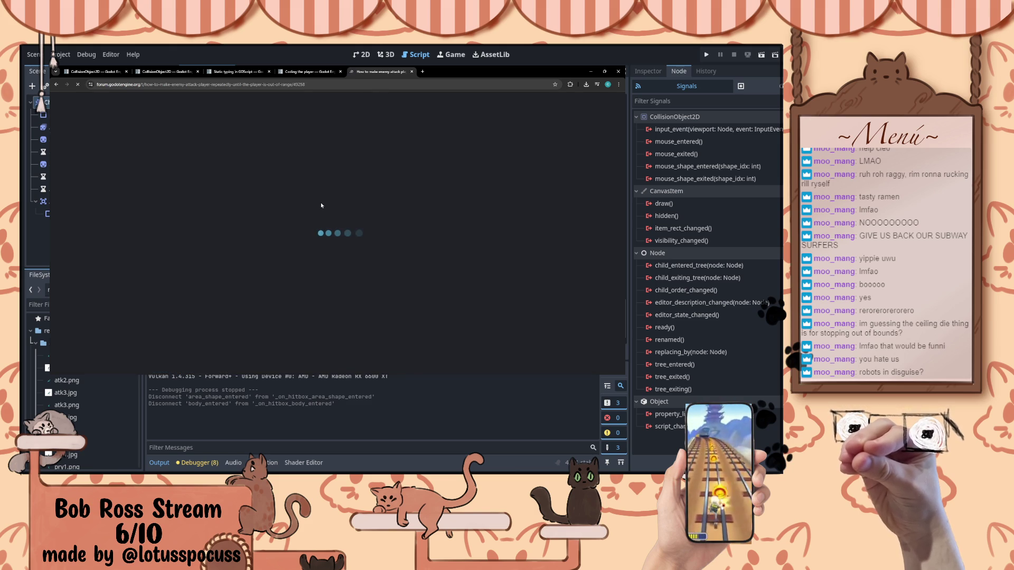
mouse_move(243, 209)
left_mouse_down()
mouse_move(401, 217)
mouse_move(254, 216)
mouse_move(432, 229)
left_mouse_up()
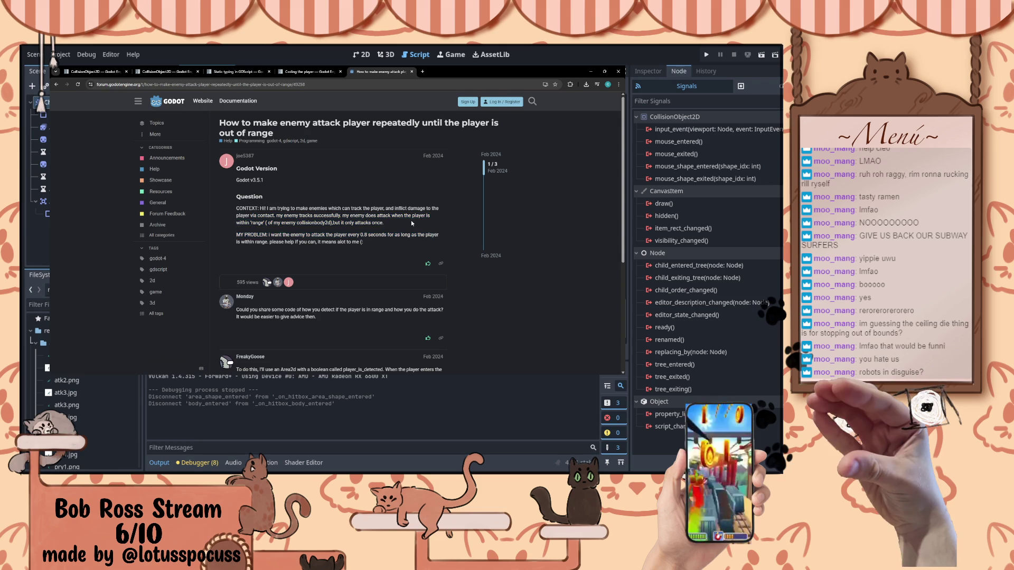
mouse_move(259, 234)
left_mouse_down()
mouse_move(317, 219)
mouse_move(296, 242)
mouse_move(363, 242)
left_mouse_up()
left_click(372, 243)
triple_click(372, 243)
left_click(371, 248)
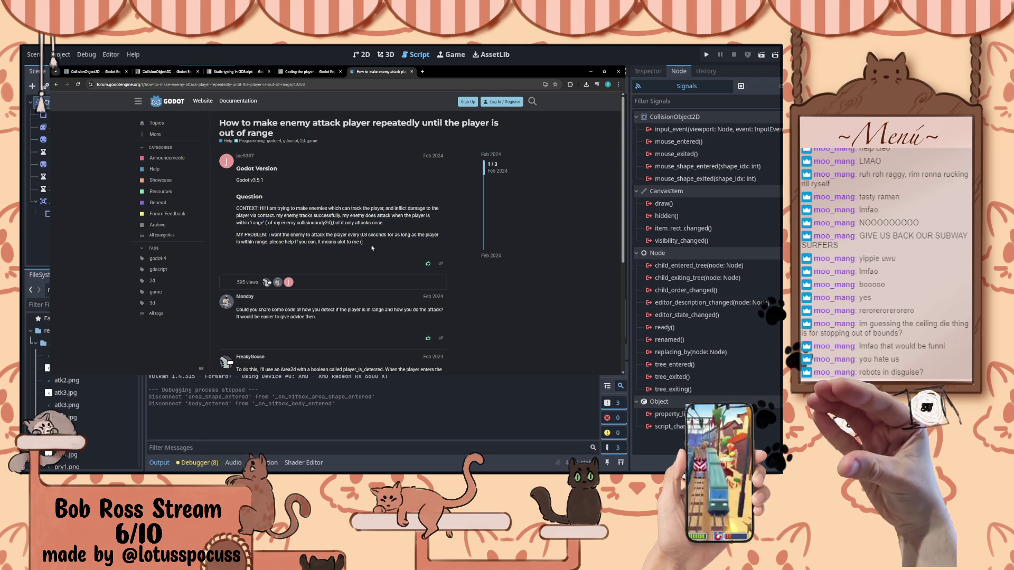
- Read the thread's Area2D answer explaining player_is_detected
scroll(371, 248, "down", 3)
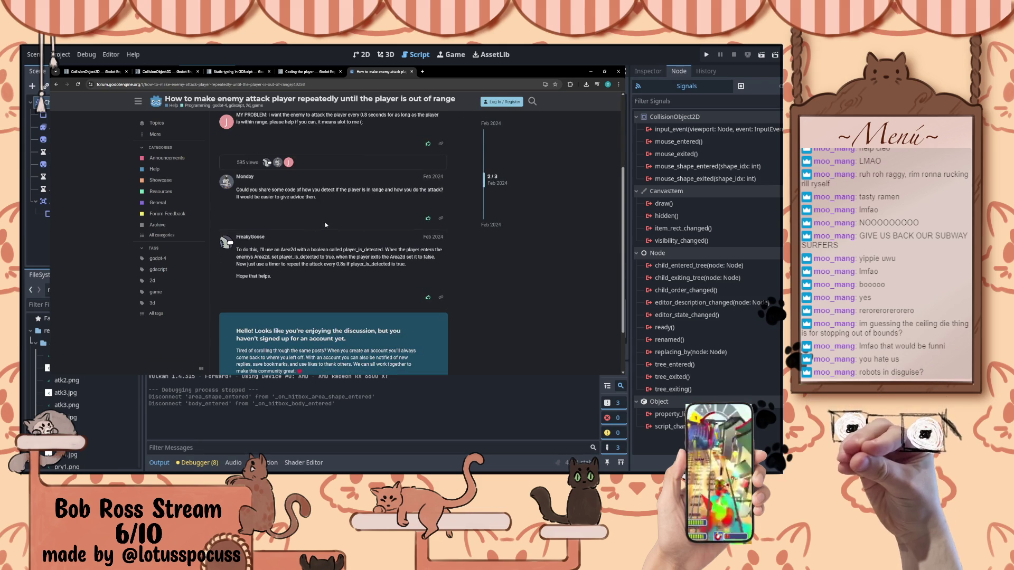
mouse_move(259, 188)
left_mouse_down()
mouse_move(327, 220)
mouse_move(285, 204)
mouse_move(338, 188)
mouse_move(392, 189)
mouse_move(407, 202)
mouse_move(318, 188)
left_mouse_up()
scroll(327, 220, "down", 1)
left_click(268, 189)
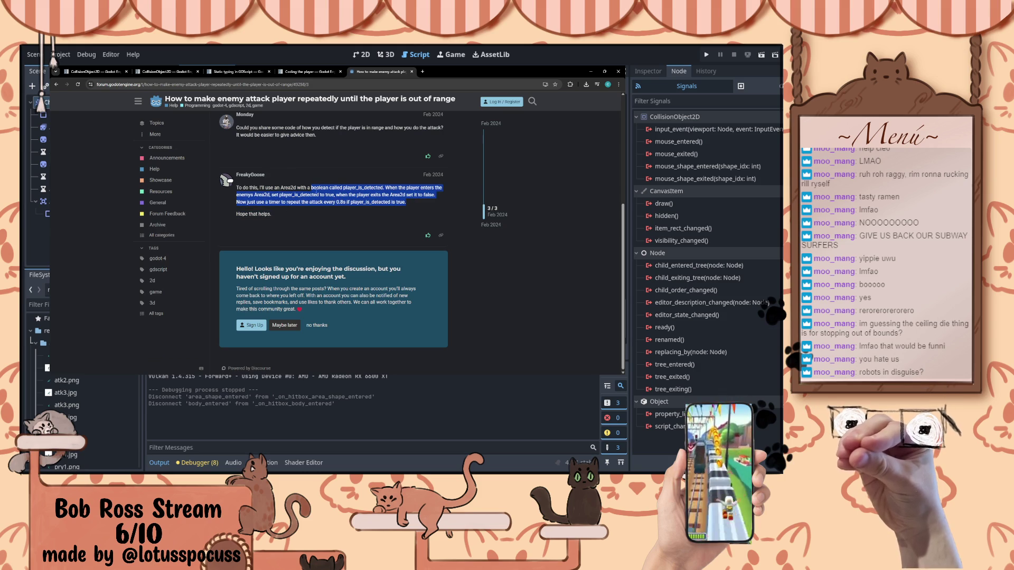
left_click(321, 197)
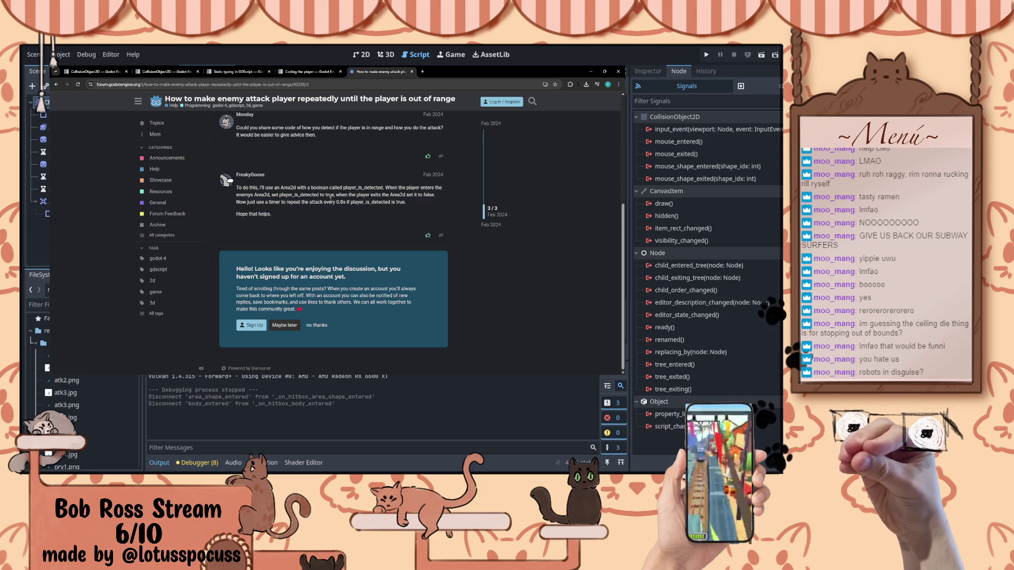
scroll(333, 195, "up", 5)
left_click(229, 70)
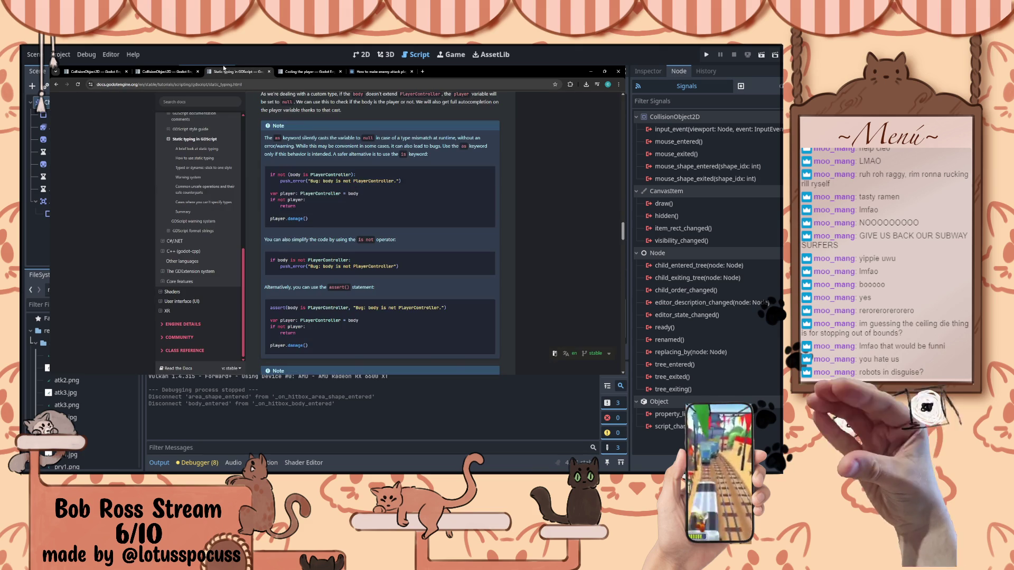
- Glance at the CollisionObject2D docs, return to Google, and open the Godot 4 melee-attack tutorial
left_click(171, 70)
scroll(369, 237, "down", 5)
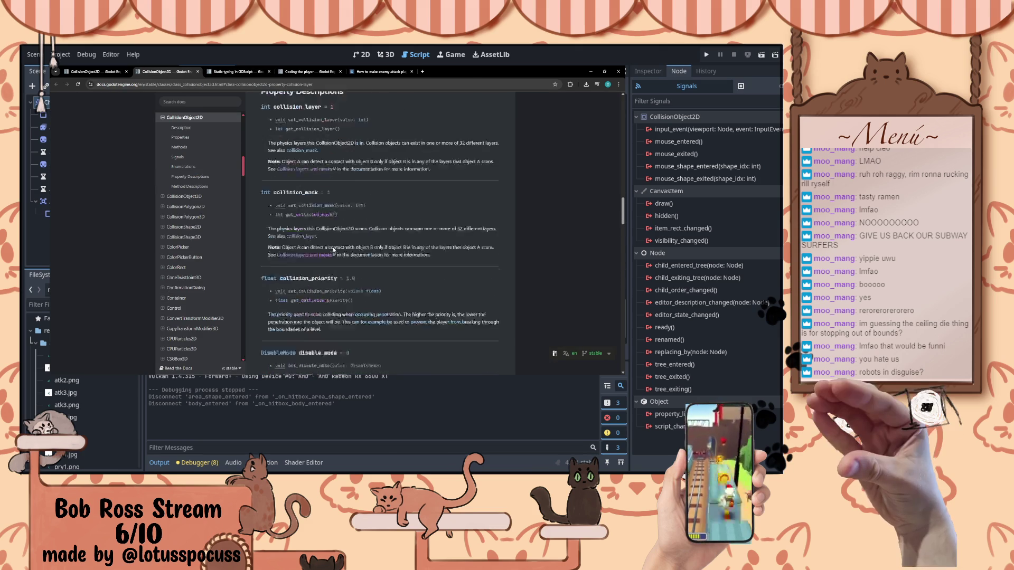
left_click(378, 71)
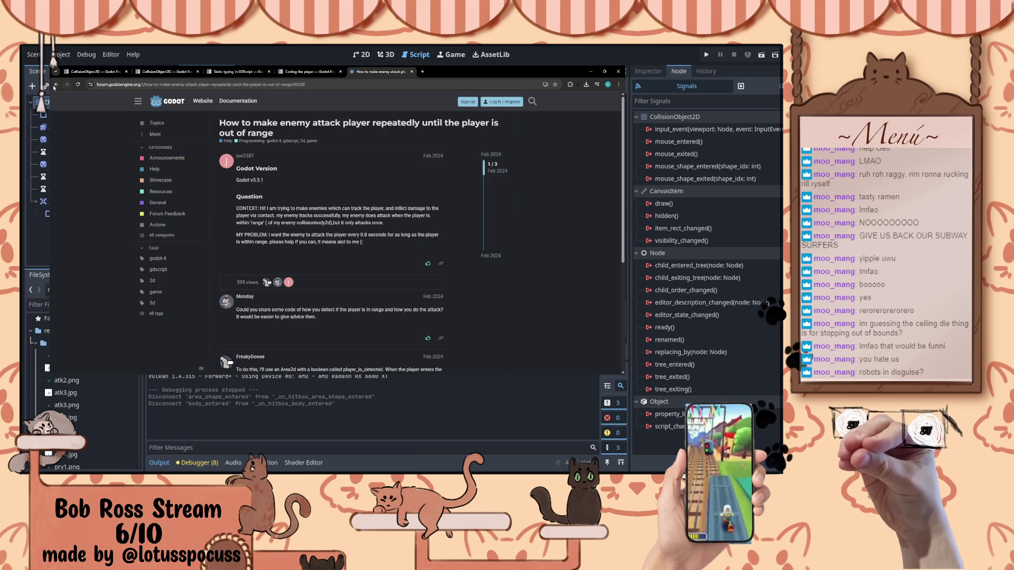
left_click(56, 84)
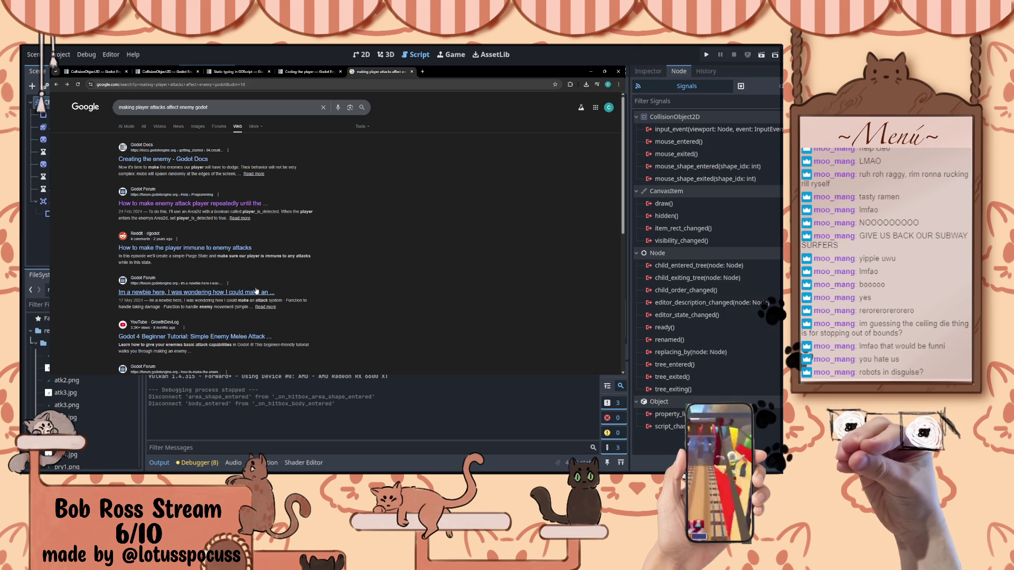
left_click(237, 337)
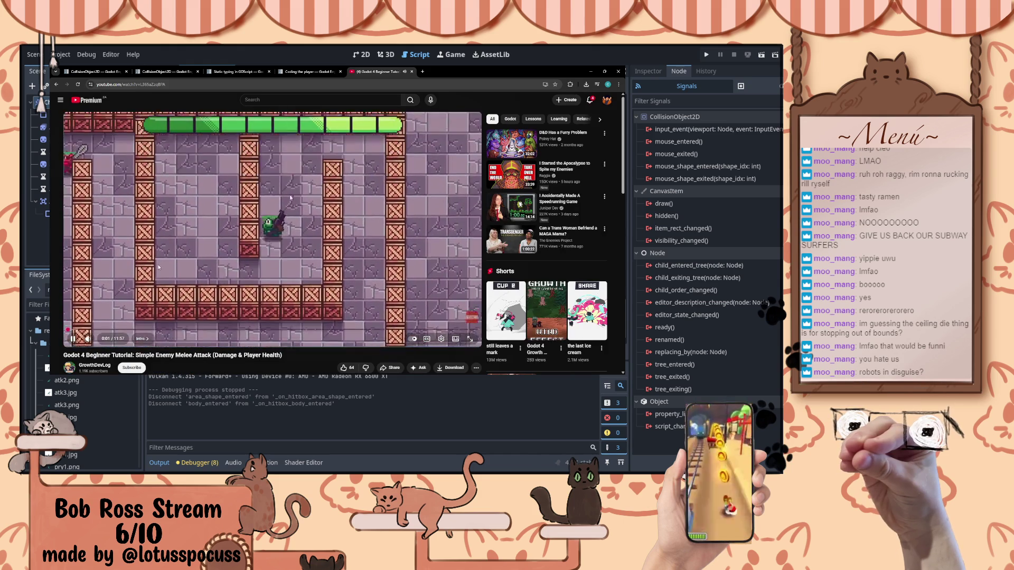
- Pause the melee-attack tutorial, expand its description, jump to a chapter, then close YouTube
left_click(264, 260)
scroll(265, 260, "down", 4)
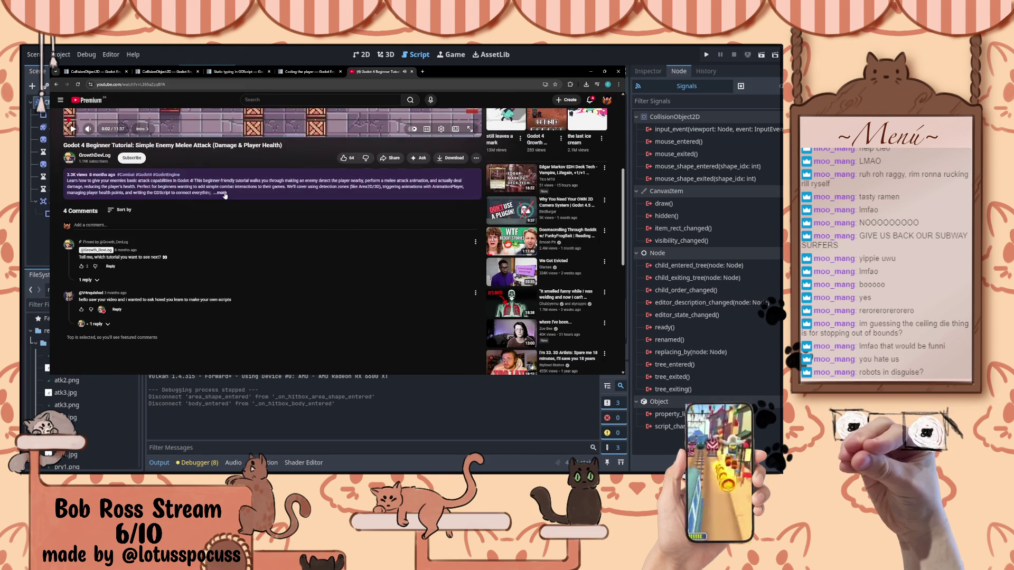
left_click(223, 193)
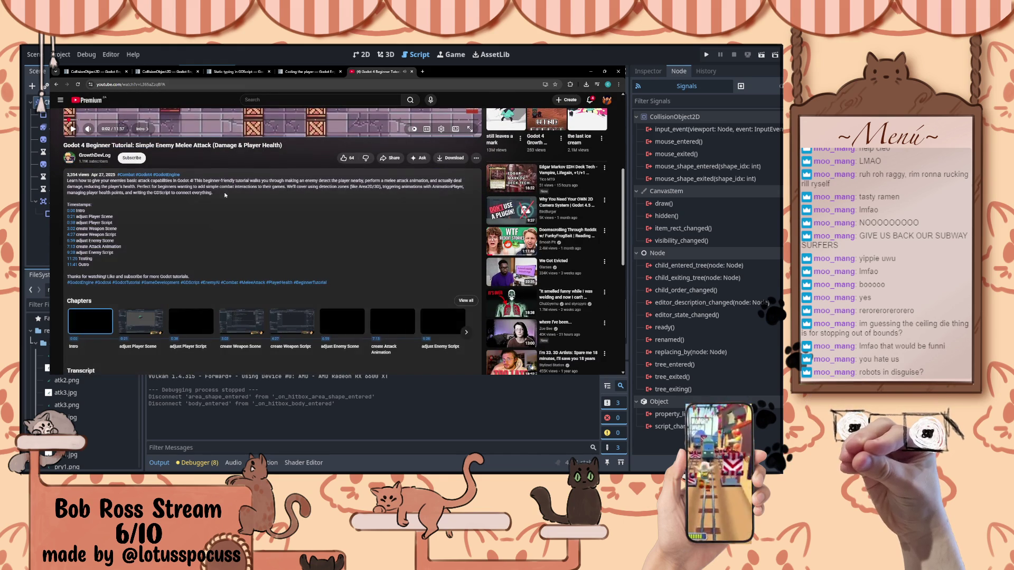
left_click(73, 242)
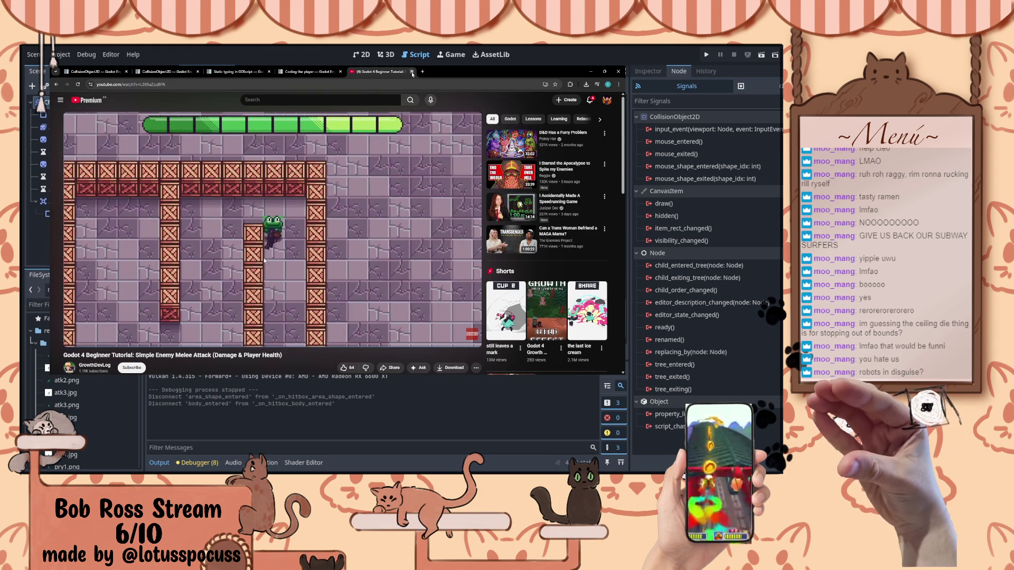
left_click(412, 71)
left_click(97, 70)
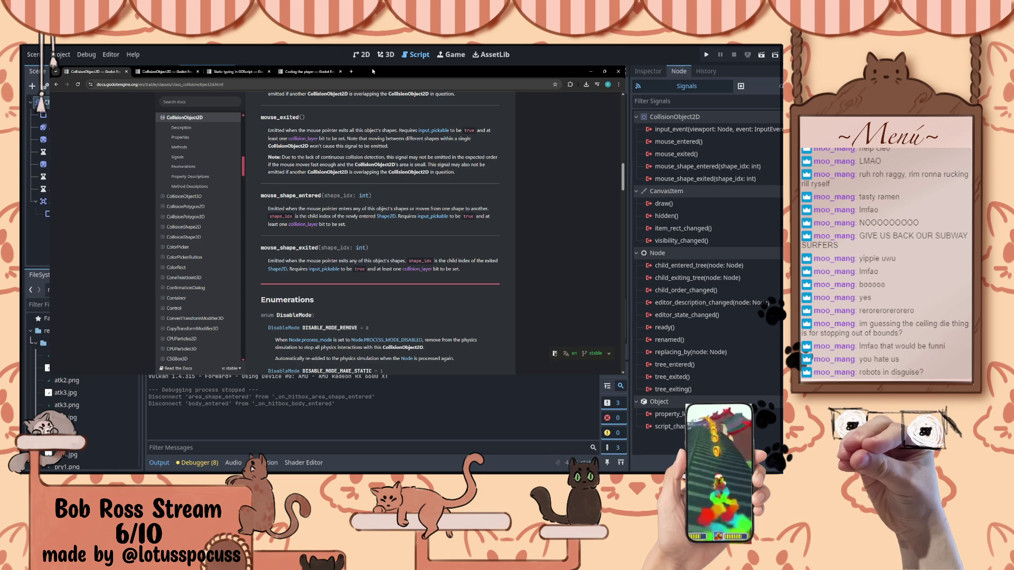
- Minimize the browser, run the game, and move the player right toward the enemy
left_click(591, 71)
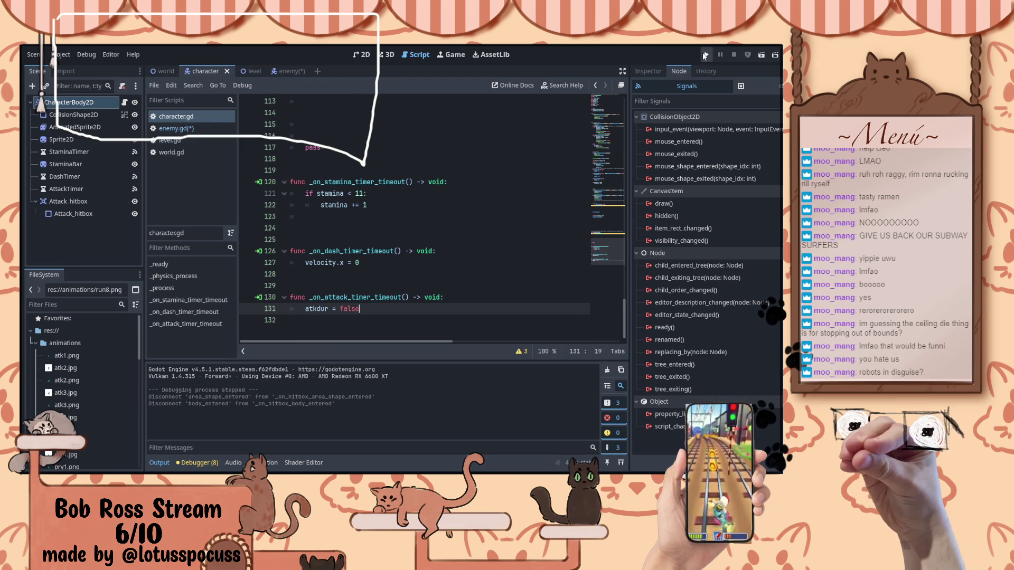
left_click(705, 55)
key("d")
key("d")
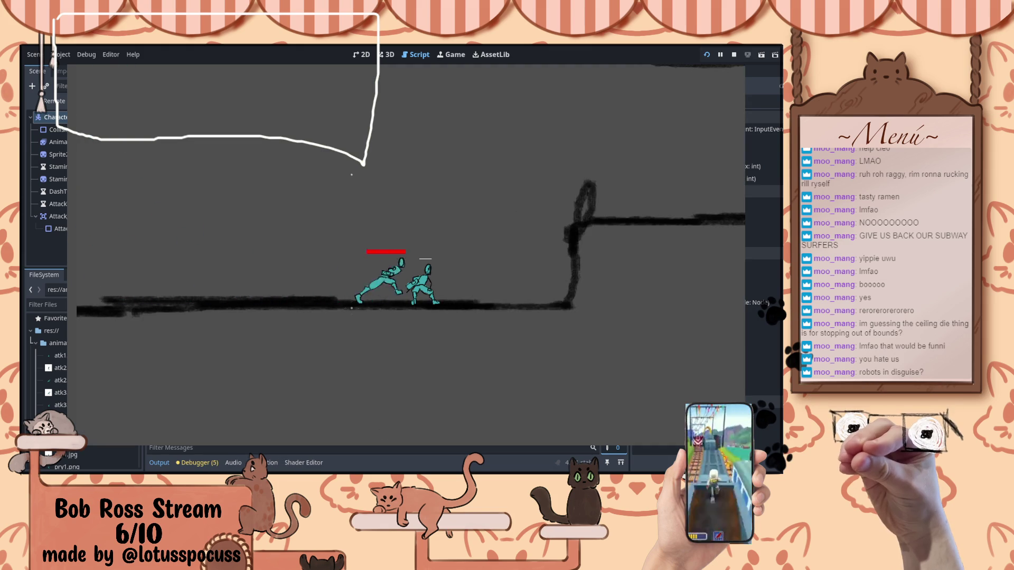